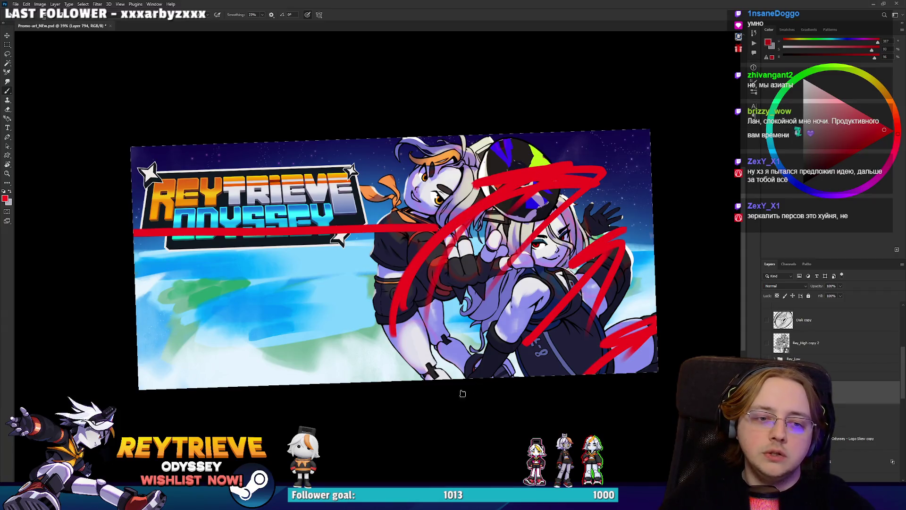
Step: Level the rotated view, undo back to the clean banner, and add an empty layer
left_click_drag(471, 378, 540, 330)
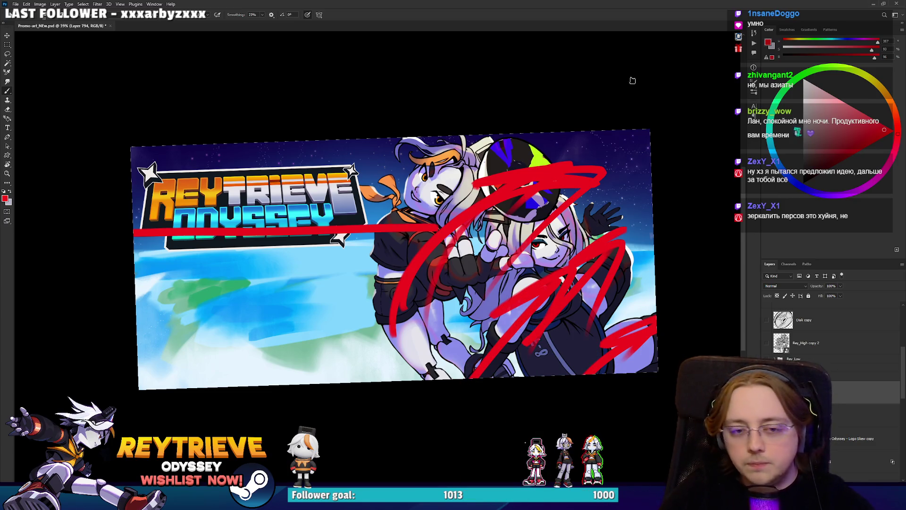
key("r")
left_click_drag(632, 81, 642, 107)
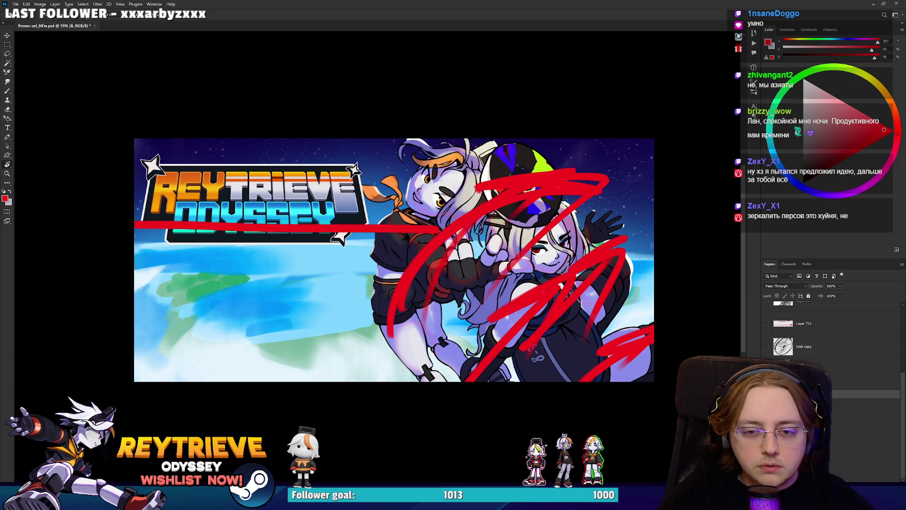
key("ctrl+z")
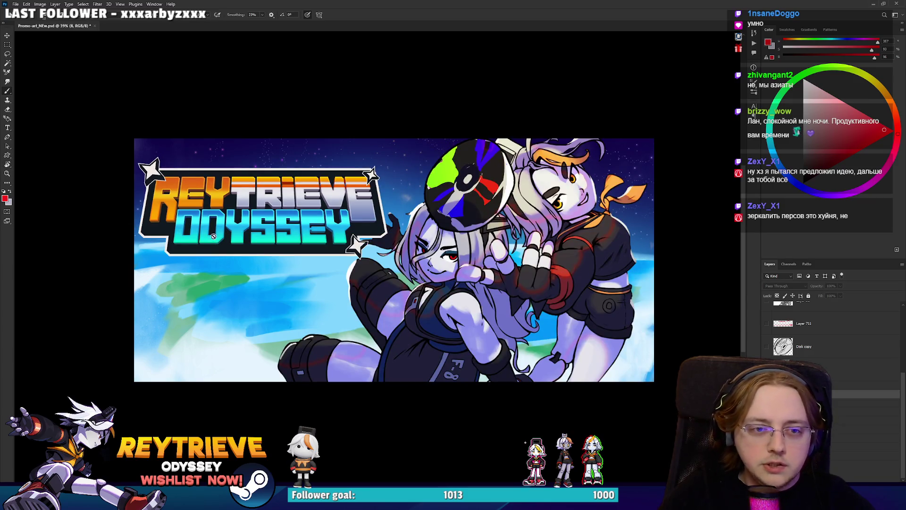
key("ctrl+shift+alt+n")
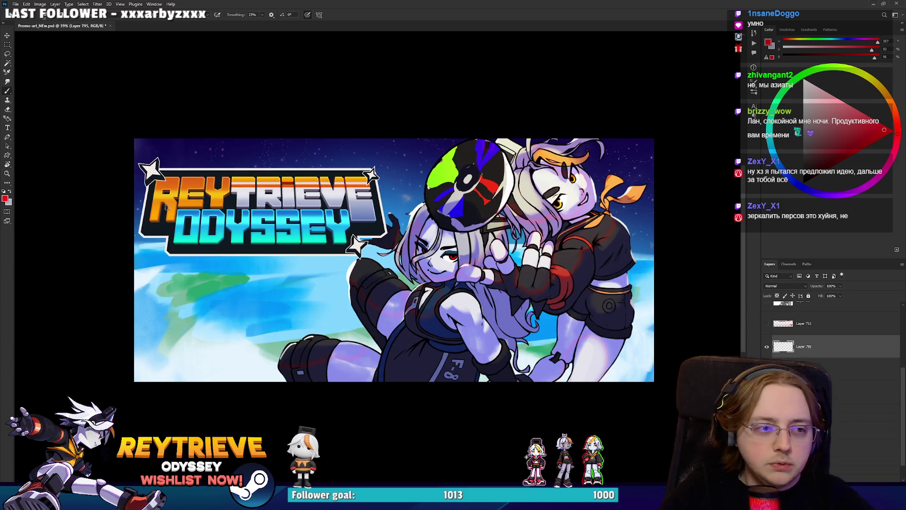
Step: Draw a red arrow curving from the lower left up to the characters' hands
left_click_drag(135, 204, 462, 215)
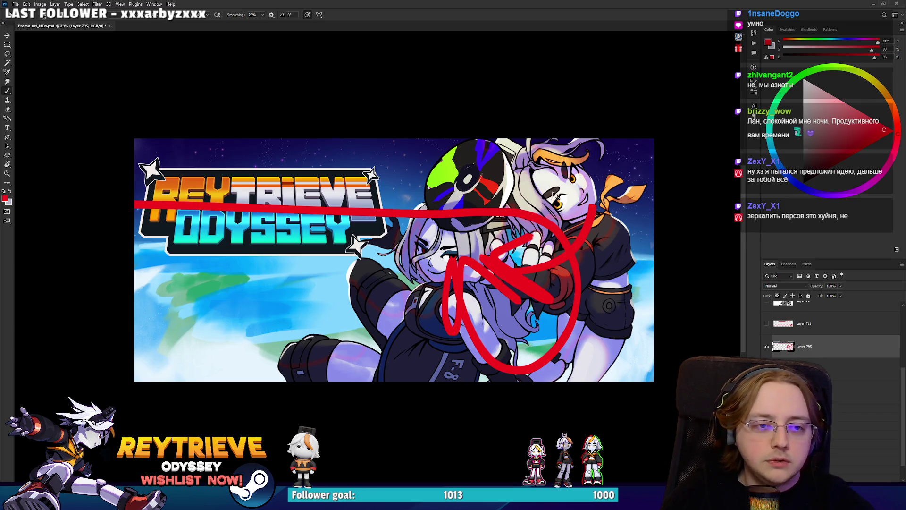
key("ctrl+z")
key("ctrl+z")
key("ctrl+z")
left_click_drag(198, 329, 316, 362)
left_click_drag(290, 241, 305, 251)
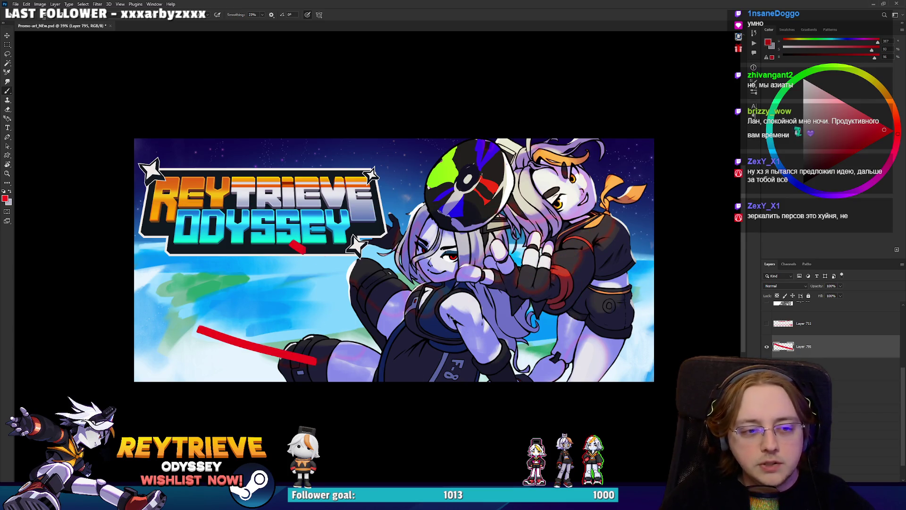
left_click_drag(549, 323, 550, 297)
key("ctrl+z")
left_click_drag(316, 366, 389, 353)
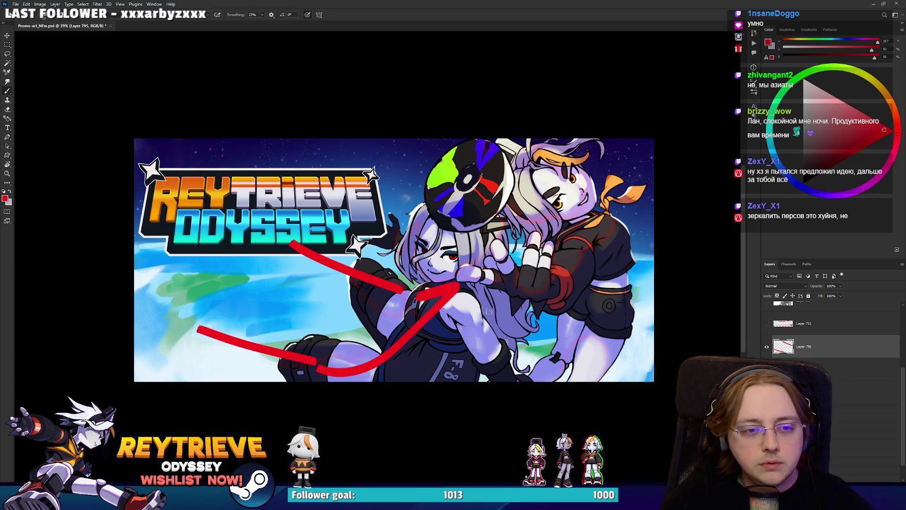
left_click_drag(460, 286, 467, 309)
Step: Add a red line across REYTRIEVE and a long red arrow down the right character
left_click_drag(156, 197, 304, 195)
left_click_drag(533, 137, 518, 339)
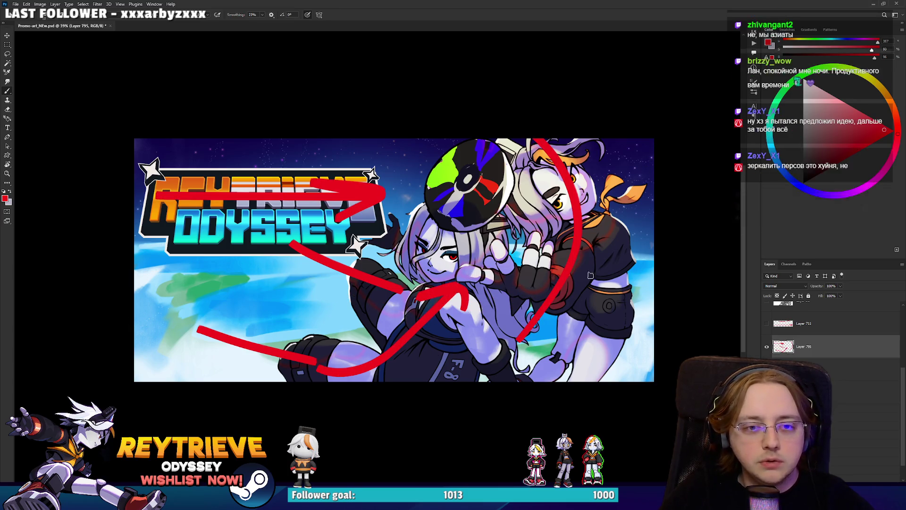
left_click_drag(528, 299, 497, 354)
left_click_drag(509, 332, 562, 336)
left_click_drag(607, 242, 627, 289)
scroll(626, 289, "up", 2)
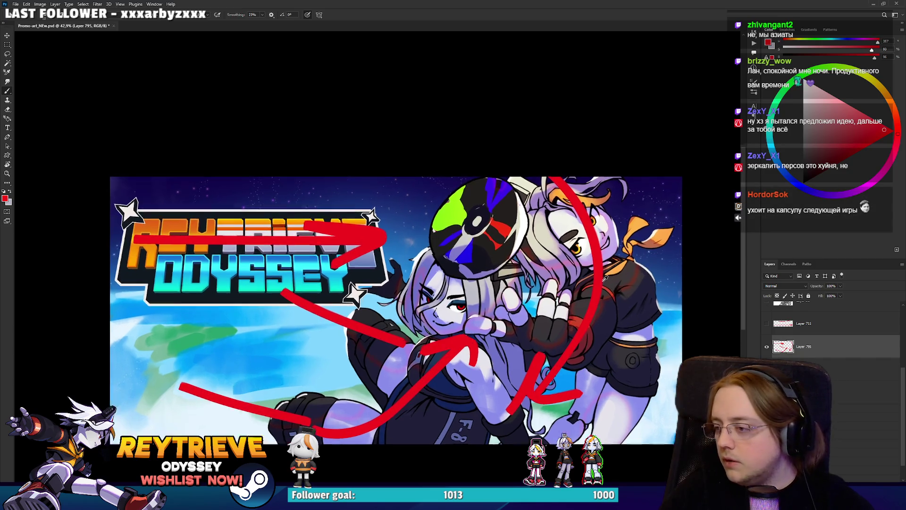
scroll(626, 289, "down", 2)
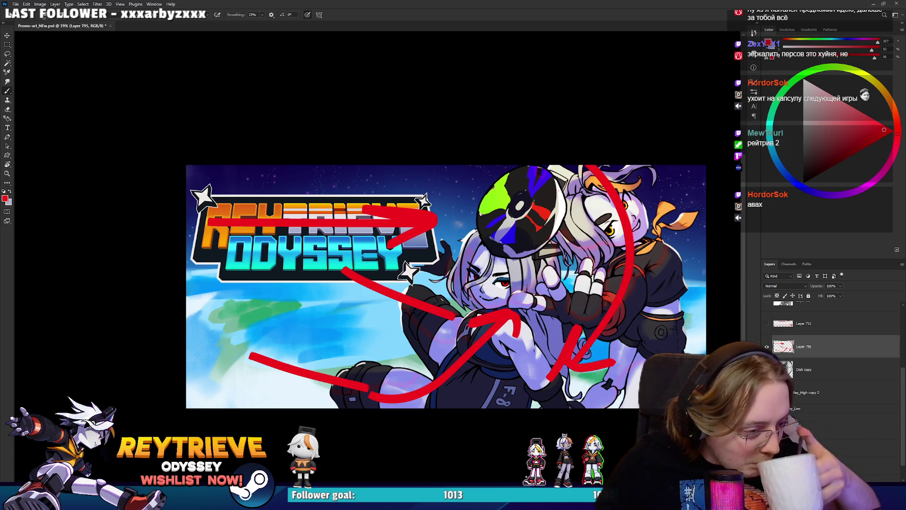
key("alt+Tab")
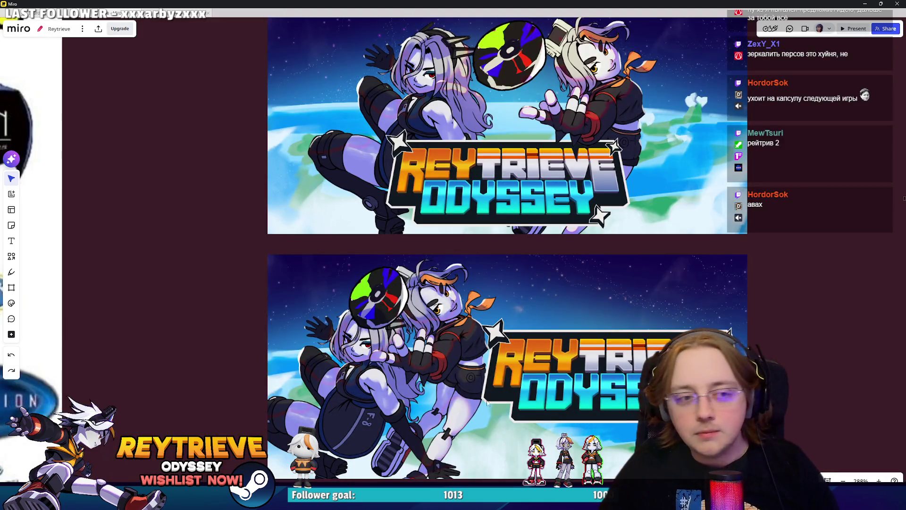
scroll(488, 401, "down", 10)
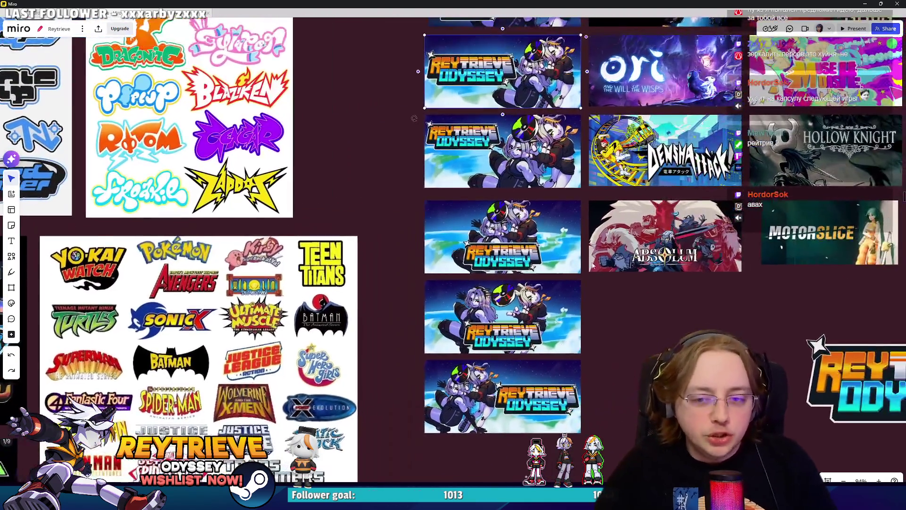
scroll(593, 266, "down", 4)
scroll(349, 285, "up", 6)
mouse_move(349, 285)
left_mouse_down()
mouse_move(432, 183)
mouse_move(519, 183)
left_mouse_up()
scroll(534, 258, "up", 5)
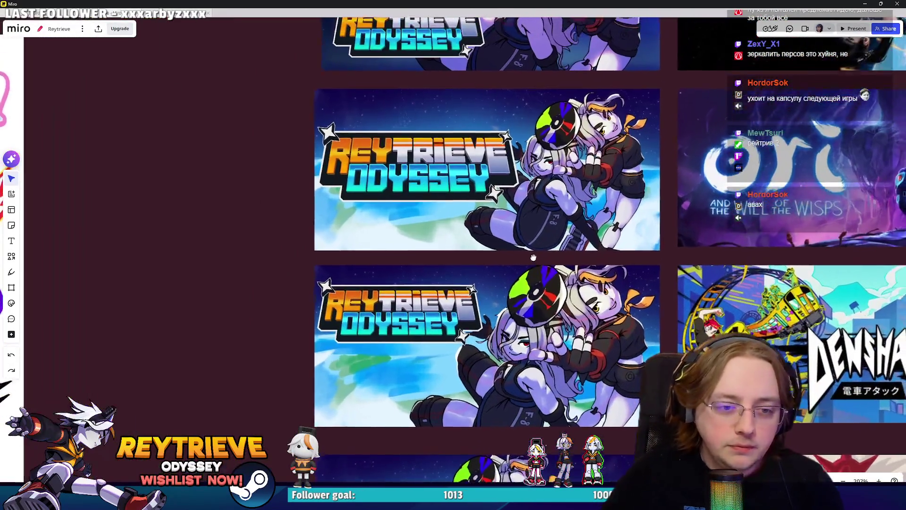
left_click_drag(533, 257, 516, 256)
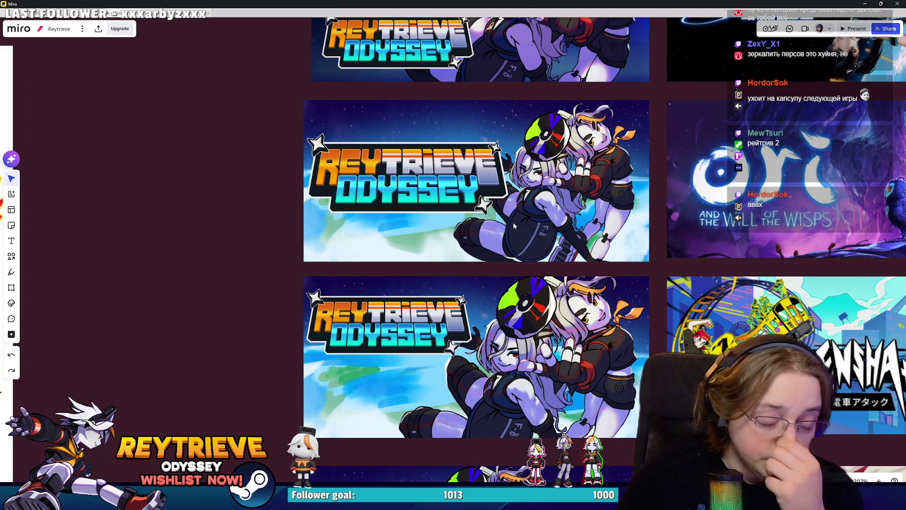
scroll(515, 226, "down", 5)
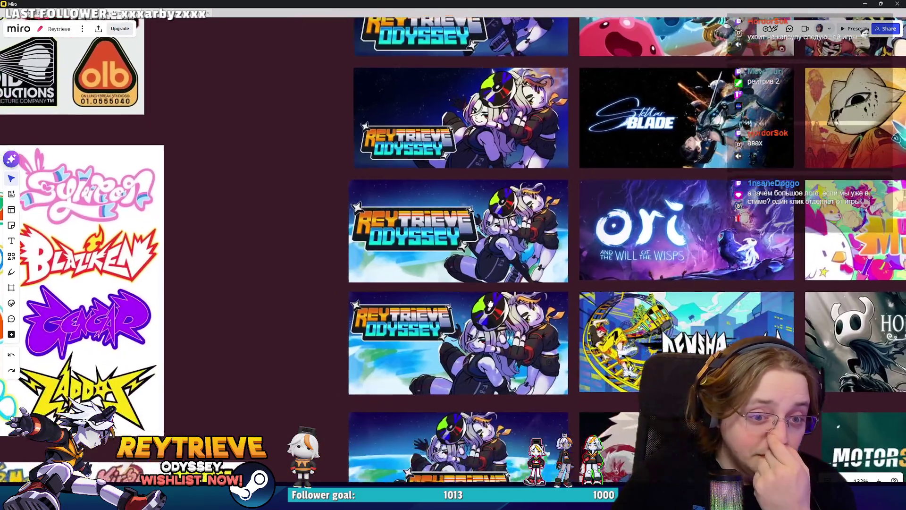
scroll(498, 331, "up", 8)
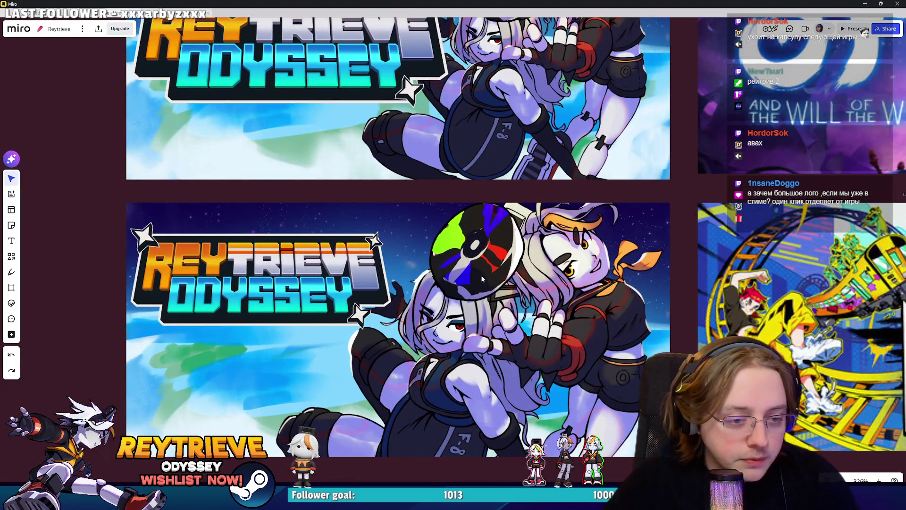
scroll(482, 279, "down", 2)
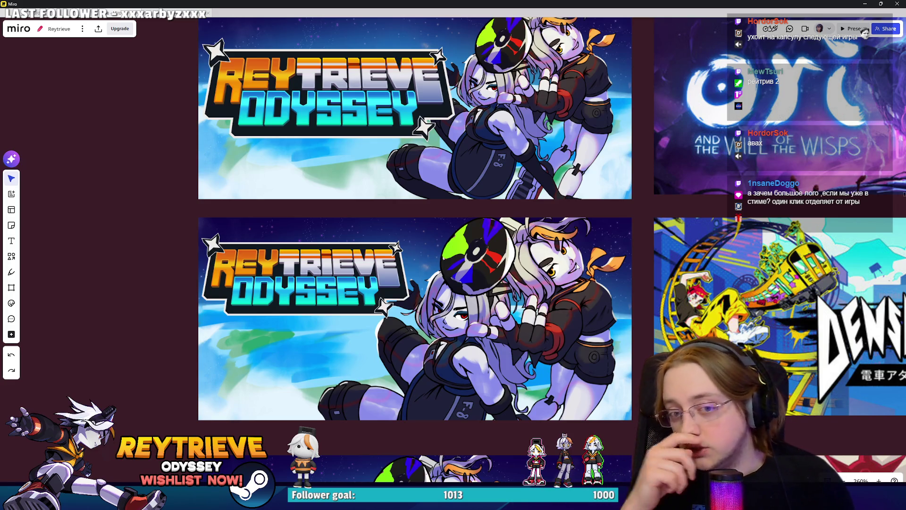
scroll(644, 218, "down", 5)
scroll(644, 218, "down", 5)
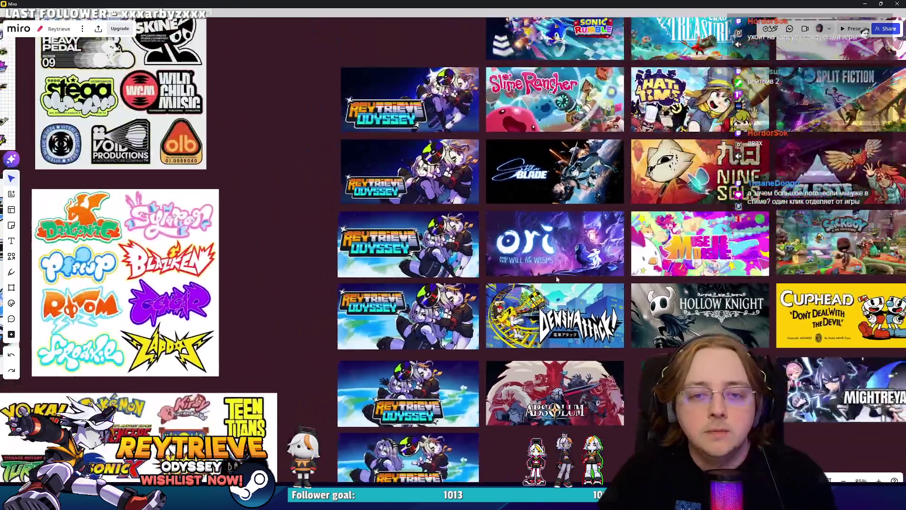
scroll(606, 286, "up", 5)
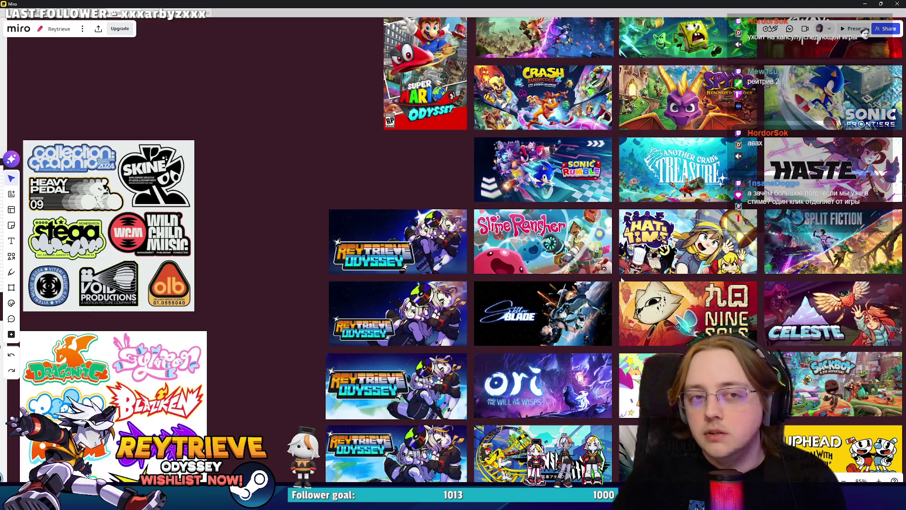
scroll(636, 287, "up", 4)
scroll(653, 296, "up", 5)
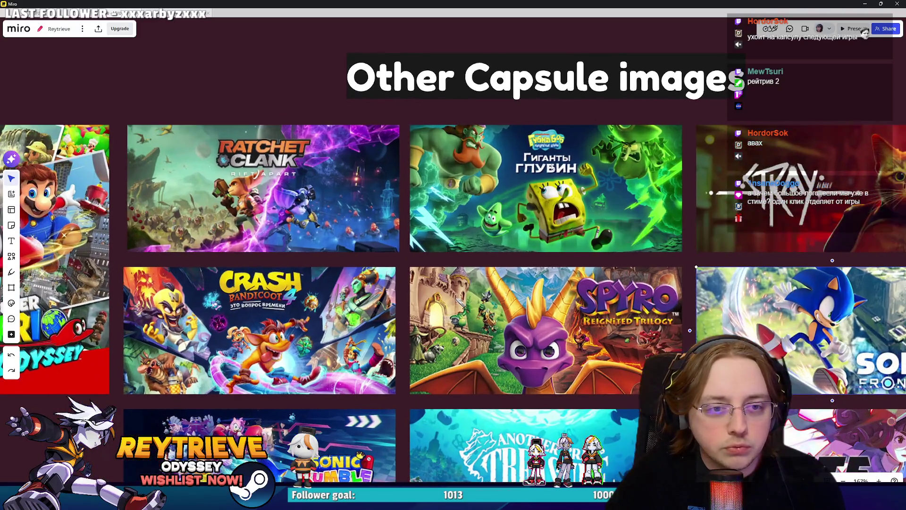
left_click(551, 166)
scroll(549, 163, "up", 5)
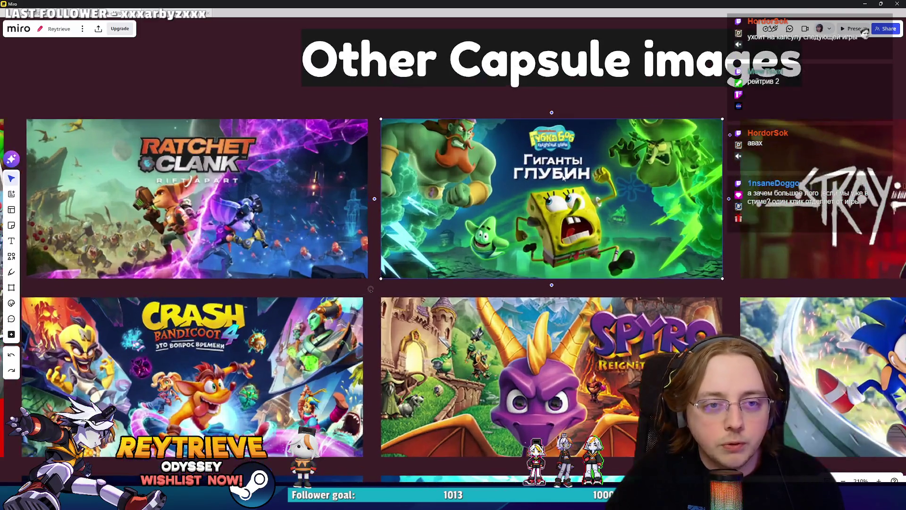
scroll(566, 188, "down", 8)
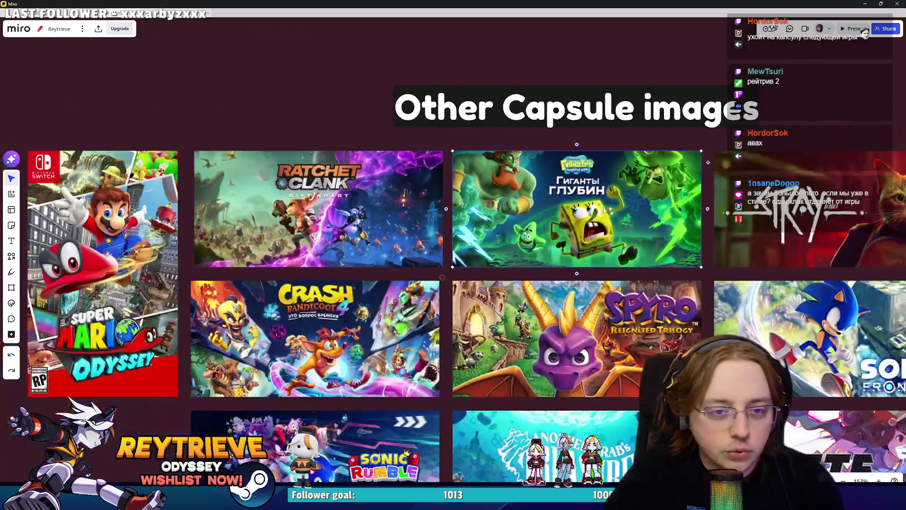
scroll(565, 206, "up", 3)
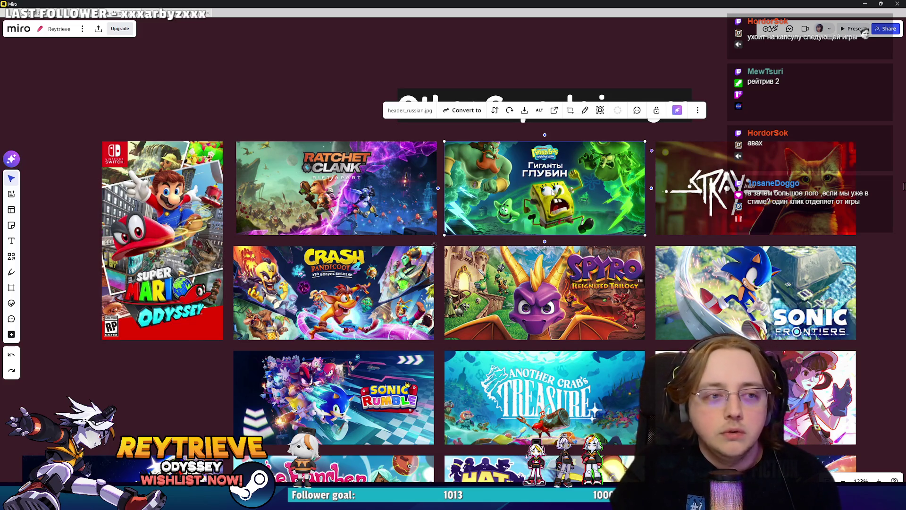
scroll(530, 164, "down", 5)
scroll(614, 189, "down", 10)
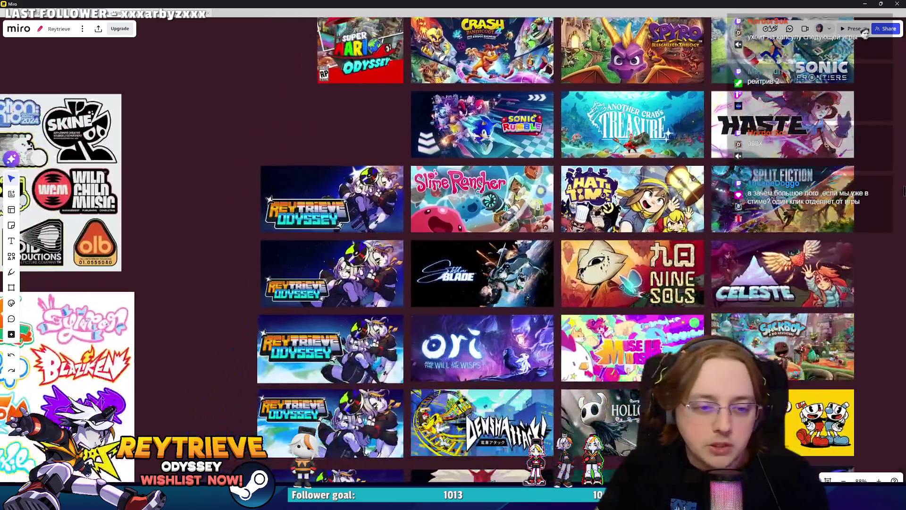
scroll(681, 200, "up", 3)
scroll(618, 290, "up", 5)
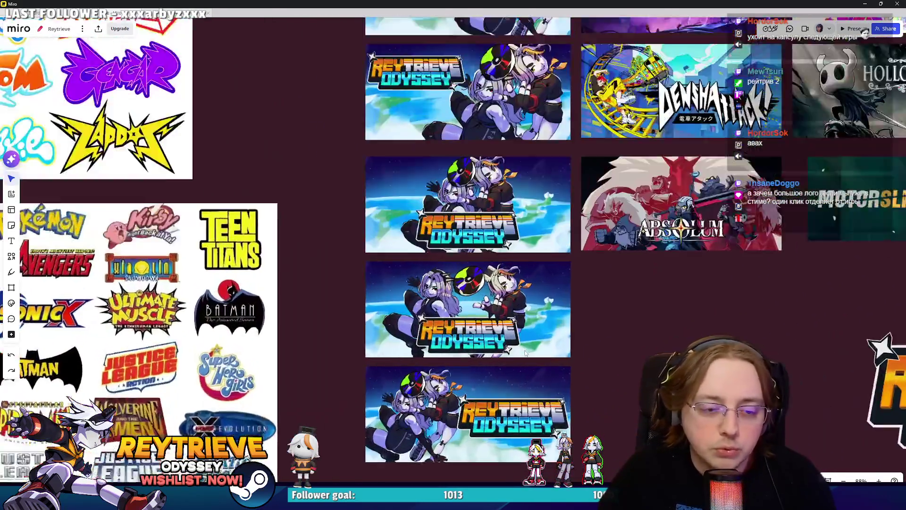
scroll(618, 290, "down", 3)
scroll(564, 434, "down", 5)
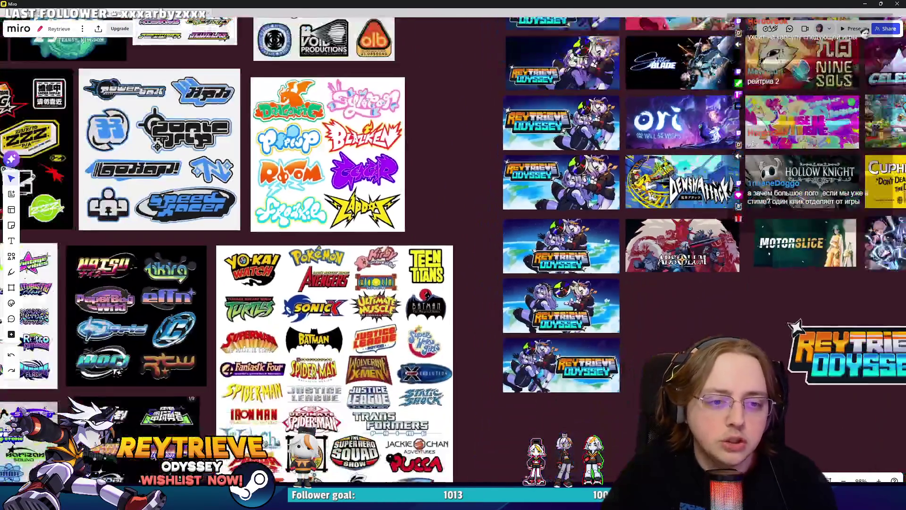
scroll(629, 374, "up", 3)
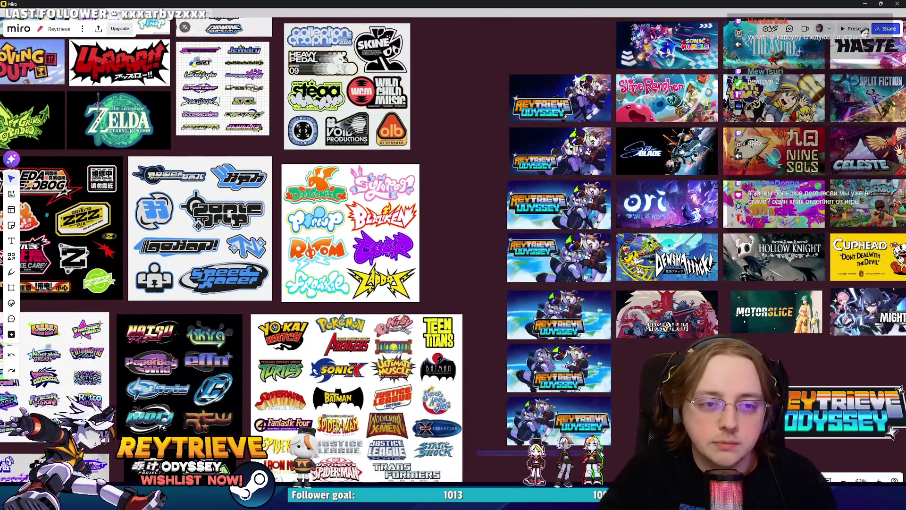
left_click_drag(630, 375, 635, 307)
mouse_move(434, 401)
left_mouse_down()
mouse_move(477, 155)
mouse_move(480, 405)
mouse_move(435, 400)
left_mouse_up()
scroll(582, 326, "up", 5)
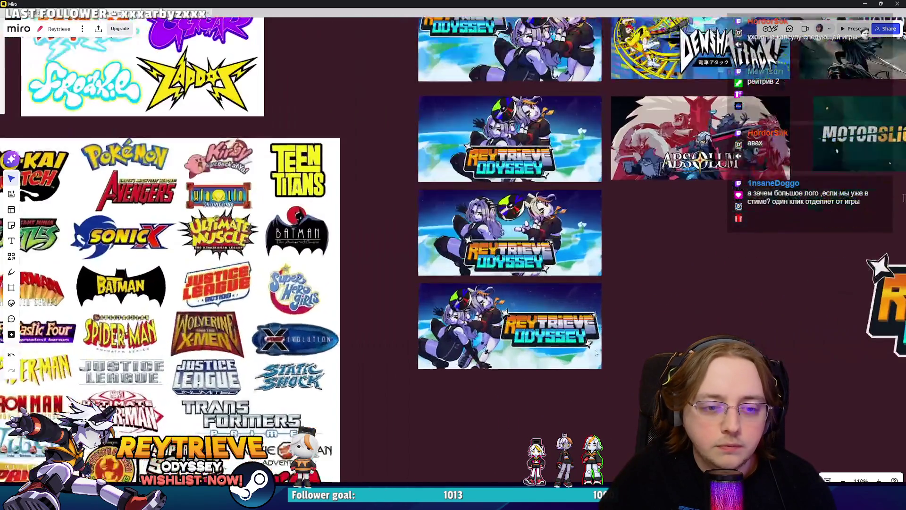
scroll(582, 326, "down", 5)
scroll(601, 244, "up", 6)
scroll(601, 244, "down", 5)
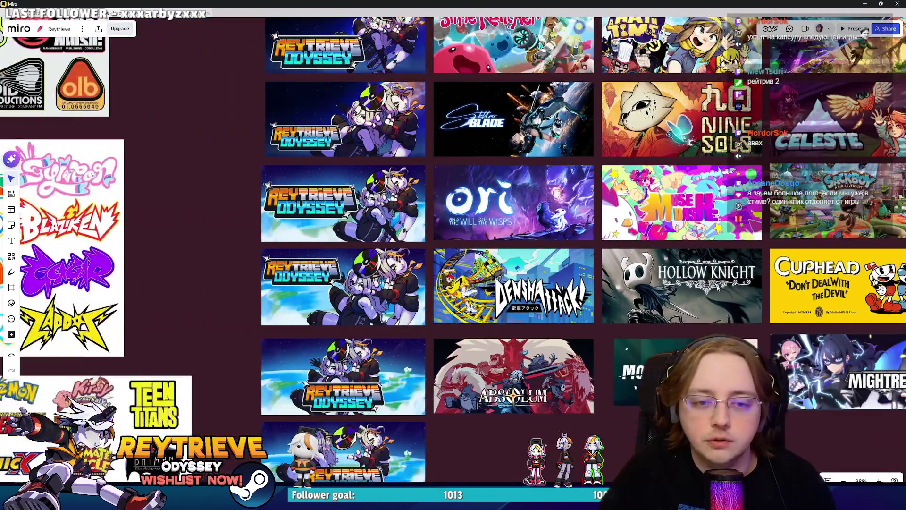
scroll(570, 327, "up", 8)
scroll(684, 342, "down", 4)
scroll(707, 283, "up", 10)
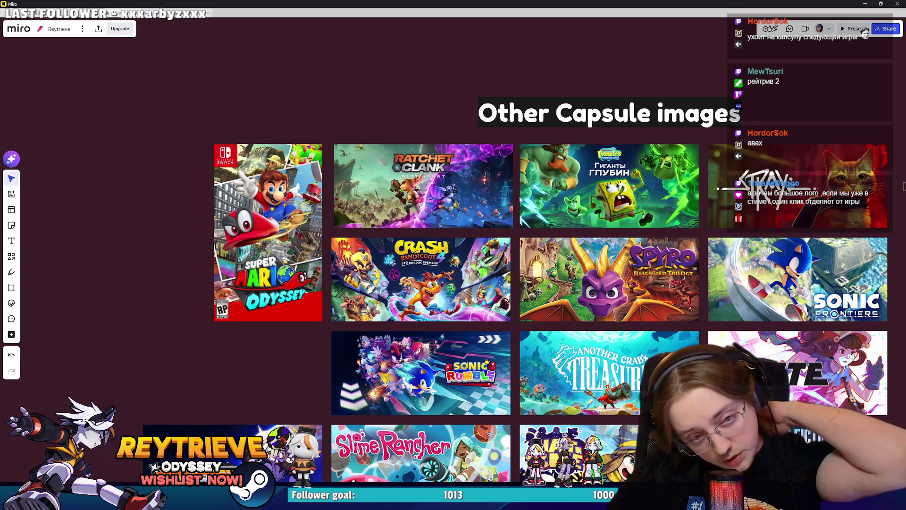
scroll(599, 199, "up", 2)
scroll(372, 177, "up", 1)
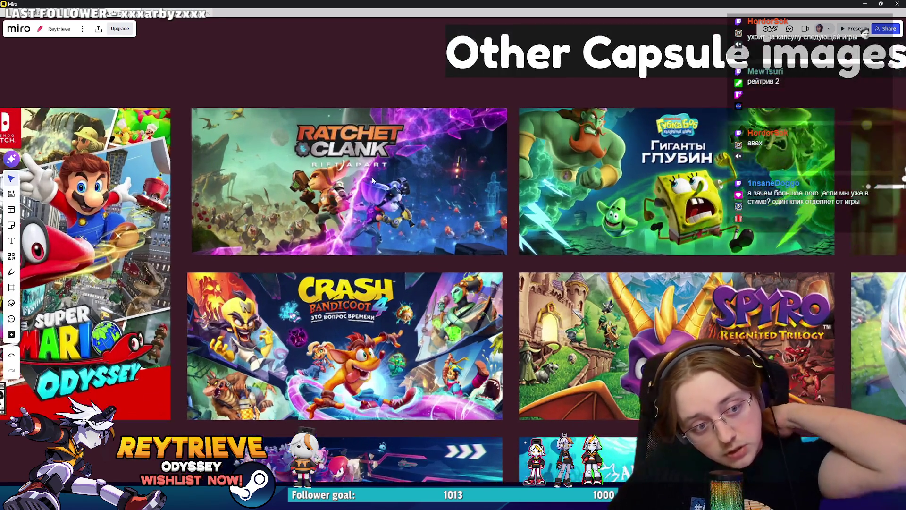
scroll(372, 176, "down", 2)
scroll(373, 271, "up", 2)
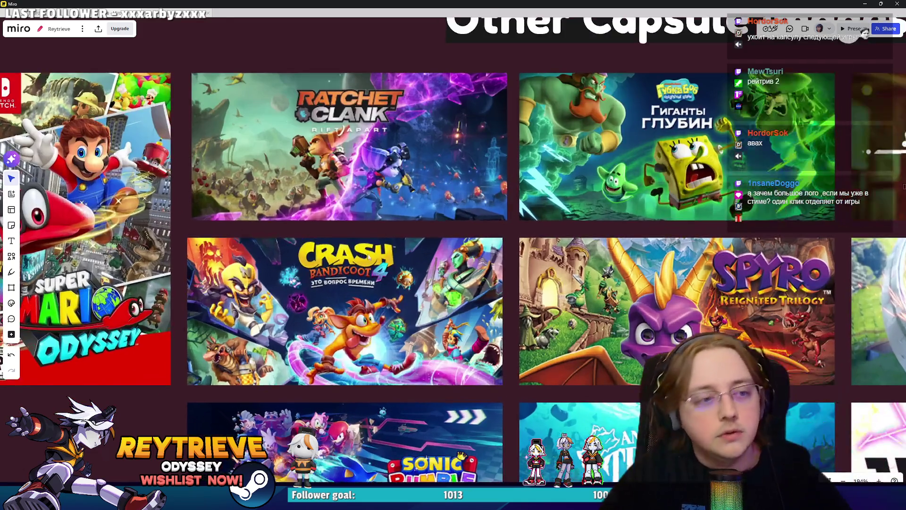
scroll(490, 269, "down", 2)
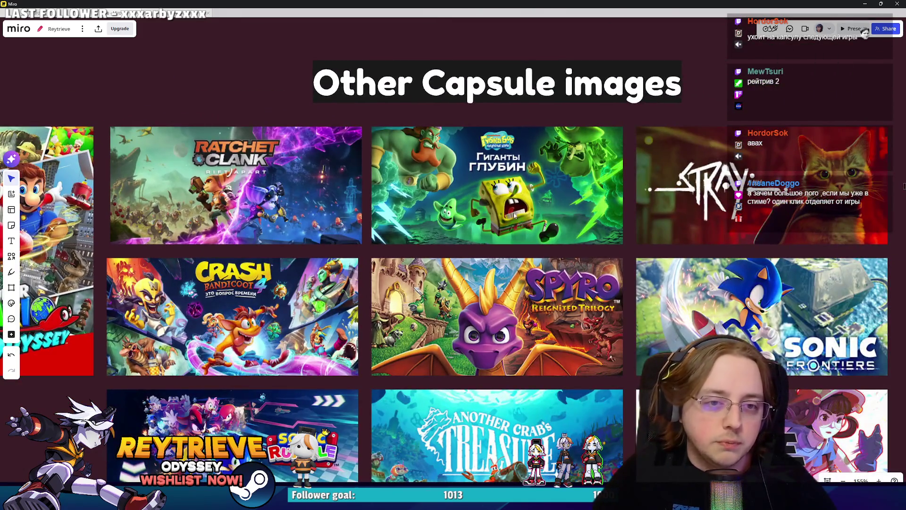
scroll(633, 288, "down", 5)
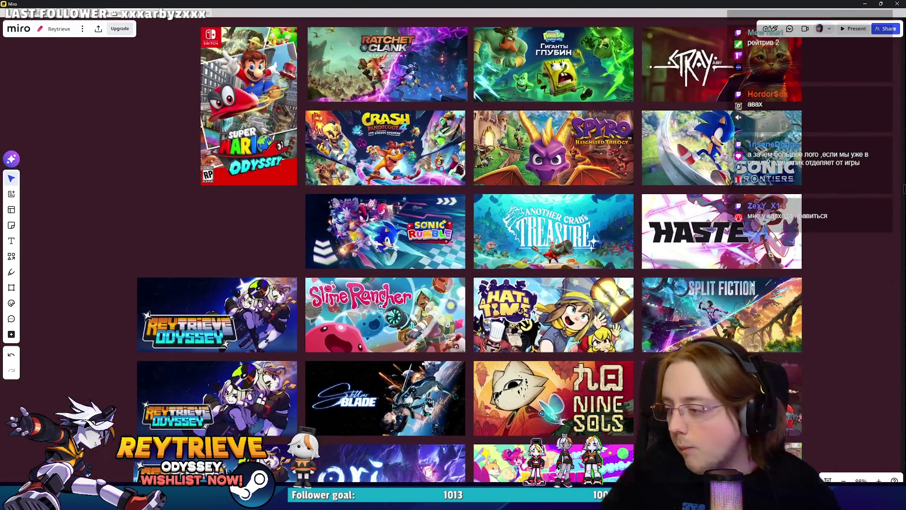
scroll(759, 293, "down", 5)
scroll(714, 281, "up", 5)
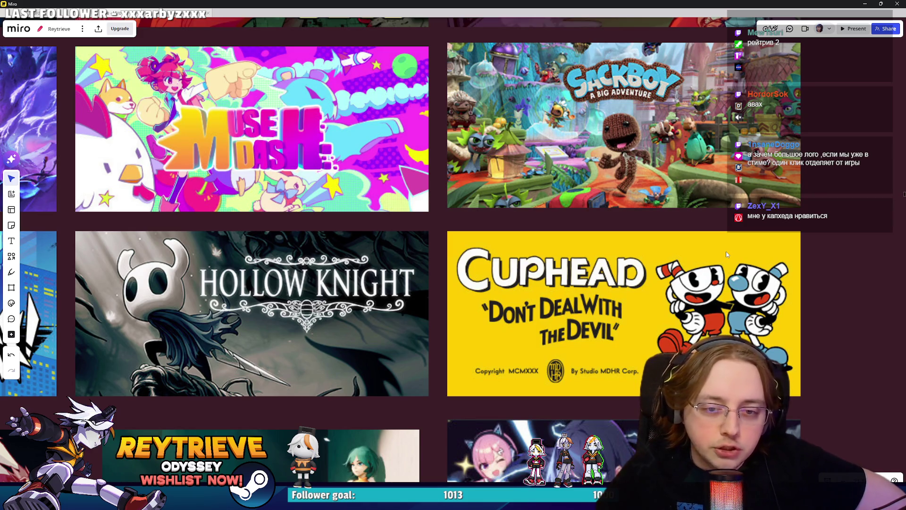
scroll(725, 251, "down", 5)
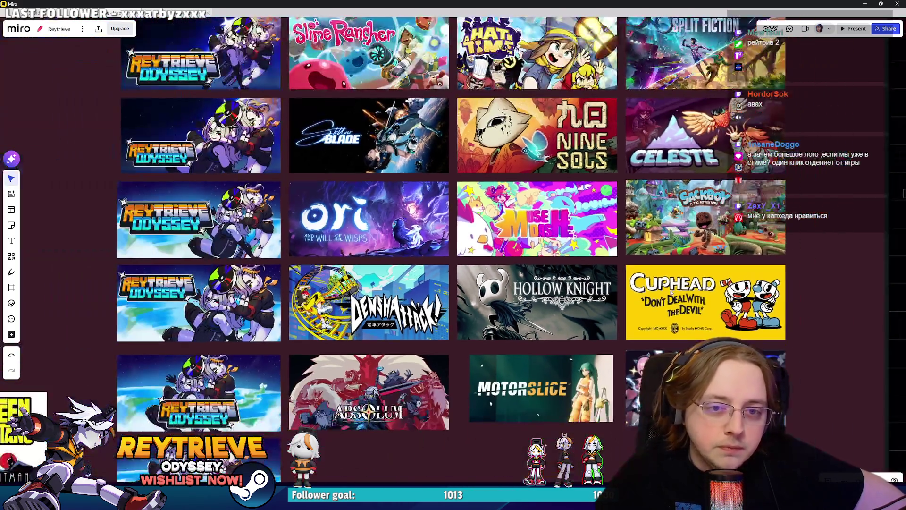
scroll(697, 307, "left", 3)
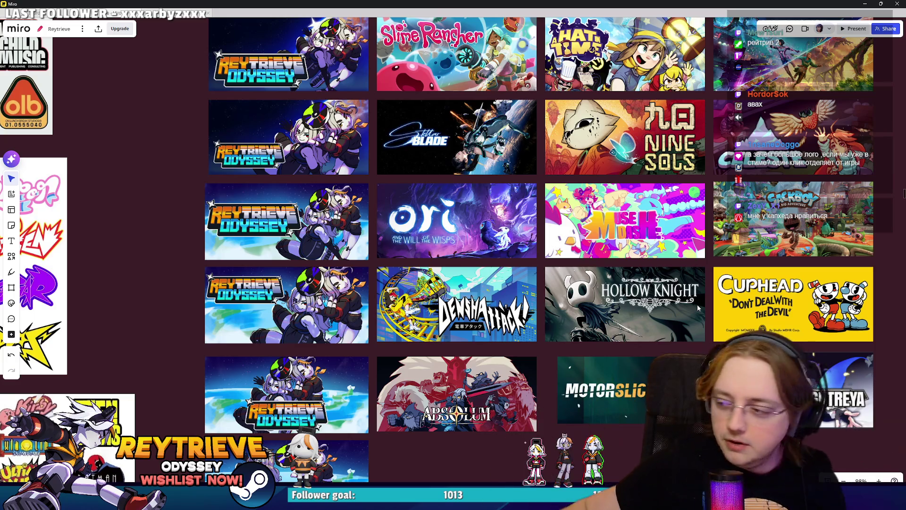
scroll(726, 255, "up", 3)
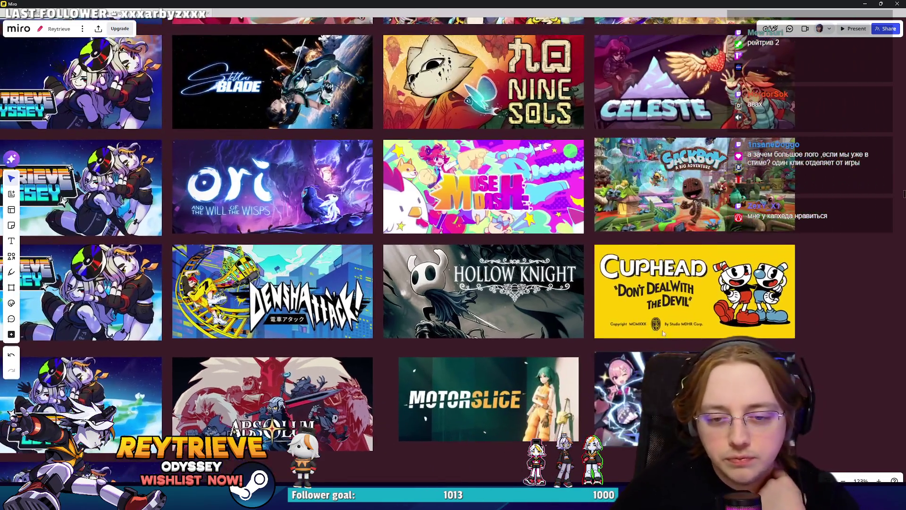
left_click_drag(833, 325, 669, 248)
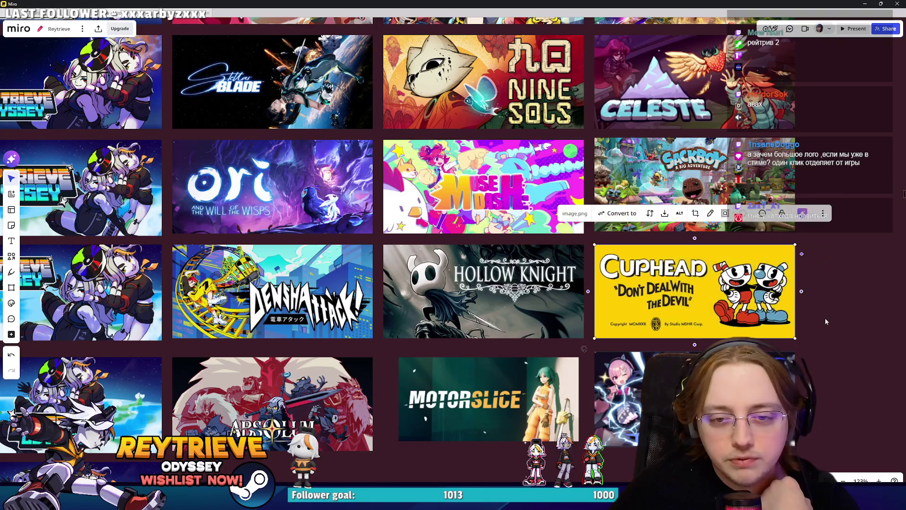
scroll(613, 278, "down", 2)
scroll(545, 310, "left", 3)
scroll(546, 310, "left", 3)
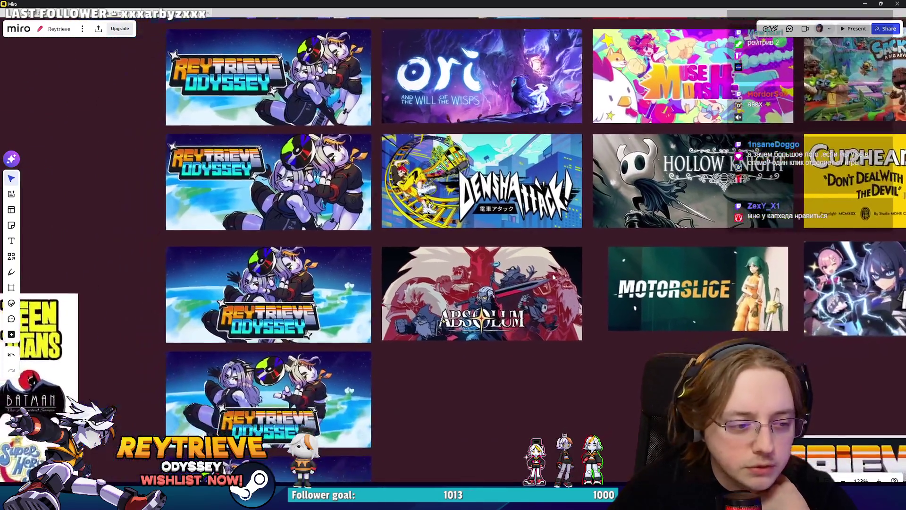
scroll(554, 282, "up", 5)
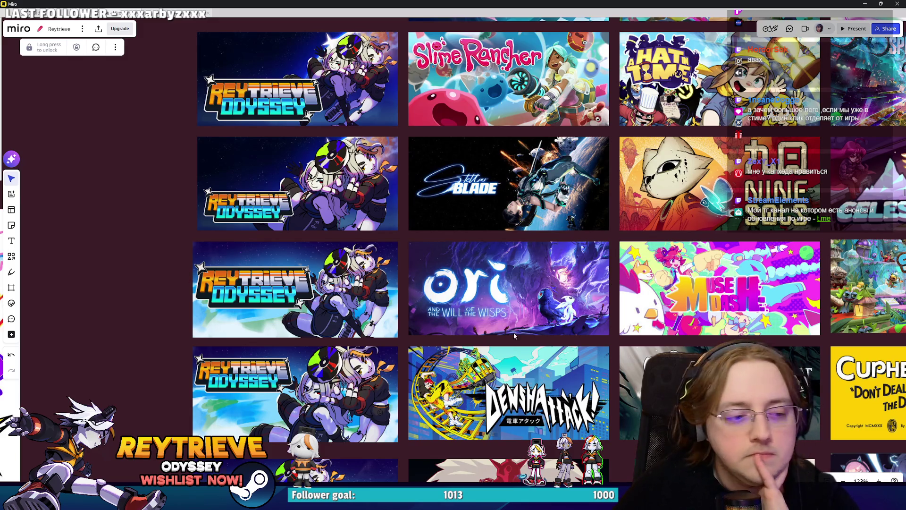
scroll(514, 335, "down", 2)
scroll(433, 264, "up", 3)
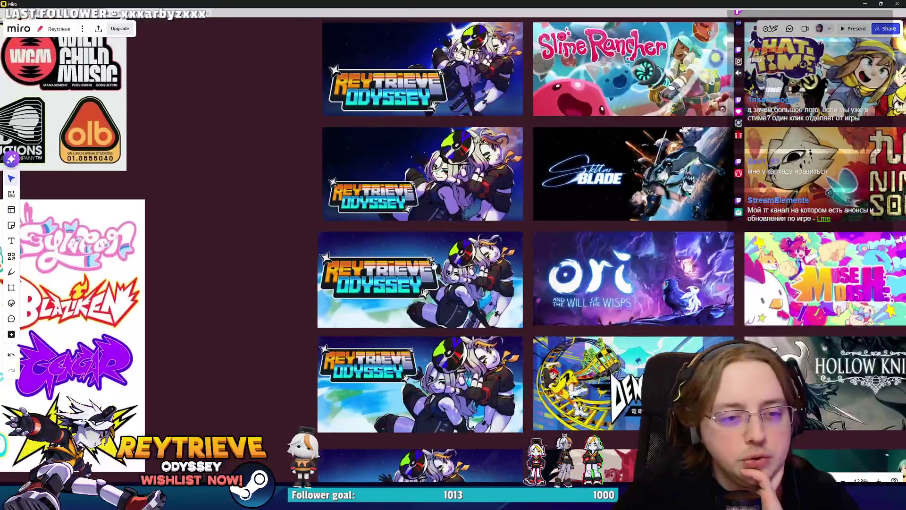
scroll(434, 265, "up", 1)
scroll(439, 274, "down", 4)
scroll(453, 283, "up", 2)
scroll(464, 297, "right", 2)
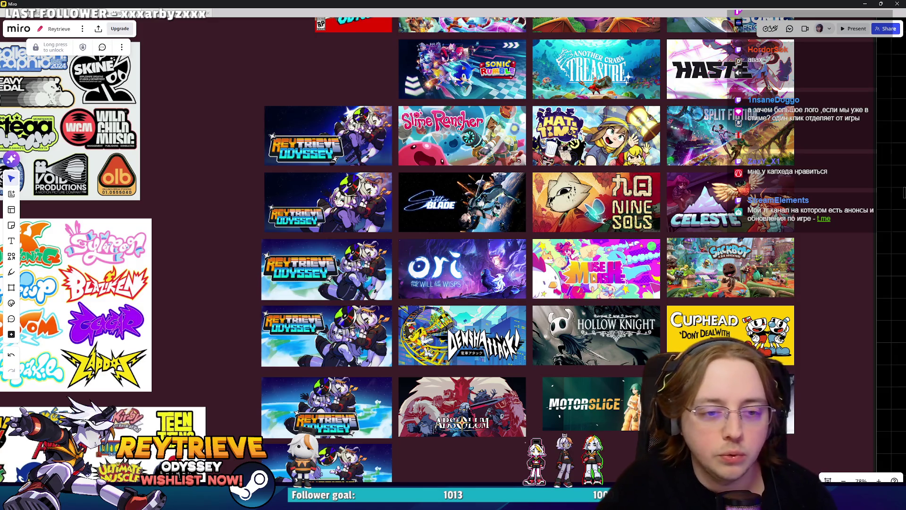
scroll(637, 309, "down", 2)
scroll(613, 236, "up", 2)
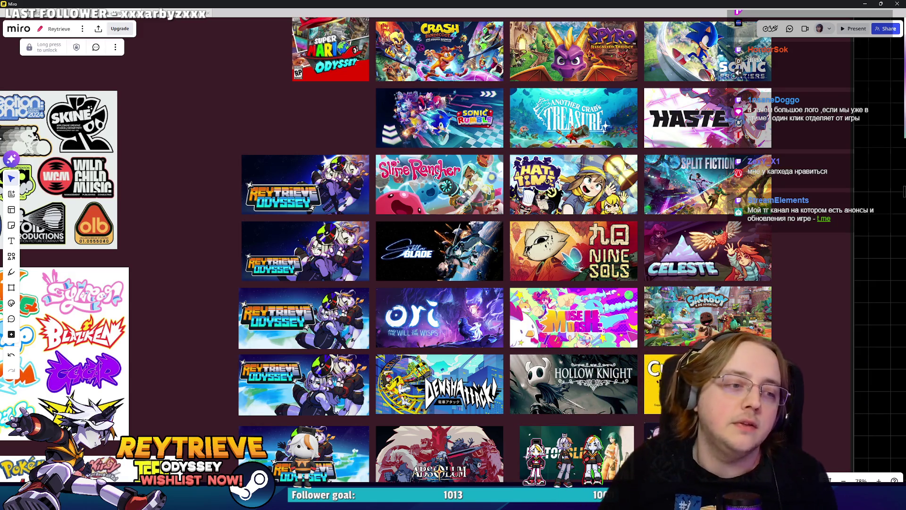
scroll(495, 209, "down", 2)
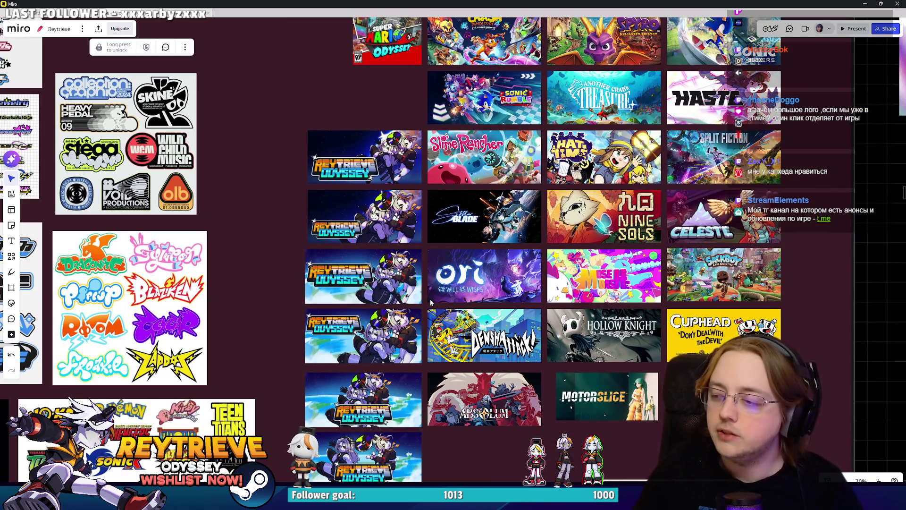
scroll(557, 133, "up", 5)
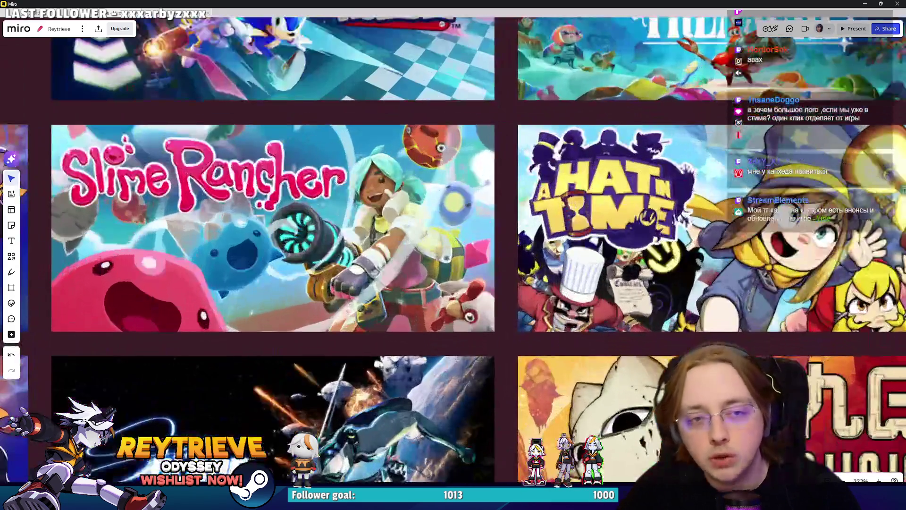
scroll(624, 136, "down", 4)
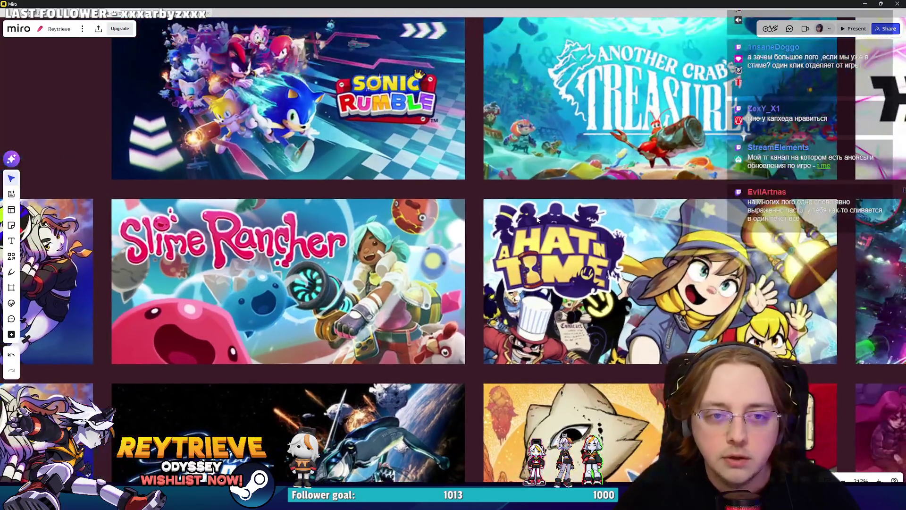
scroll(539, 211, "down", 5)
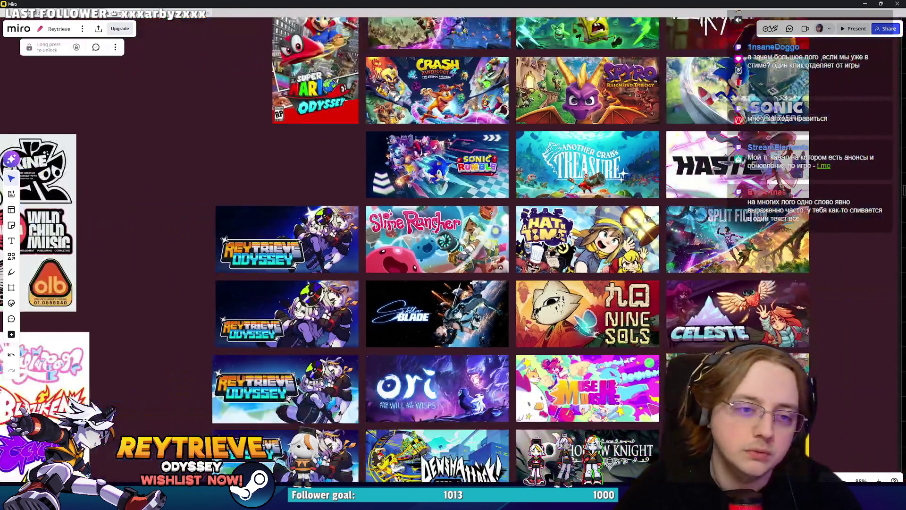
scroll(462, 273, "up", 2)
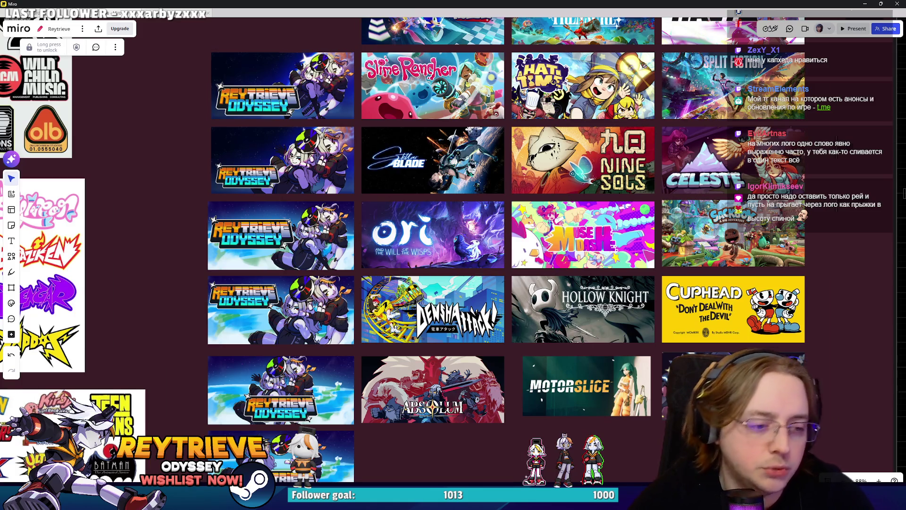
scroll(361, 331, "down", 5)
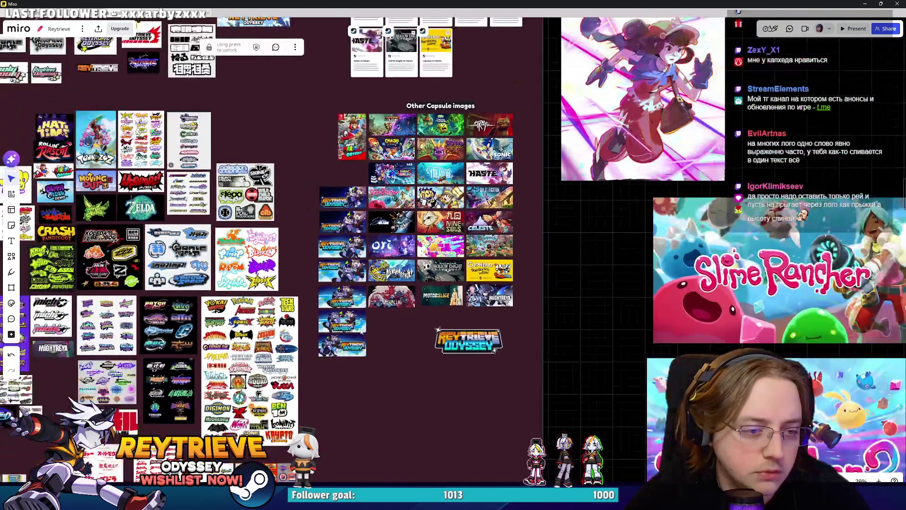
scroll(361, 331, "up", 3)
scroll(363, 331, "down", 3)
scroll(373, 323, "up", 2)
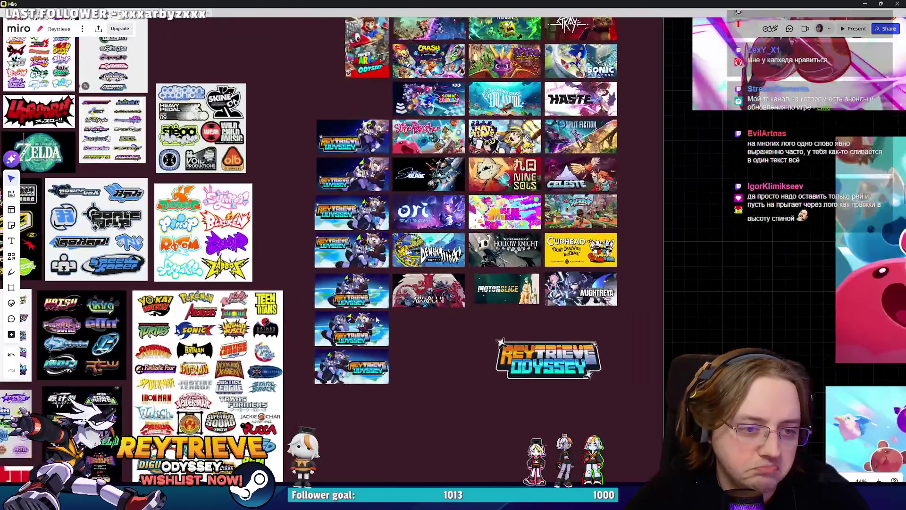
scroll(401, 330, "up", 3)
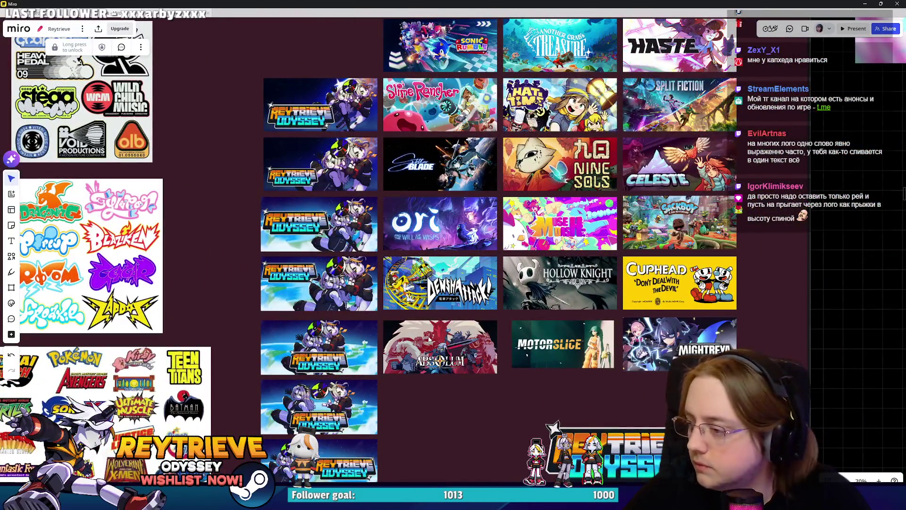
scroll(526, 308, "up", 5)
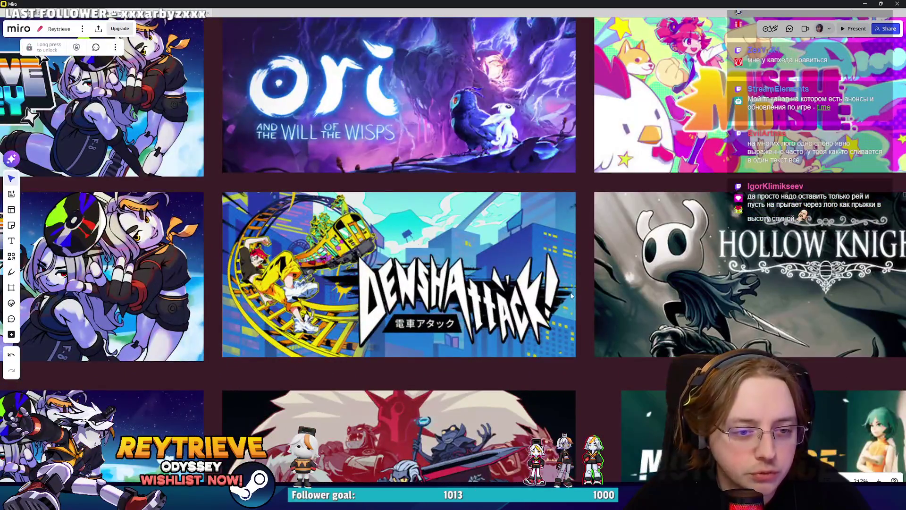
scroll(629, 292, "down", 6)
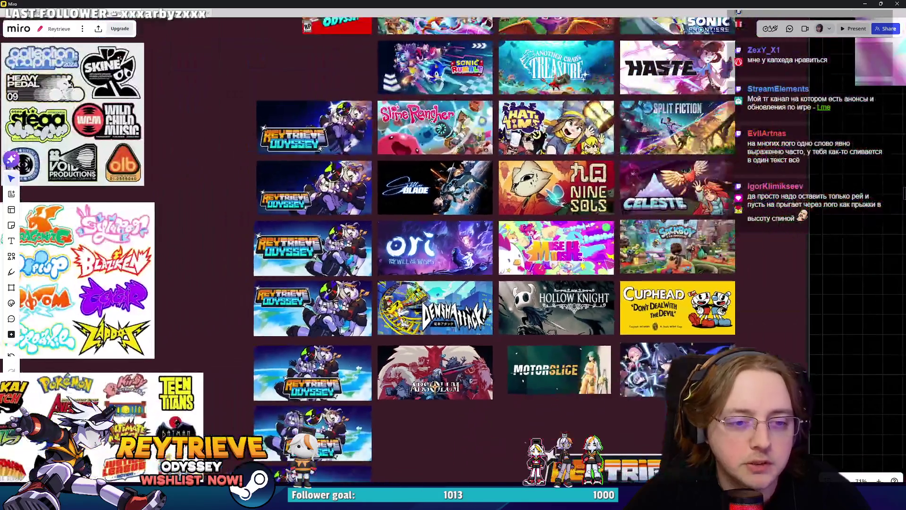
scroll(430, 283, "up", 2)
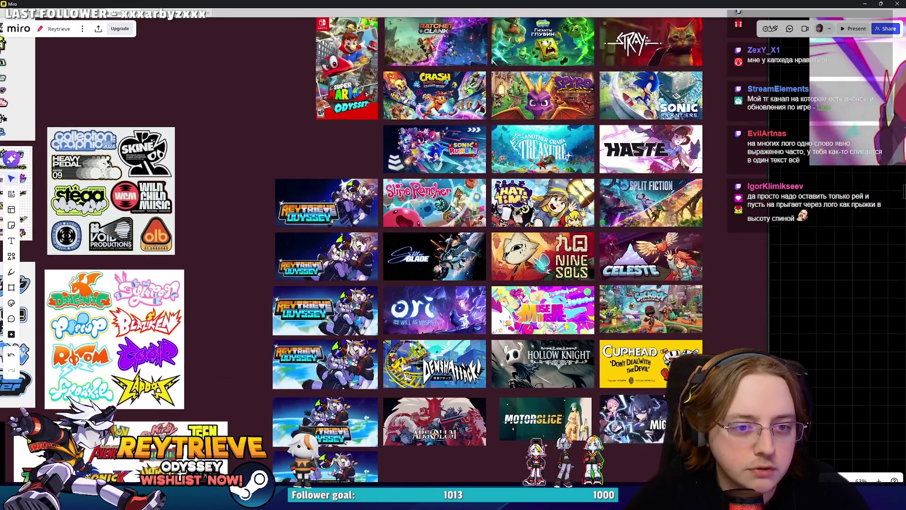
scroll(645, 274, "down", 1)
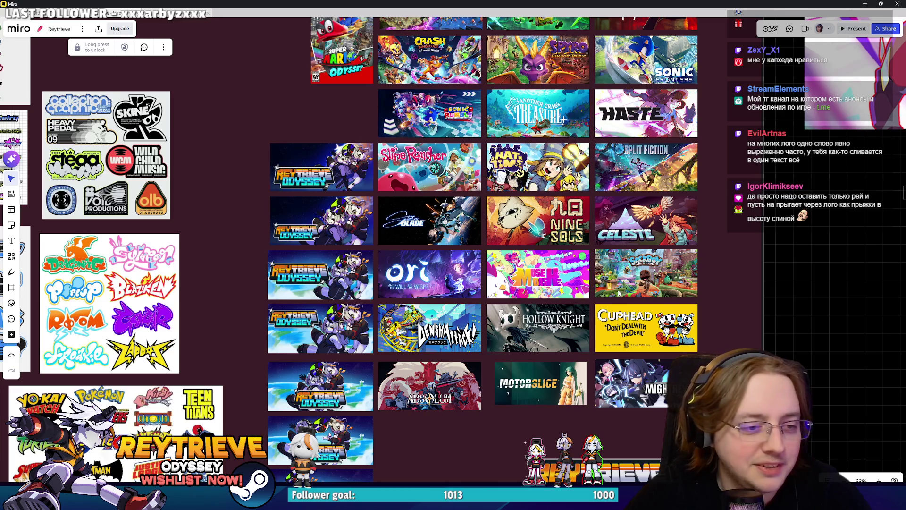
scroll(390, 278, "up", 4)
scroll(390, 278, "up", 2)
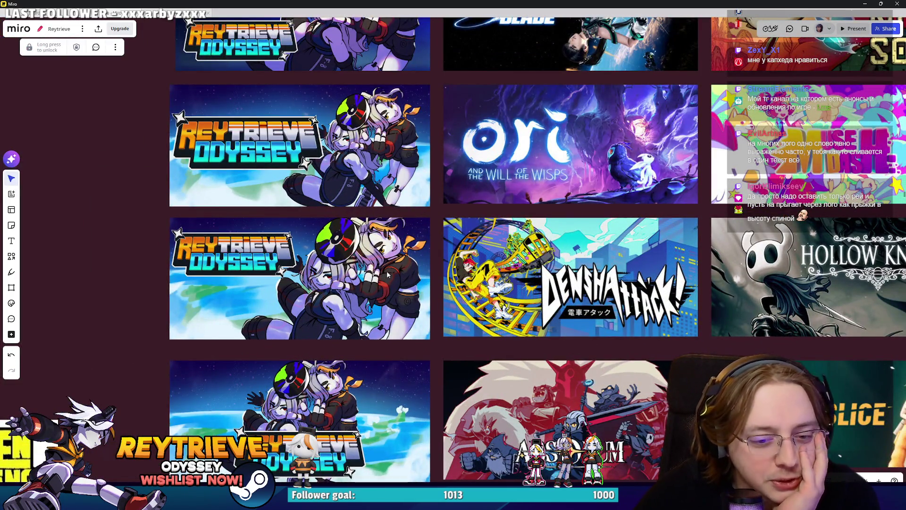
scroll(387, 274, "down", 2)
scroll(447, 324, "up", 10)
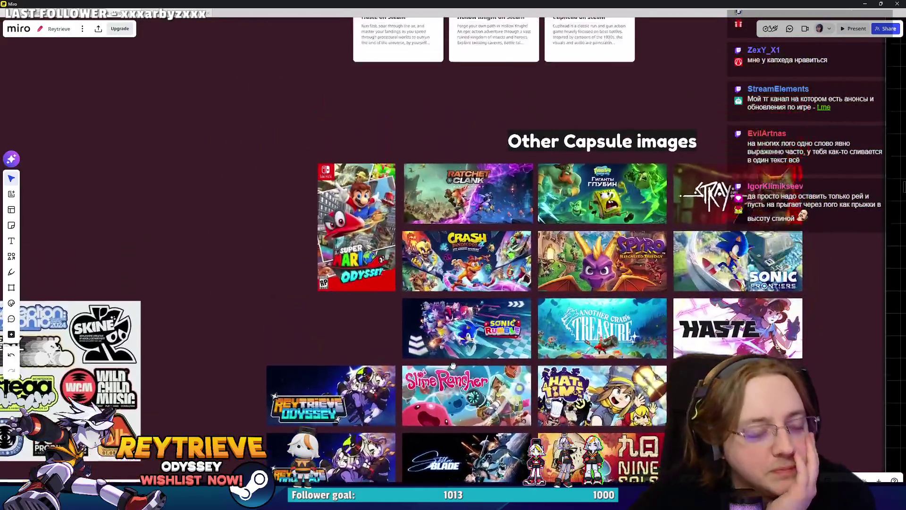
scroll(447, 326, "up", 2)
scroll(451, 325, "down", 2)
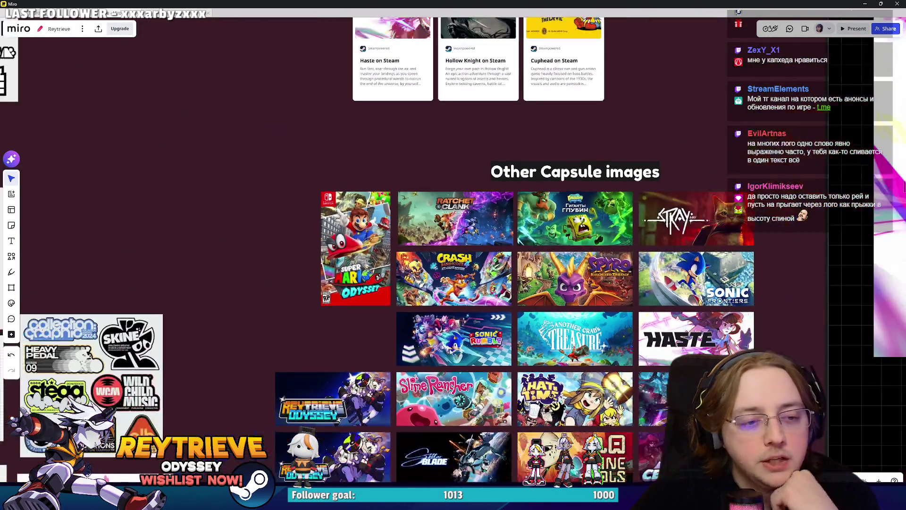
scroll(330, 361, "up", 5)
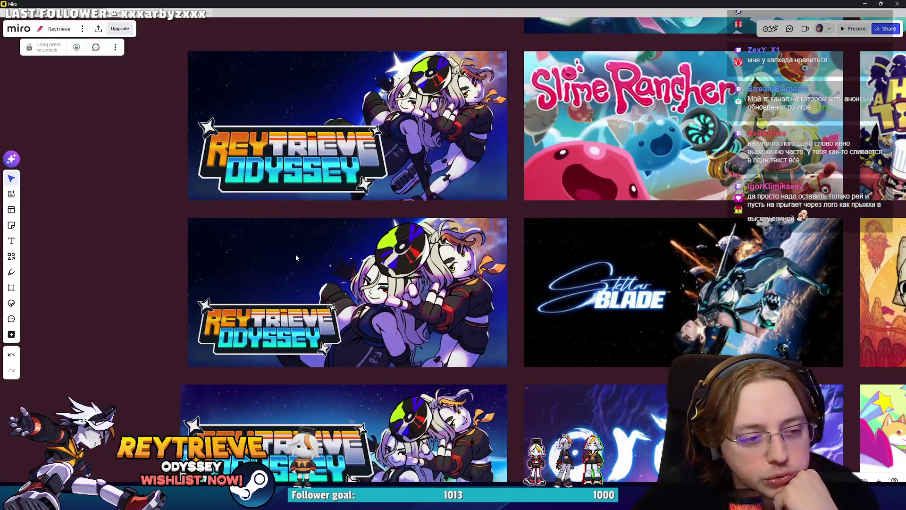
scroll(329, 361, "down", 3)
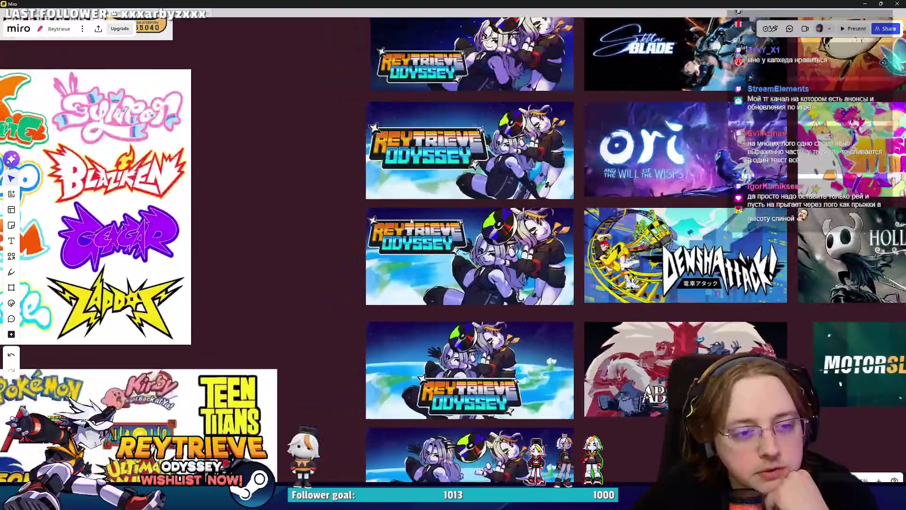
scroll(458, 278, "up", 6)
scroll(458, 278, "down", 4)
scroll(458, 278, "up", 1)
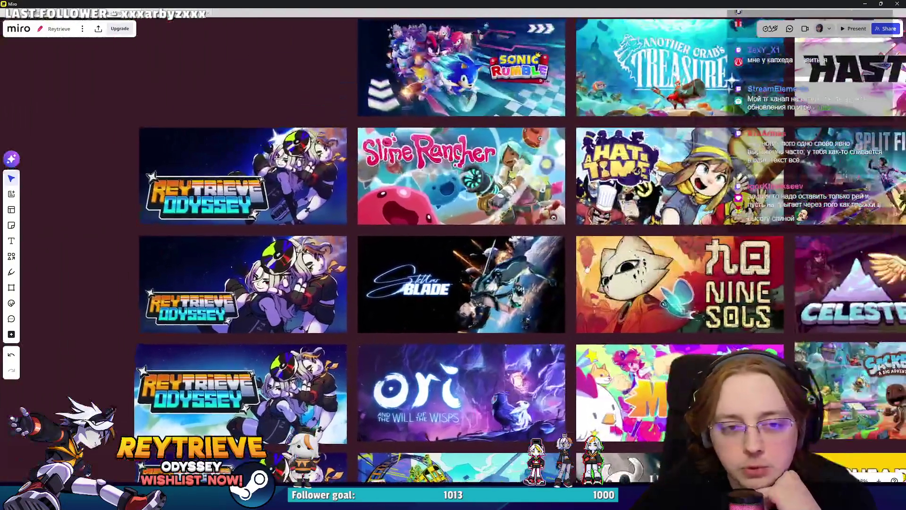
scroll(613, 281, "up", 4)
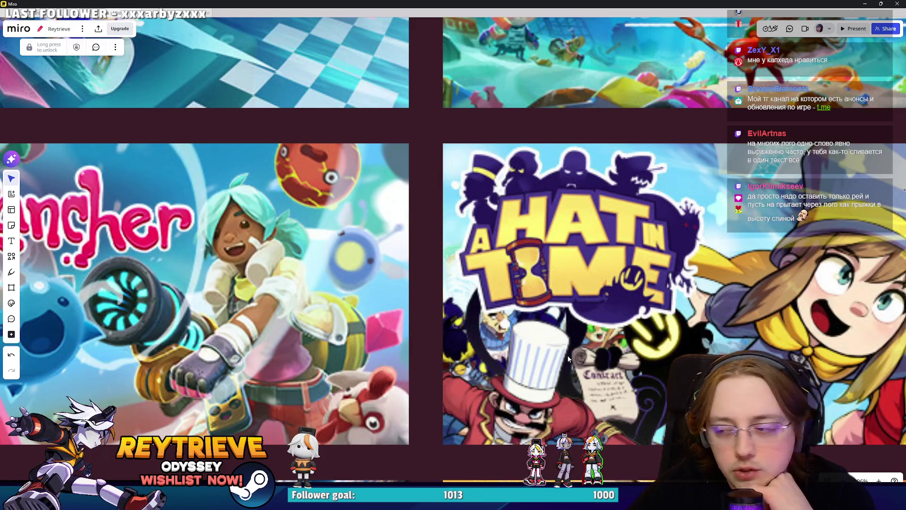
scroll(568, 358, "down", 4)
scroll(472, 291, "down", 4)
scroll(472, 290, "up", 4)
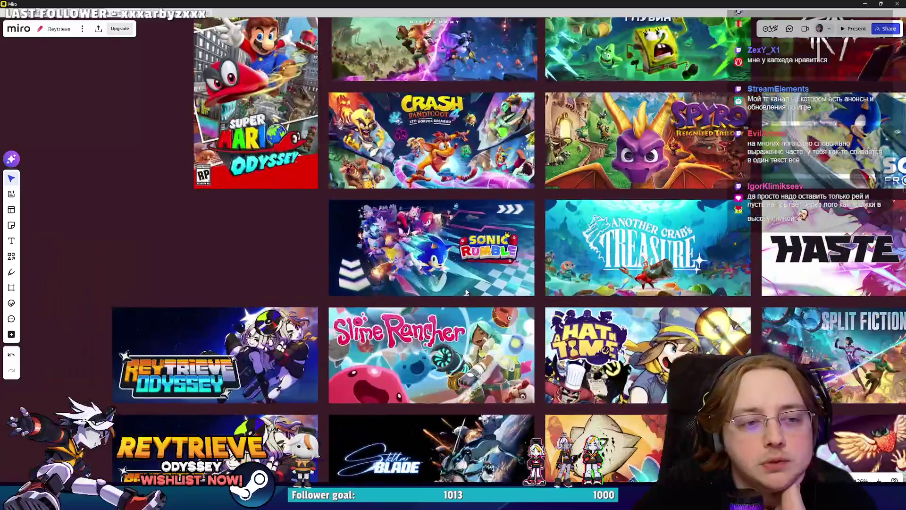
scroll(471, 290, "down", 5)
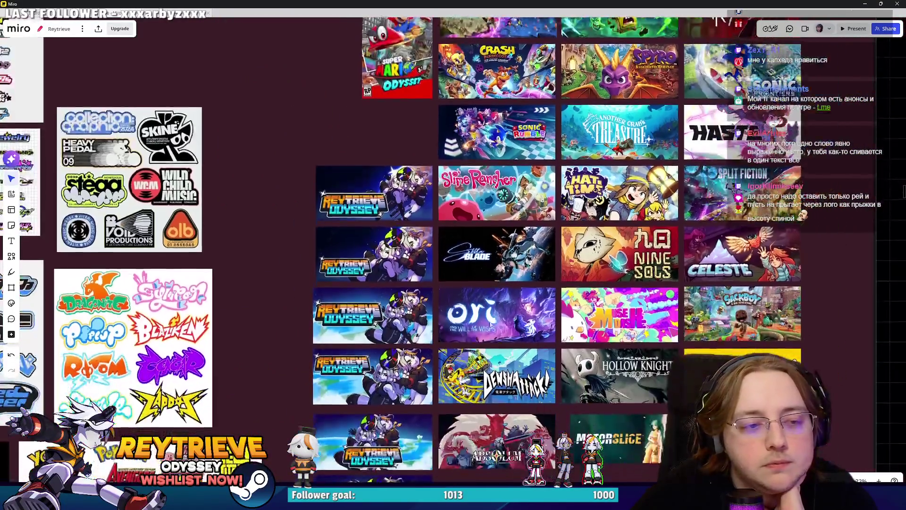
scroll(554, 352, "up", 3)
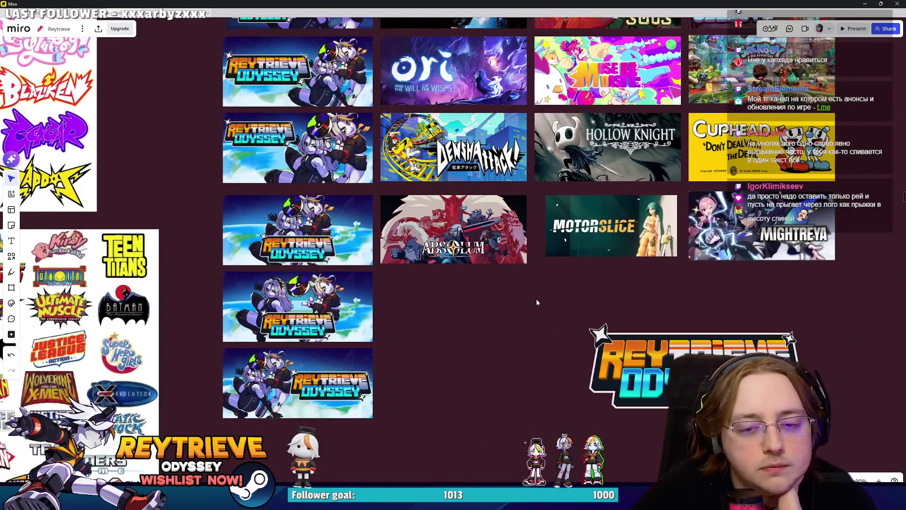
scroll(536, 302, "down", 3)
scroll(549, 290, "up", 1)
scroll(535, 339, "up", 1)
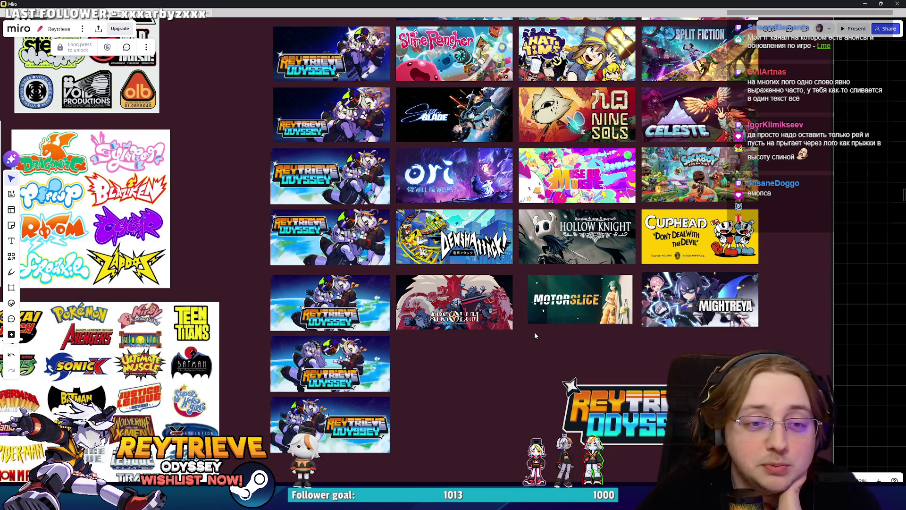
scroll(514, 275, "down", 3)
scroll(514, 275, "up", 8)
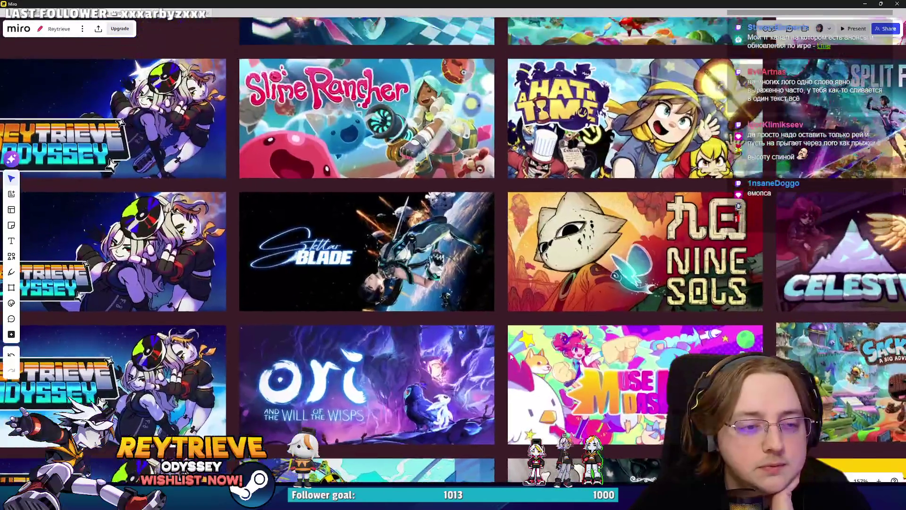
scroll(524, 348, "down", 3)
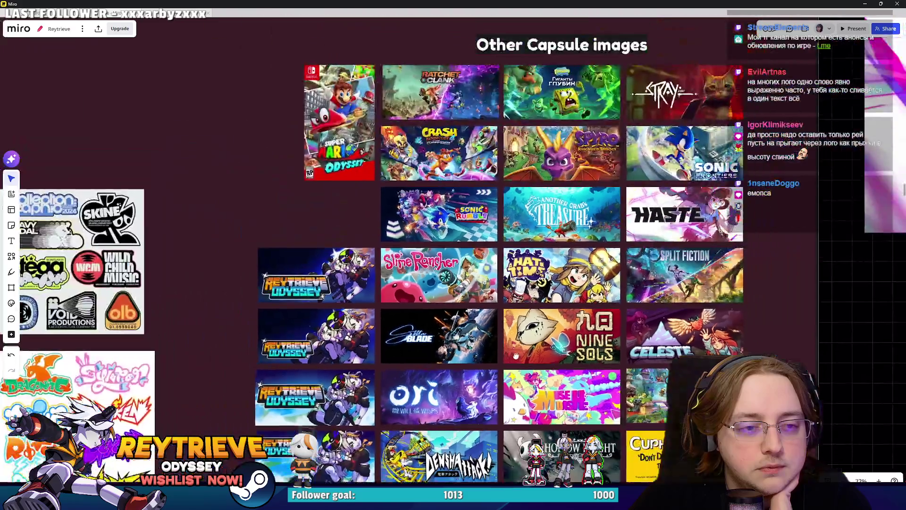
scroll(523, 348, "down", 2)
scroll(538, 316, "down", 4)
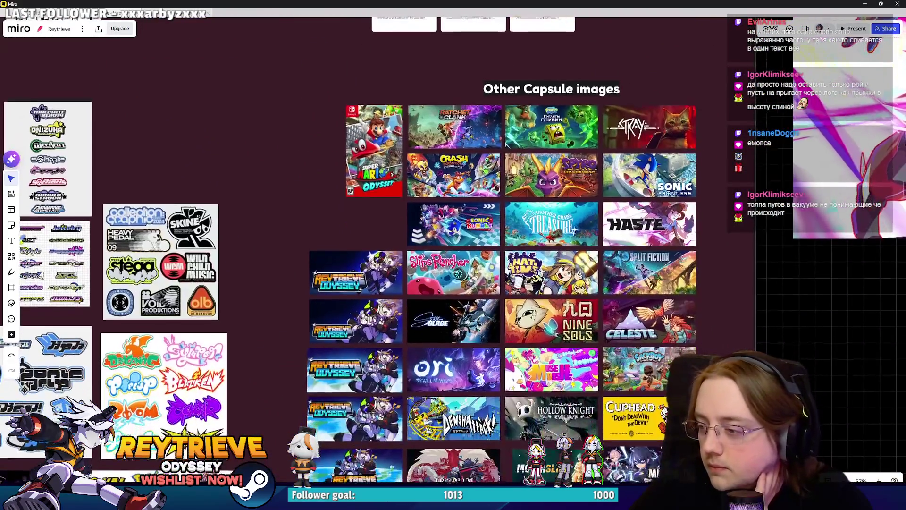
scroll(550, 287, "down", 5)
scroll(538, 297, "up", 1)
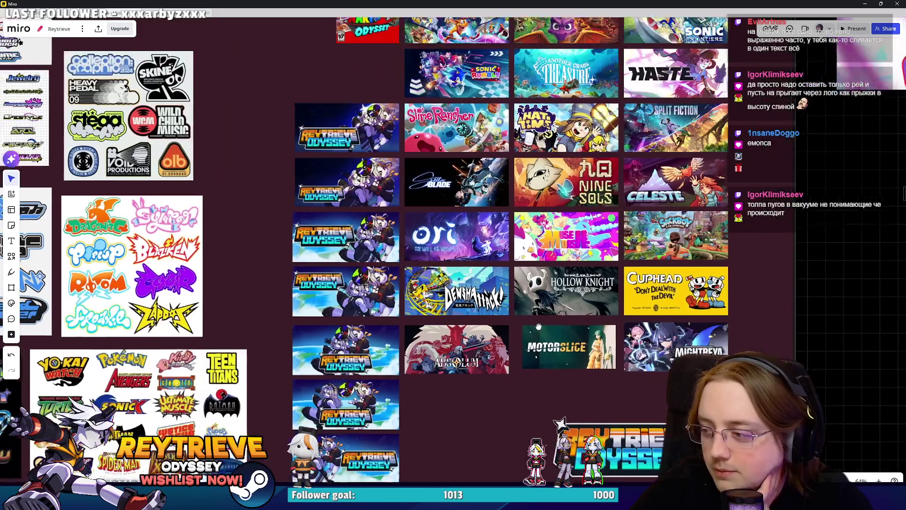
scroll(534, 303, "up", 3)
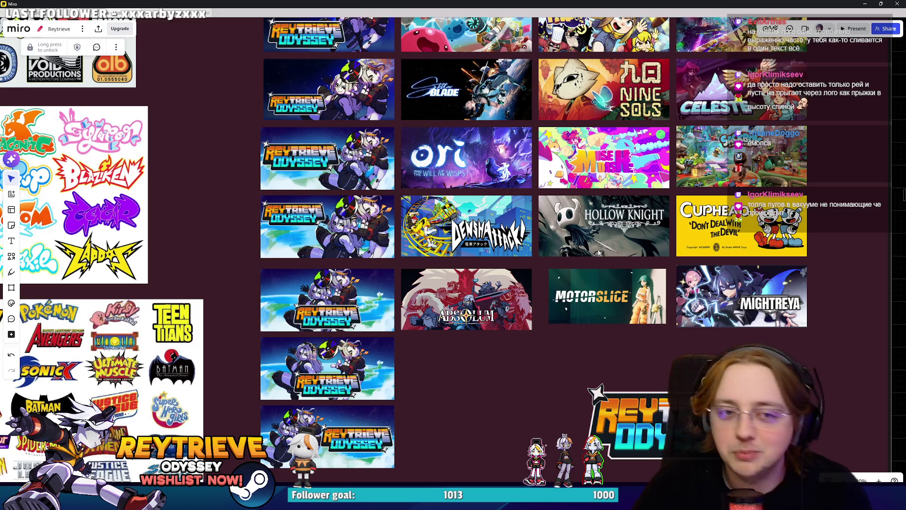
scroll(533, 410, "up", 5)
scroll(533, 409, "up", 2)
scroll(471, 340, "up", 8)
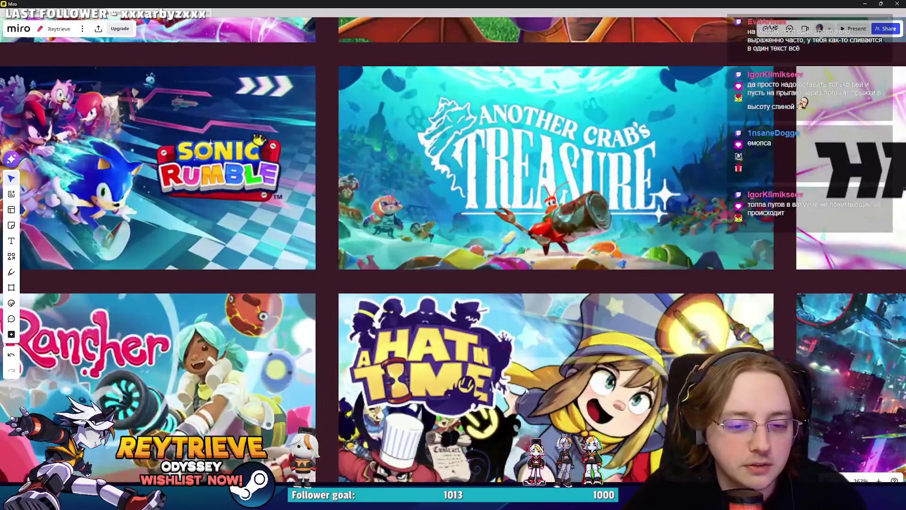
scroll(414, 363, "down", 12)
scroll(420, 312, "right", 5)
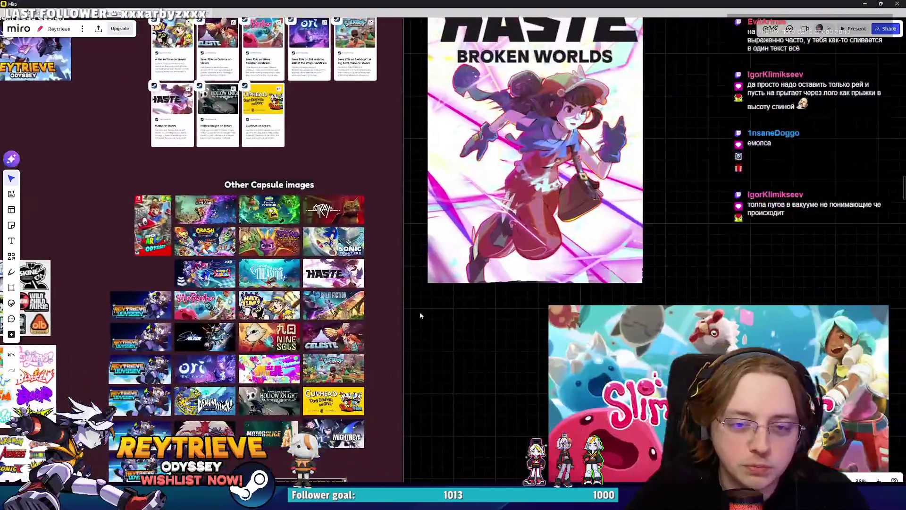
Step: Move the Peak image into the Other Capsule images grid and shrink it to capsule size
scroll(443, 282, "down", 3)
scroll(442, 281, "right", 5)
scroll(442, 282, "down", 3)
scroll(392, 347, "down", 5)
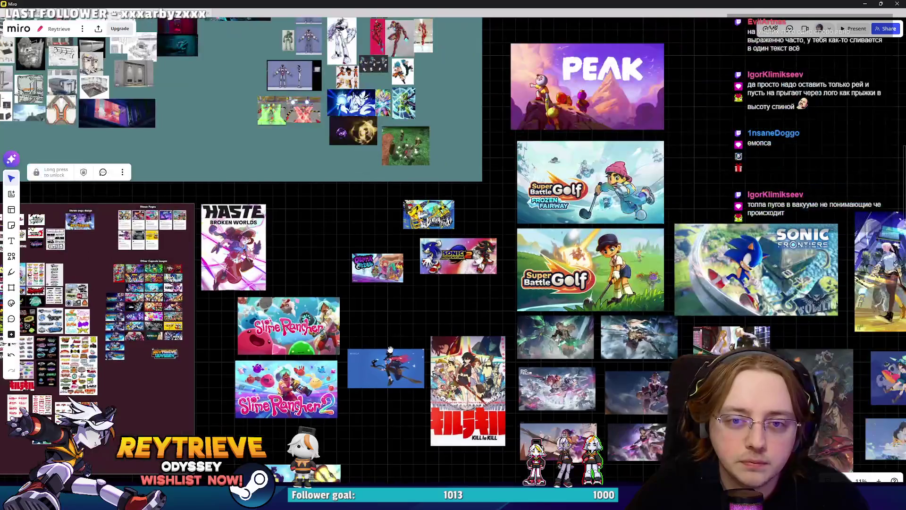
scroll(586, 118, "up", 9)
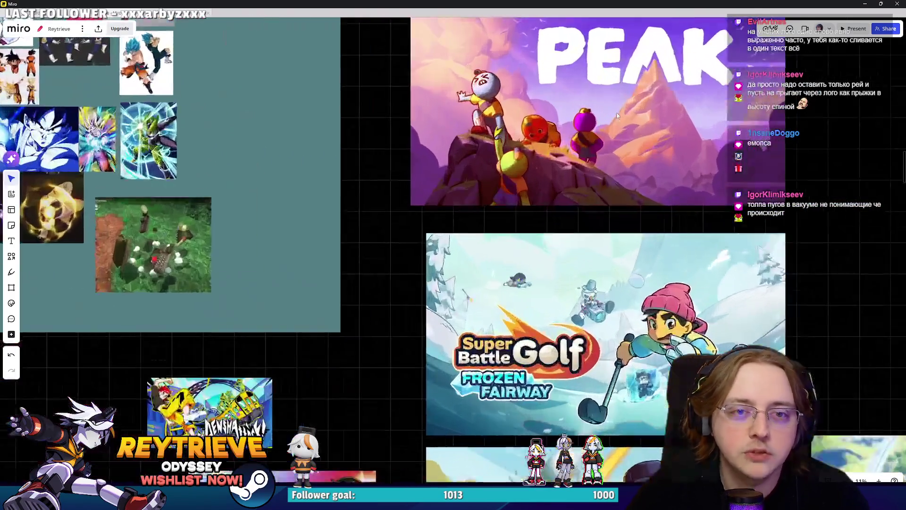
scroll(567, 205, "down", 9)
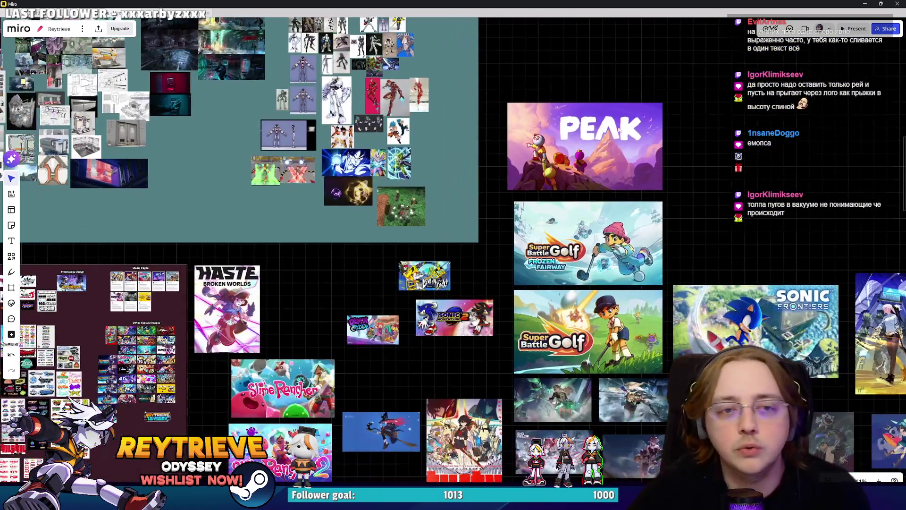
mouse_move(583, 150)
left_mouse_down()
mouse_move(261, 369)
mouse_move(576, 235)
mouse_move(484, 205)
left_mouse_up()
scroll(575, 236, "up", 4)
mouse_move(600, 166)
left_mouse_down()
mouse_move(407, 271)
mouse_move(415, 272)
mouse_move(383, 293)
mouse_move(326, 358)
mouse_move(258, 390)
left_mouse_up()
Step: Add Sonic Adventure 2 as a capsule-sized tile beside PEAK
scroll(406, 272, "up", 10)
scroll(508, 305, "down", 10)
scroll(259, 391, "right", 3)
scroll(259, 390, "up", 2)
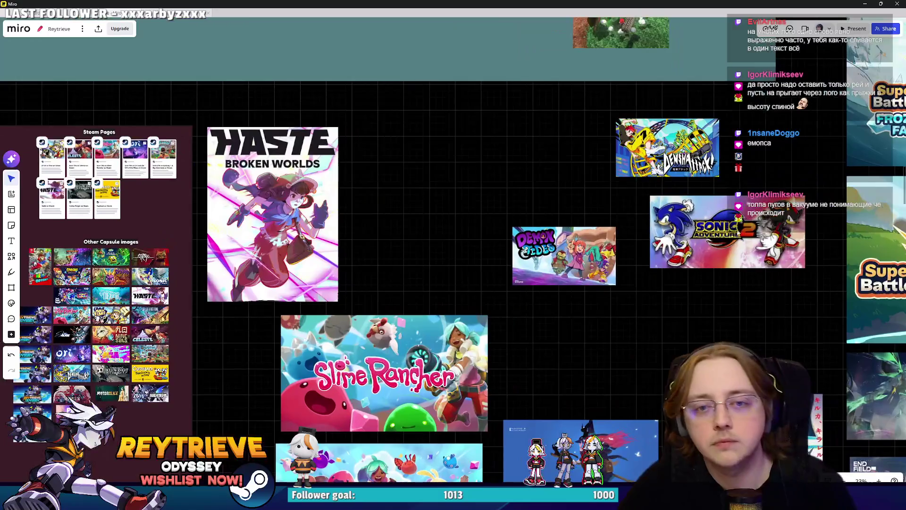
scroll(256, 400, "left", 5)
scroll(257, 400, "down", 3)
left_click_drag(540, 274, 461, 254)
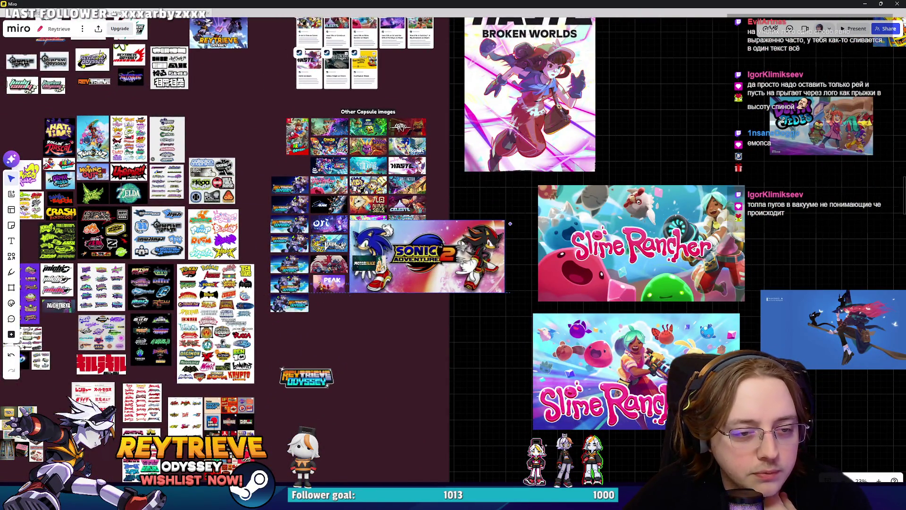
left_click_drag(500, 224, 387, 275)
scroll(370, 282, "up", 5)
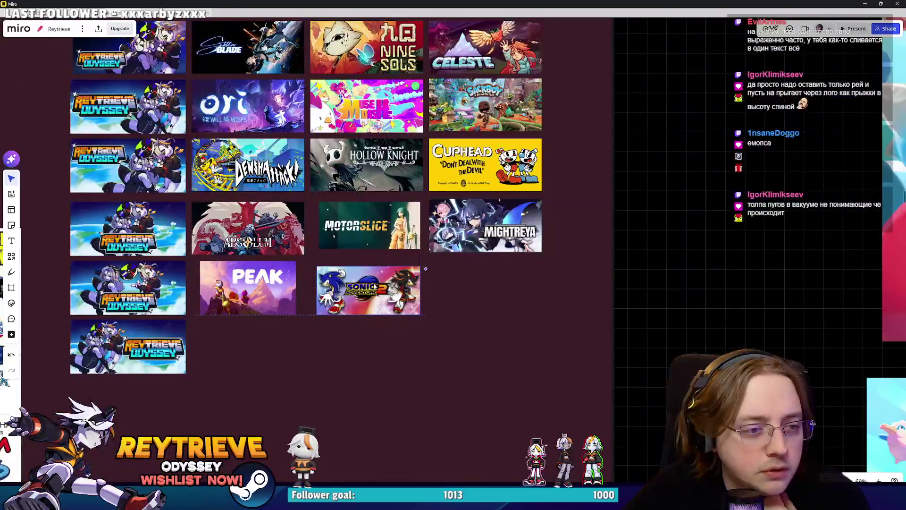
Step: Align and enlarge the Motorslice capsule and line up Absolum with its row
left_click(345, 226)
left_click_drag(345, 226, 337, 224)
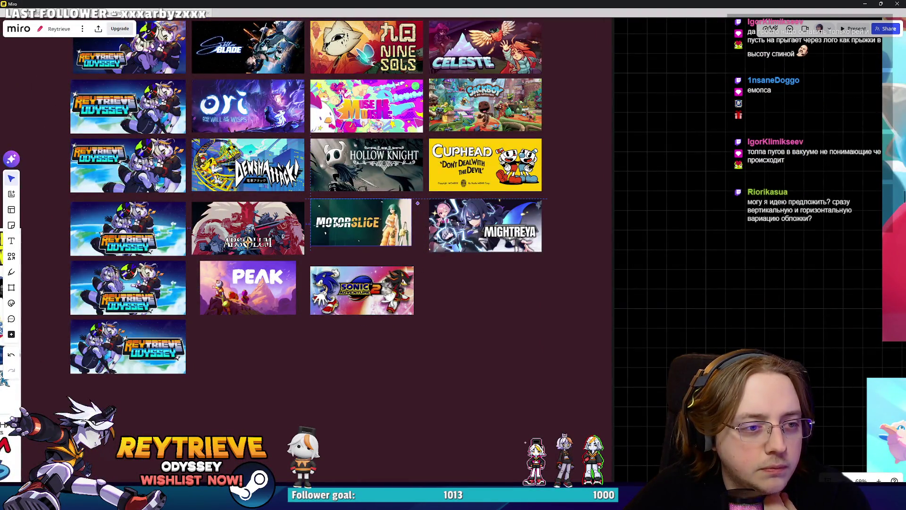
left_click_drag(411, 245, 424, 251)
left_click(433, 249)
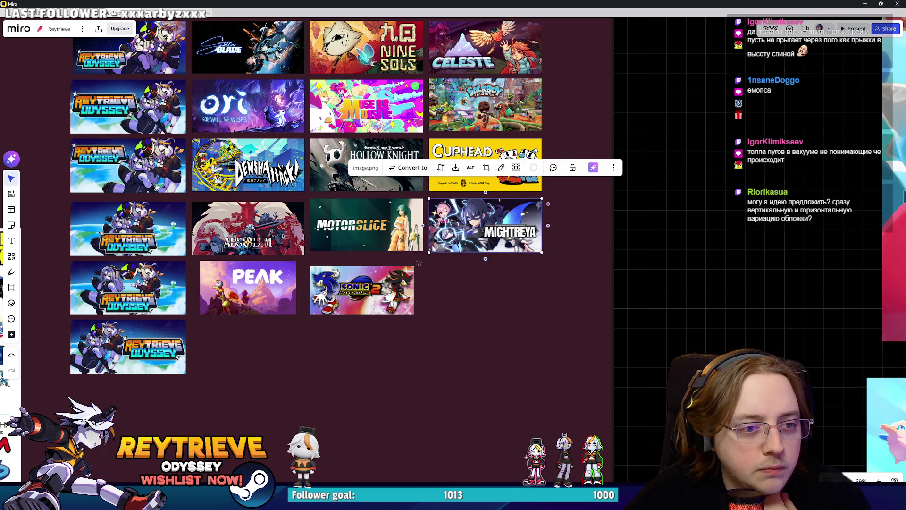
left_click(283, 229)
left_click_drag(283, 229, 283, 226)
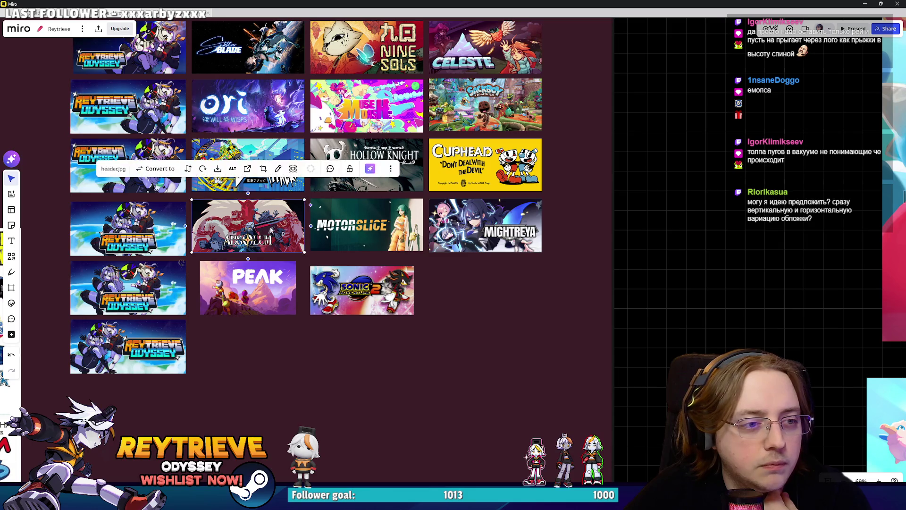
scroll(483, 258, "down", 3)
scroll(483, 258, "up", 2)
scroll(483, 257, "right", 2)
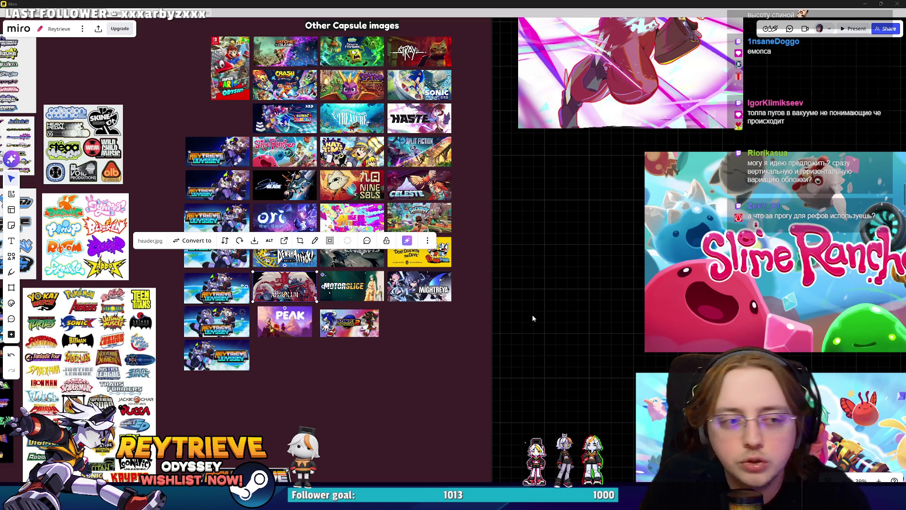
Step: Nudge Sonic Adventure 2 into line with the PEAK tile
scroll(311, 313, "up", 4)
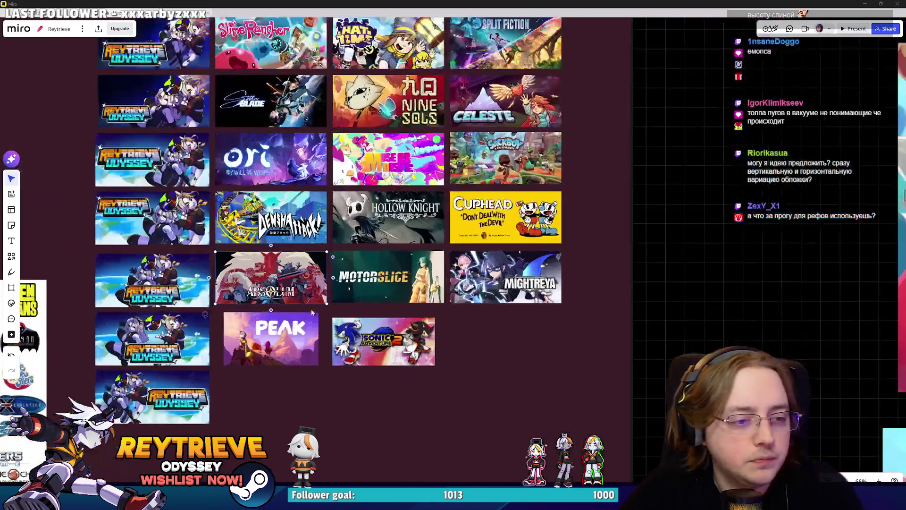
scroll(312, 313, "up", 3)
left_click_drag(444, 370, 443, 359)
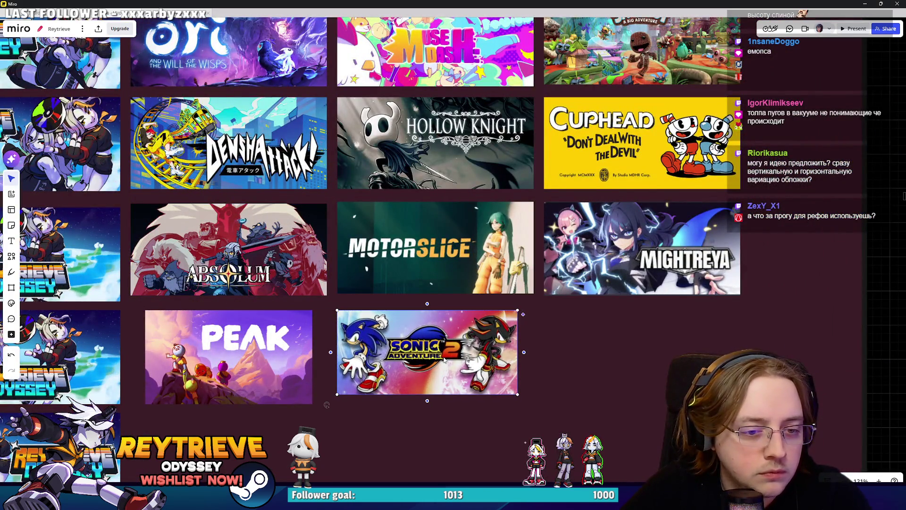
left_click(567, 395)
Step: Move Slime Rancher 2 into the grid and shrink it to capsule size
scroll(567, 395, "down", 5)
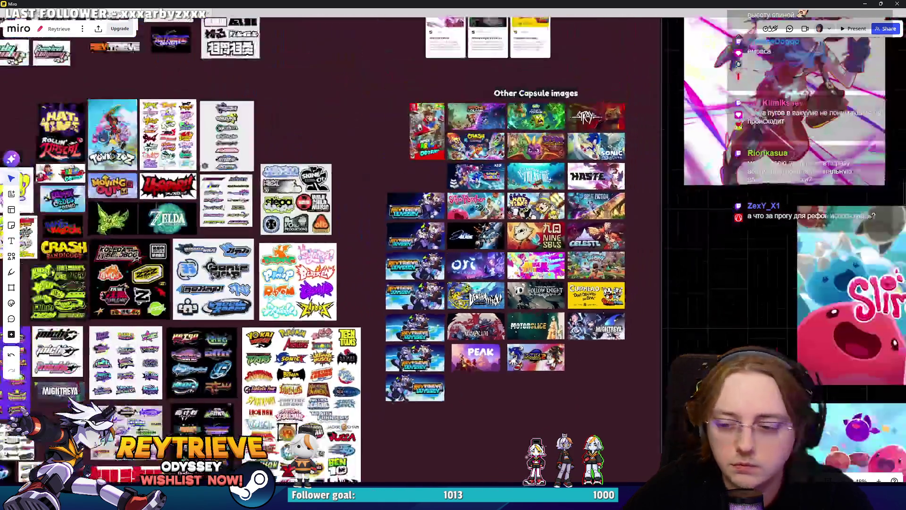
scroll(539, 270, "down", 3)
scroll(539, 270, "right", 5)
scroll(420, 319, "down", 3)
scroll(464, 270, "up", 2)
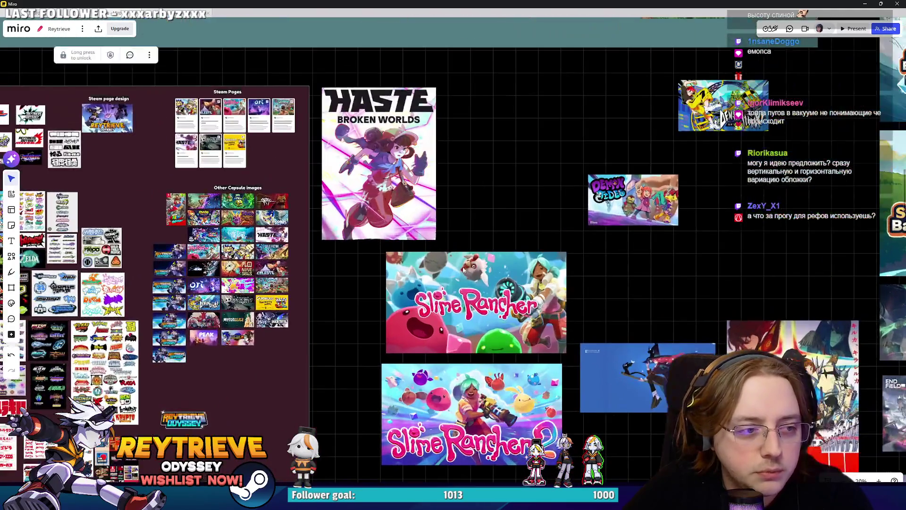
scroll(463, 270, "down", 3)
scroll(448, 302, "right", 2)
mouse_move(422, 289)
left_mouse_down()
mouse_move(336, 275)
mouse_move(343, 267)
left_mouse_up()
scroll(292, 245, "up", 3)
left_click(318, 259)
left_click_drag(493, 347, 310, 244)
Step: Place Slime Rancher at capsule size below PEAK
mouse_move(509, 177)
left_mouse_down()
mouse_move(478, 205)
mouse_move(256, 300)
mouse_move(264, 298)
left_mouse_up()
mouse_move(408, 367)
left_mouse_down()
mouse_move(259, 289)
mouse_move(226, 261)
left_mouse_up()
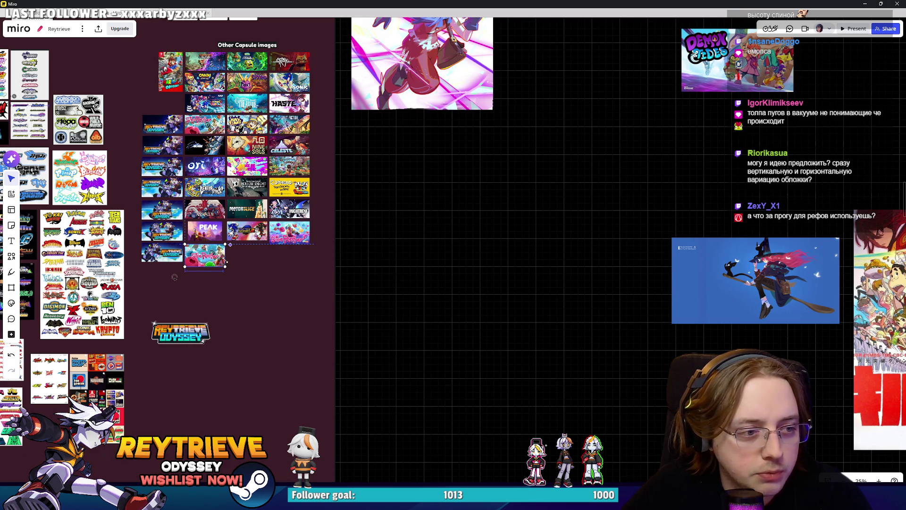
scroll(543, 276, "down", 3)
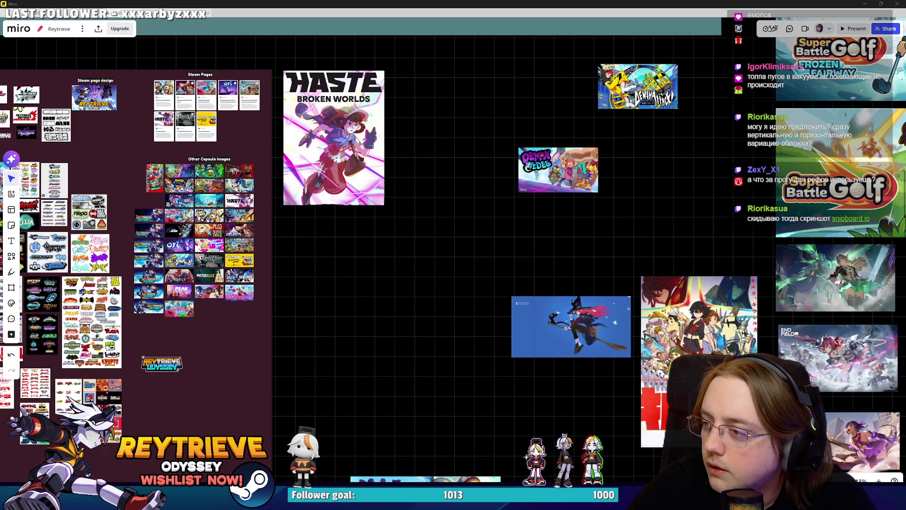
key("alt+Tab")
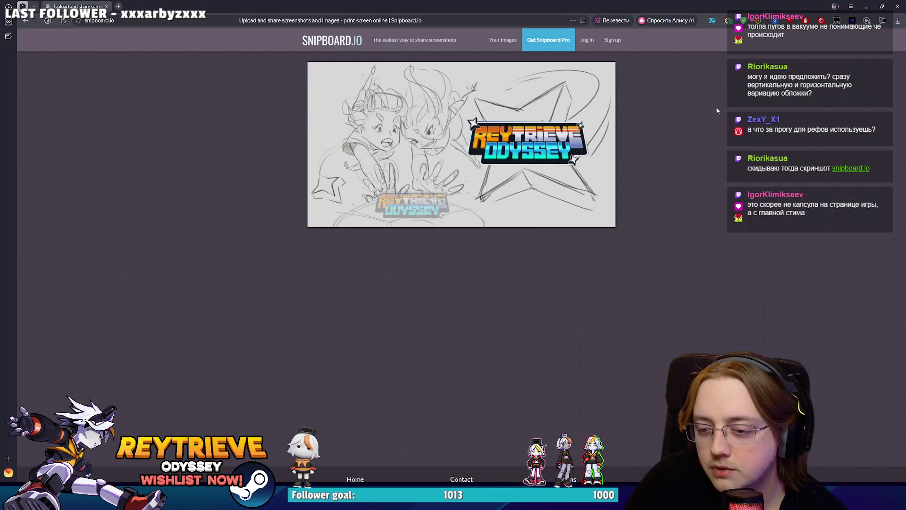
Step: Copy the Snipboard sketch image and minimize the browser back to Photoshop
mouse_move(589, 2)
left_mouse_down()
mouse_move(667, 163)
mouse_move(658, 44)
mouse_move(621, 66)
mouse_move(605, 1)
left_mouse_up()
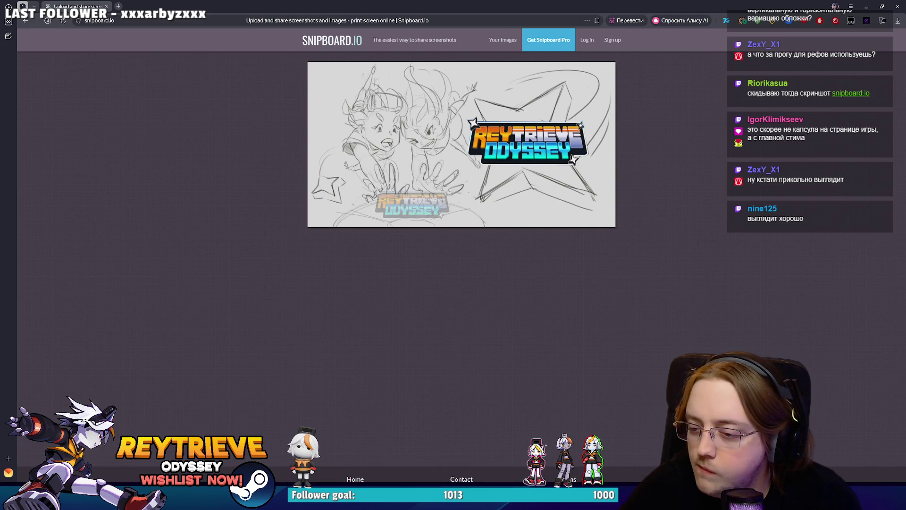
key("alt+Tab")
key("alt+Tab")
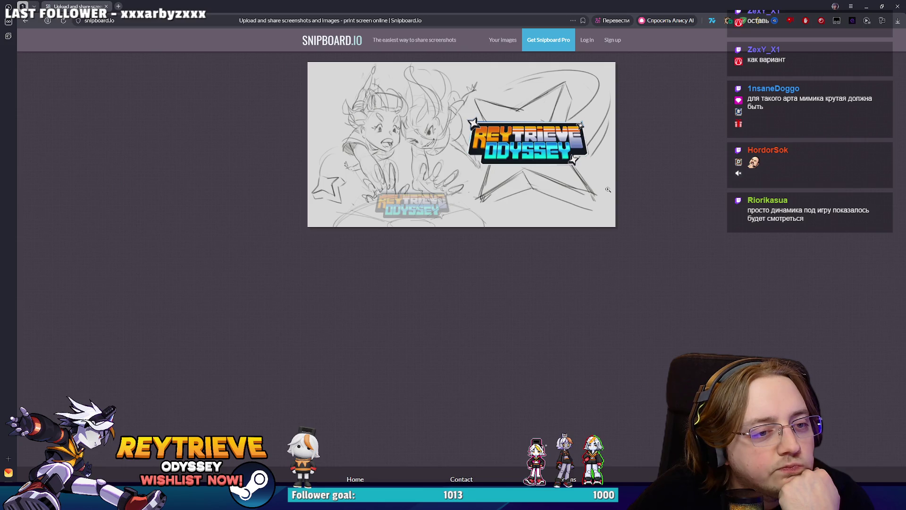
right_click(551, 117)
left_click(581, 141)
left_click(862, 4)
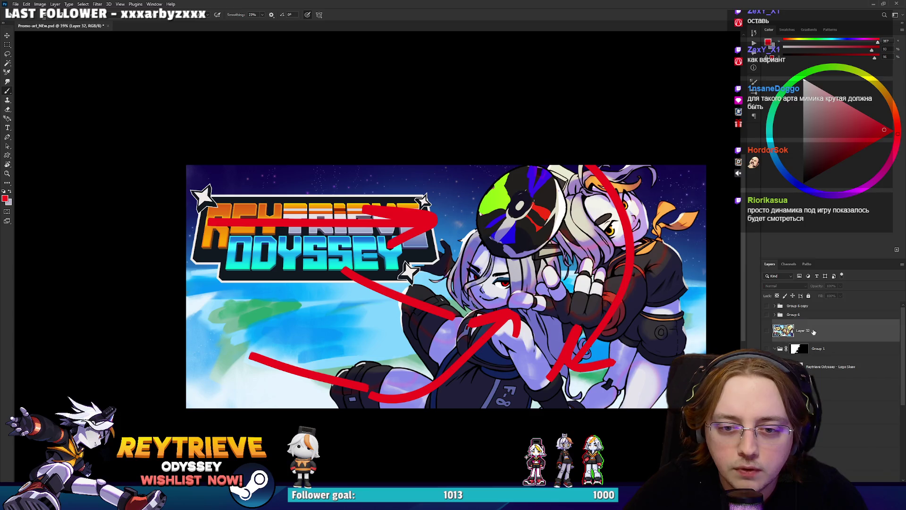
Step: Paste the sketch capsule into the promo art and scale it to fill the canvas
key("ctrl+v")
key("ctrl+t")
mouse_move(523, 287)
left_mouse_down()
mouse_move(703, 284)
mouse_move(677, 289)
mouse_move(684, 295)
left_mouse_up()
key("Return")
Step: On a new layer, try red brush lines and curves over the sketch, undoing each
key("ctrl+shift+alt+n")
key("b")
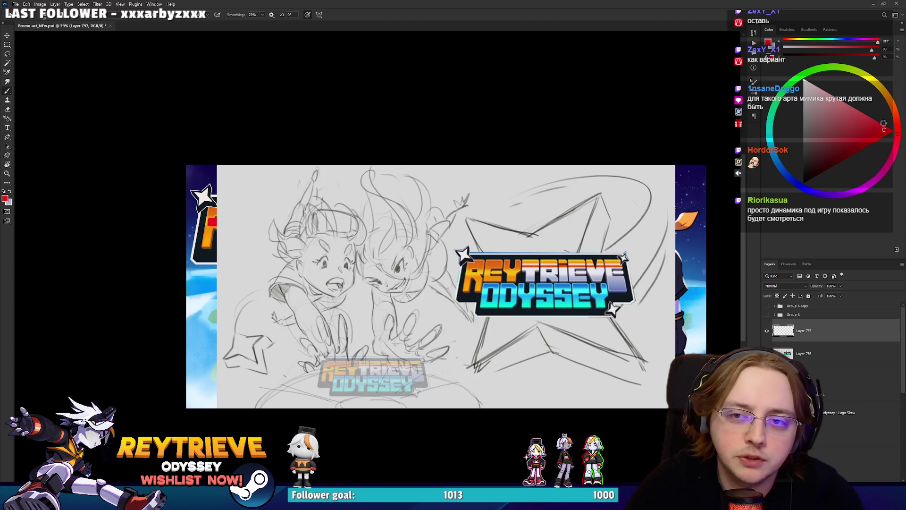
mouse_move(448, 166)
left_mouse_down()
mouse_move(448, 408)
mouse_move(461, 85)
mouse_move(449, 399)
mouse_move(446, 365)
left_mouse_up()
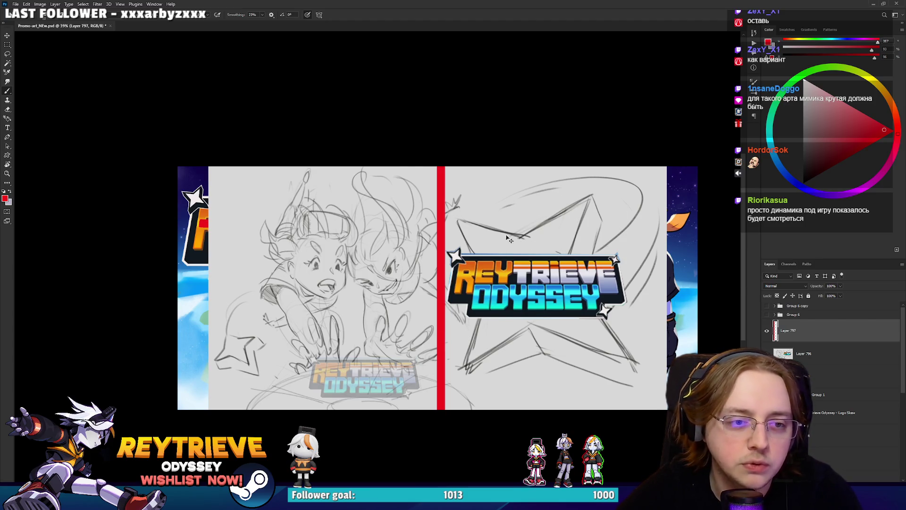
key("ctrl+z")
left_click_drag(422, 230, 604, 218)
key("ctrl+z")
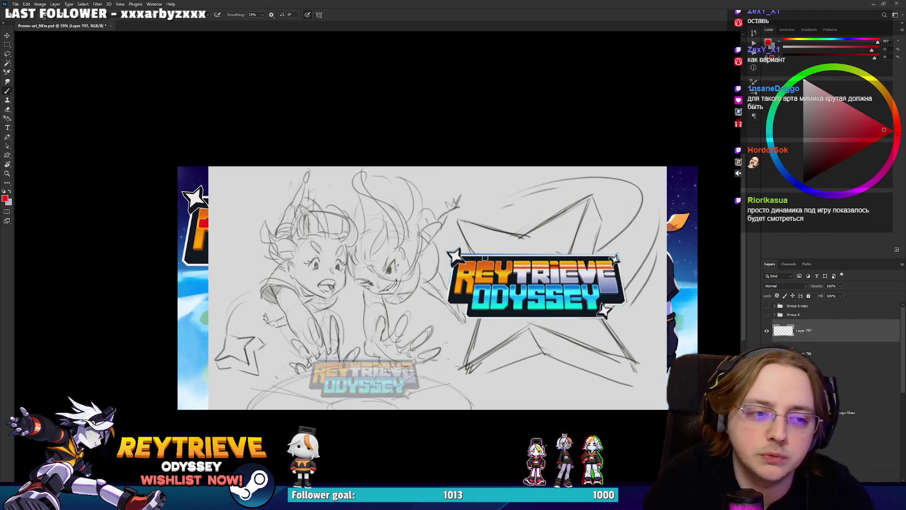
left_click_drag(367, 296, 460, 217)
key("ctrl+z")
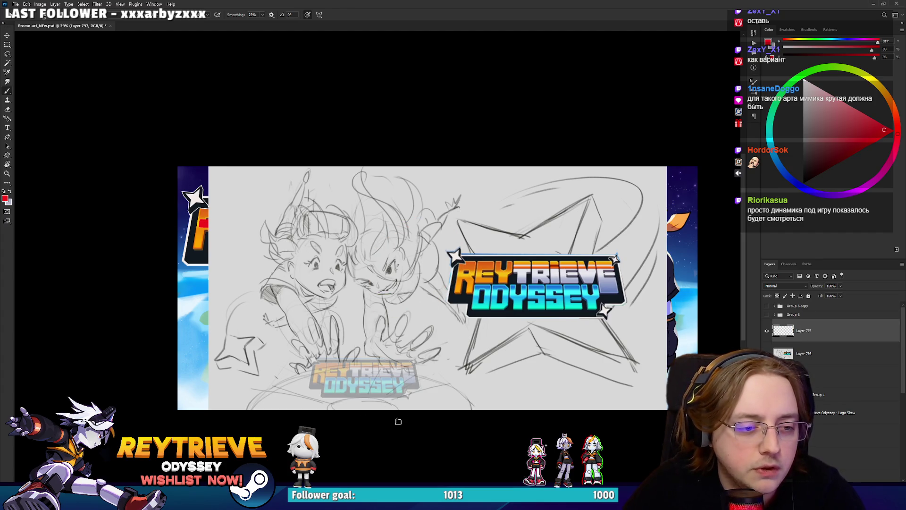
Step: Draw two red downward arrows over the characters, discarding a logo ellipse
left_click_drag(421, 325, 404, 379)
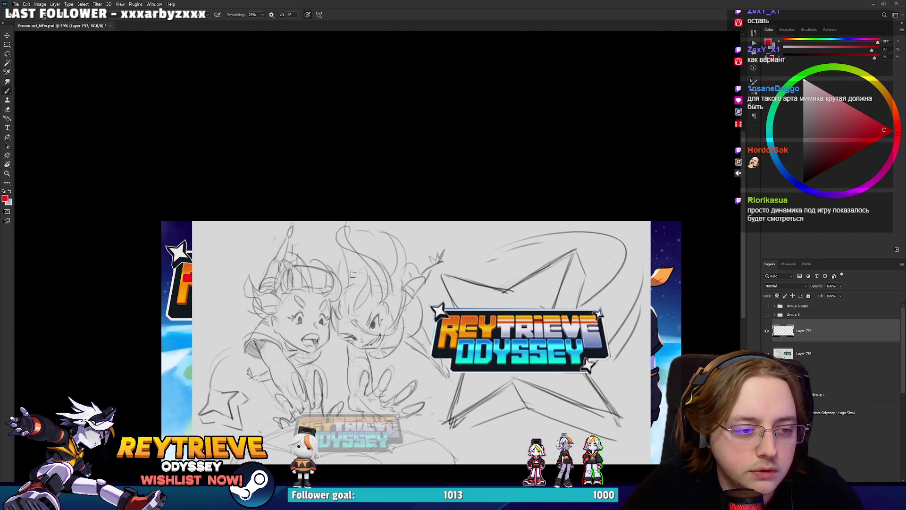
left_click_drag(283, 222, 290, 430)
left_click_drag(241, 358, 293, 435)
left_click_drag(307, 378, 294, 433)
left_click_drag(398, 229, 346, 432)
left_click_drag(351, 358, 347, 427)
left_click_drag(406, 371, 355, 425)
left_click_drag(421, 388, 417, 319)
left_click_drag(418, 165, 373, 375)
left_click_drag(406, 330, 358, 375)
left_click_drag(446, 306, 486, 312)
left_click_drag(426, 291, 599, 309)
key("ctrl+z")
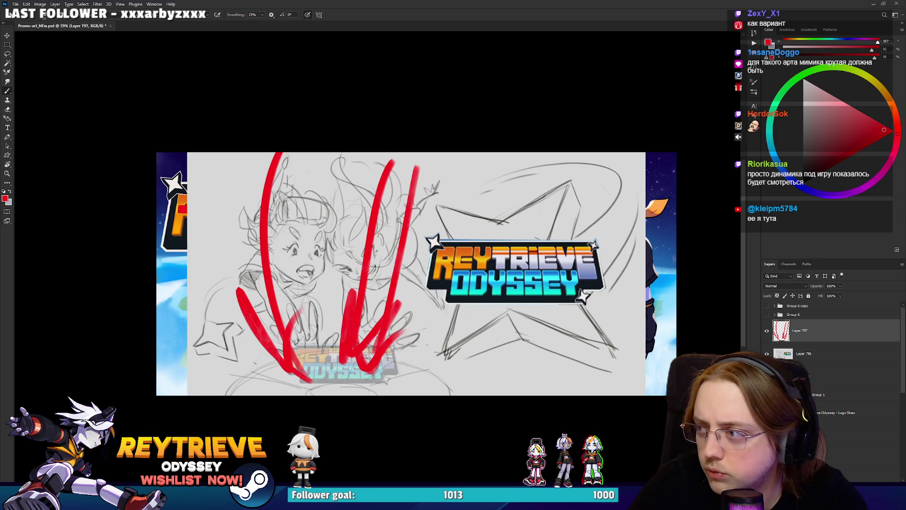
Step: Paste the Celeste capsule on top and enlarge it over the sketch
key("ctrl+v")
key("ctrl+z")
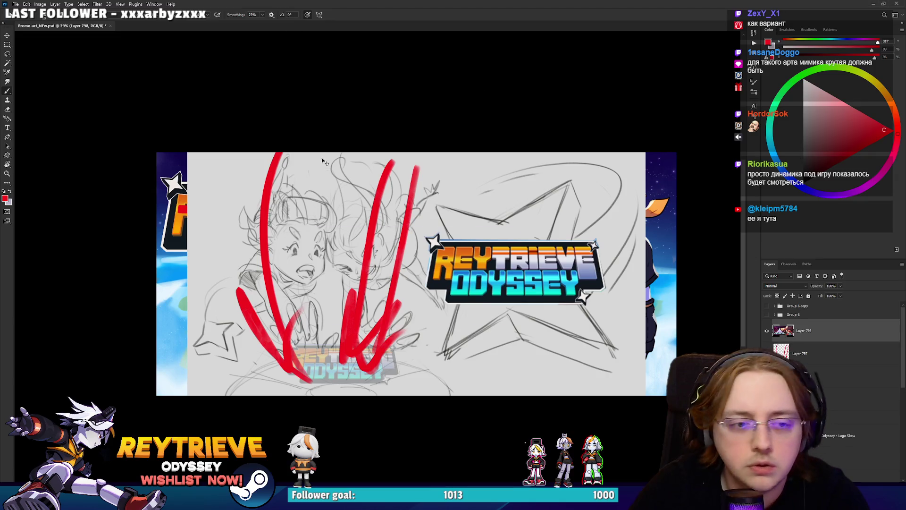
key("ctrl+v")
key("ctrl+t")
left_click_drag(515, 273, 598, 274)
key("Return")
Step: On a new layer, try red strokes over Celeste and undo them
key("b")
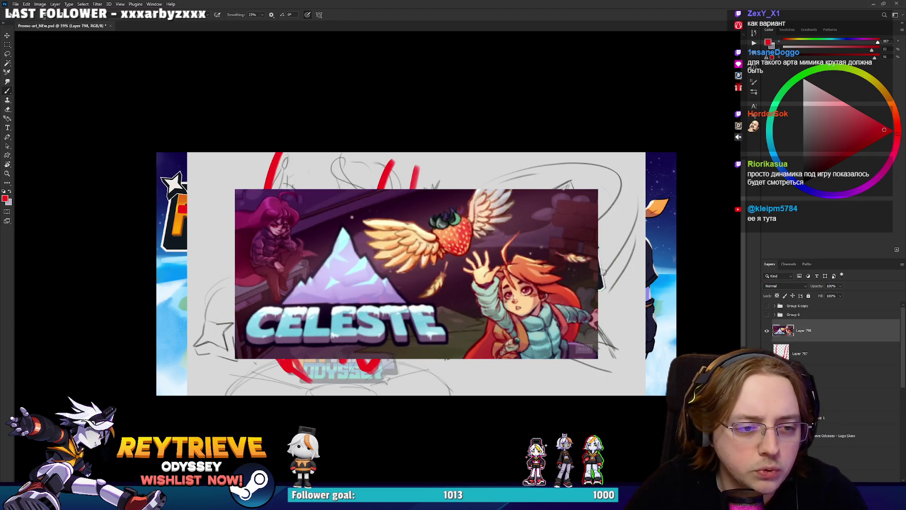
key("ctrl+shift+alt+n")
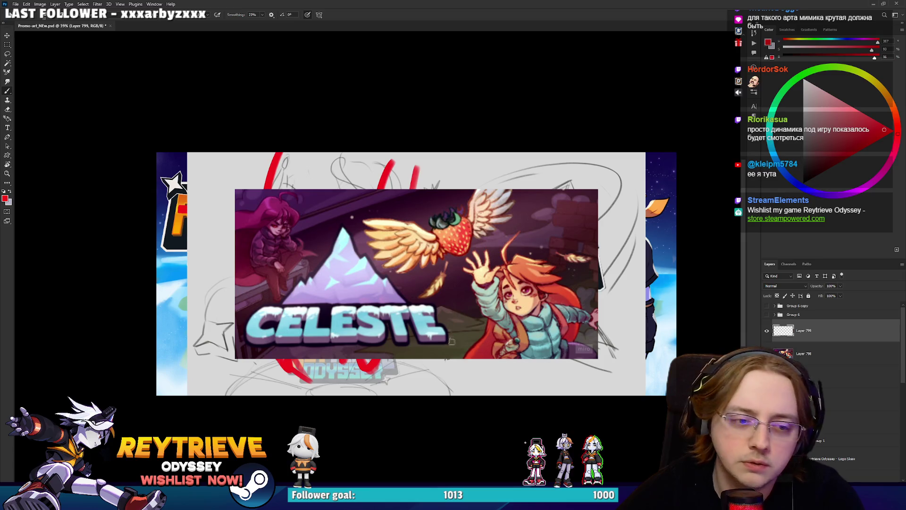
left_click_drag(453, 356, 454, 309)
key("ctrl+z")
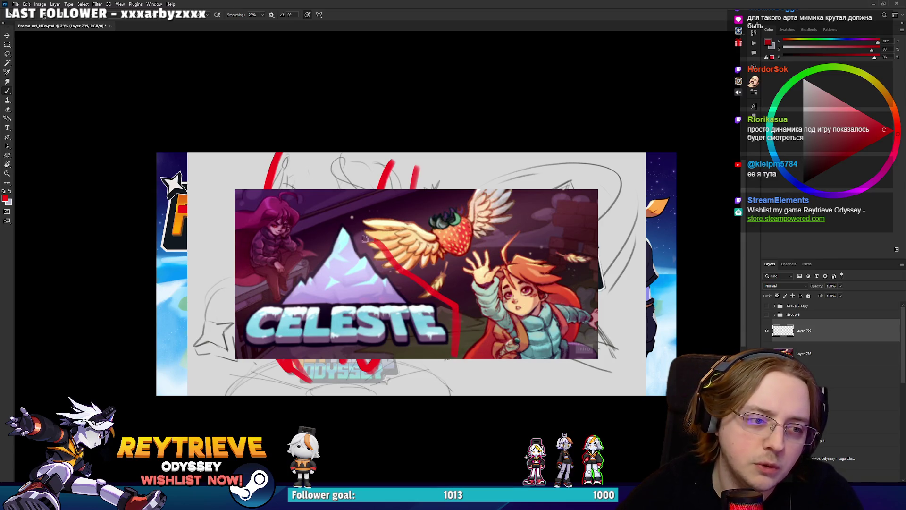
mouse_move(253, 185)
left_mouse_down()
mouse_move(241, 283)
mouse_move(272, 277)
mouse_move(336, 217)
mouse_move(422, 350)
mouse_move(263, 301)
left_mouse_up()
key("ctrl+z")
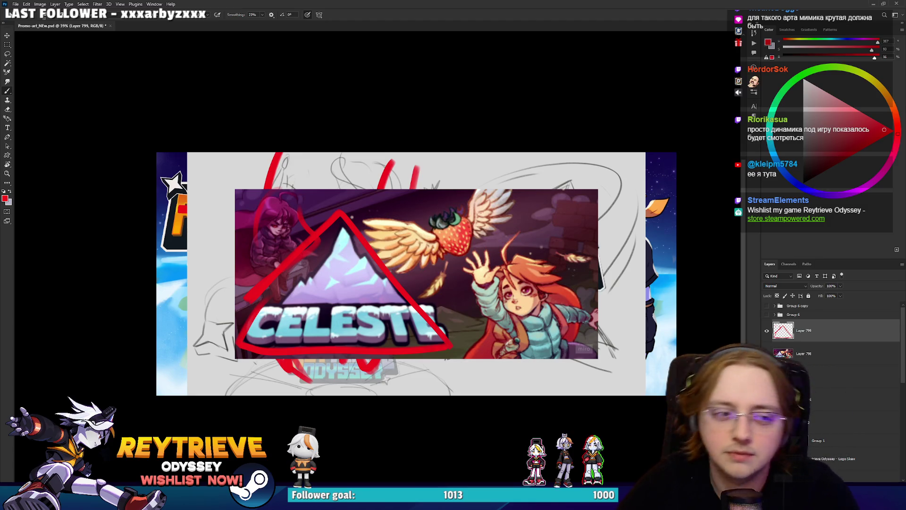
Step: Undo the red logo triangle and the pasted Celeste reference image
key("ctrl+z")
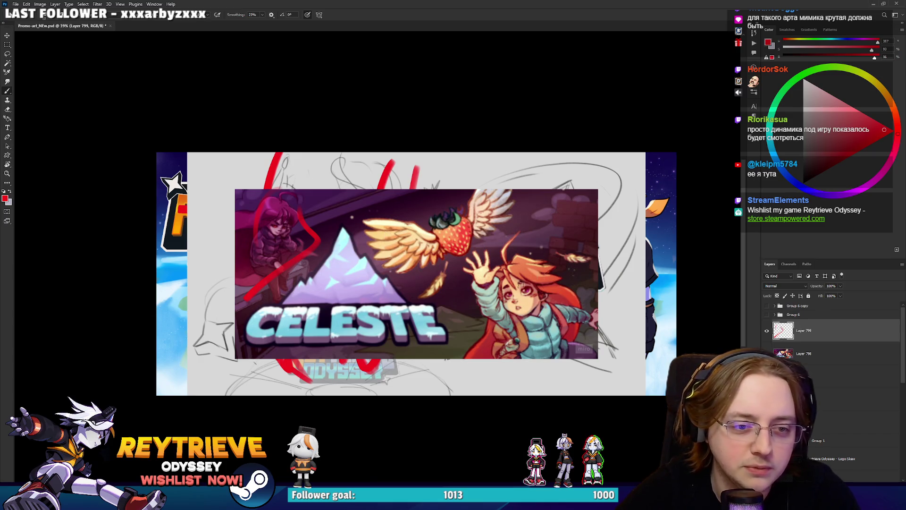
scroll(595, 212, "down", 2)
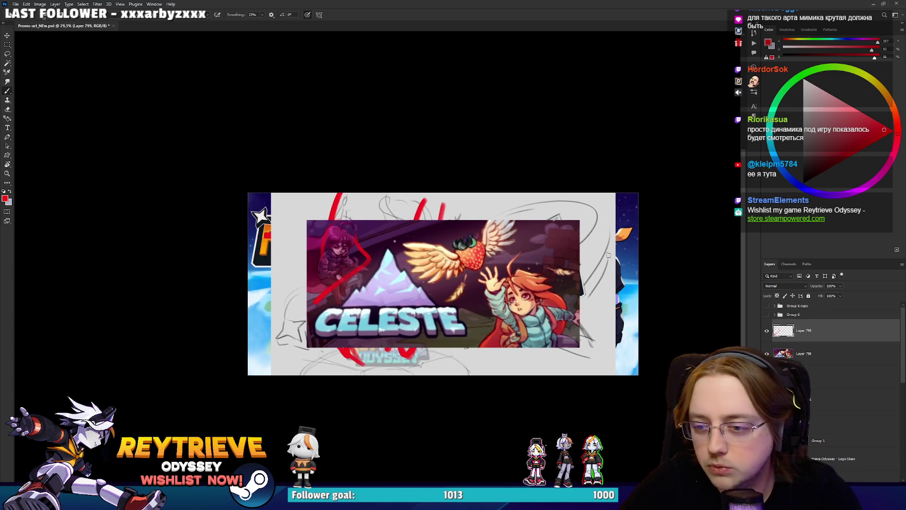
key("ctrl+z")
key("ctrl+z")
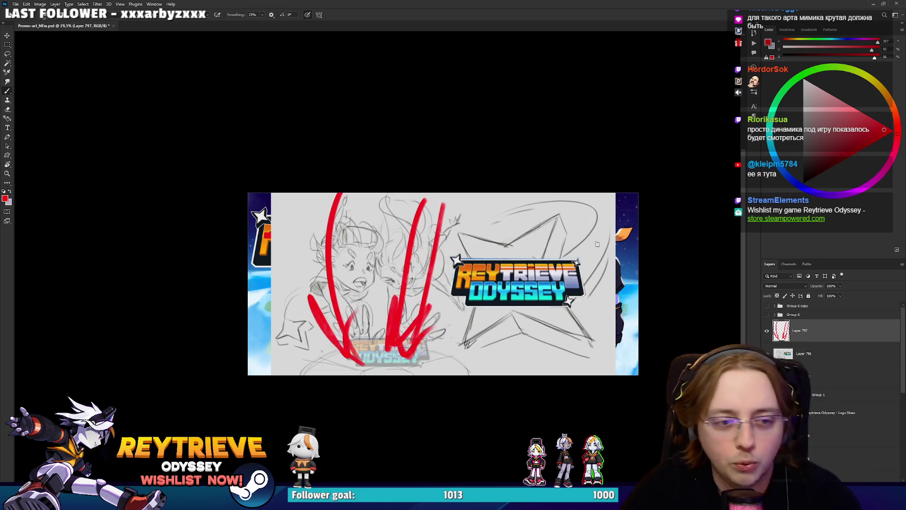
Step: Undo the red arrows layer, then hide sketch Layer 796 to show the finished art
key("ctrl+z")
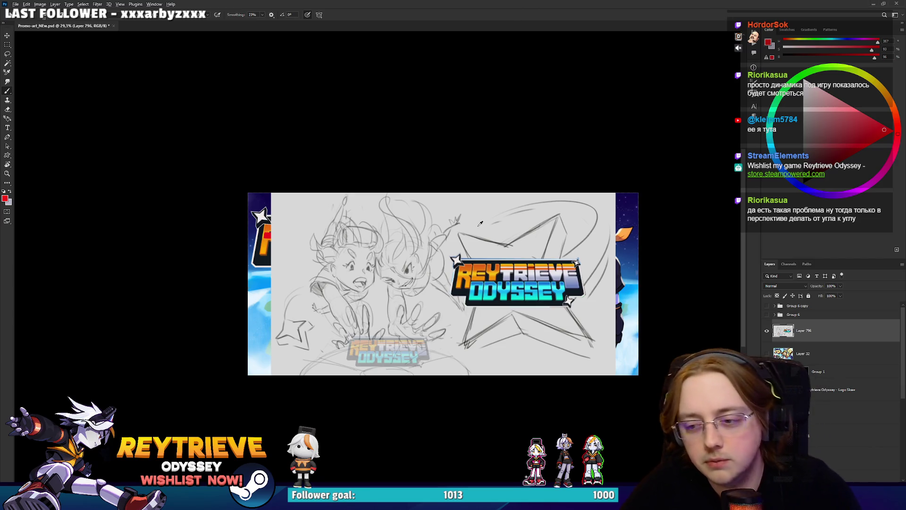
scroll(476, 243, "up", 3)
left_click_drag(475, 243, 476, 241)
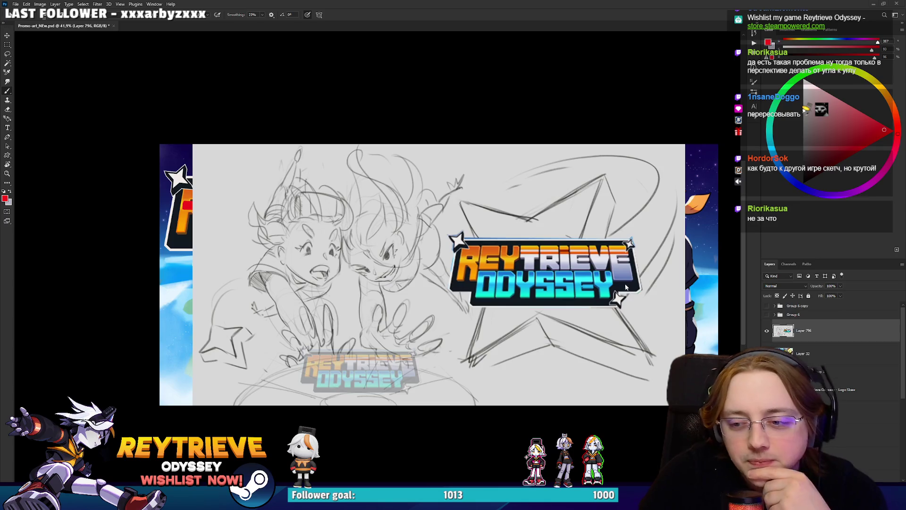
left_click(767, 331)
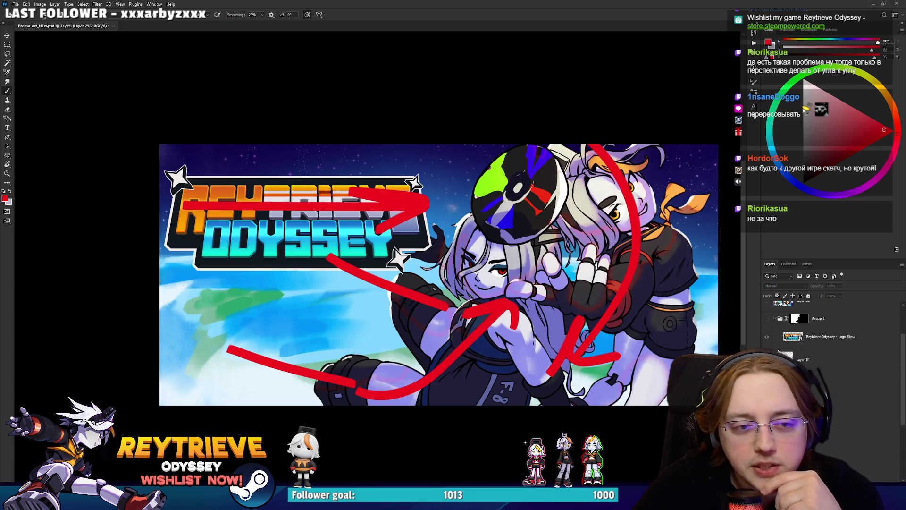
Step: Bring the sketch back briefly to compare with the art, then hide it again
scroll(802, 330, "down", 3)
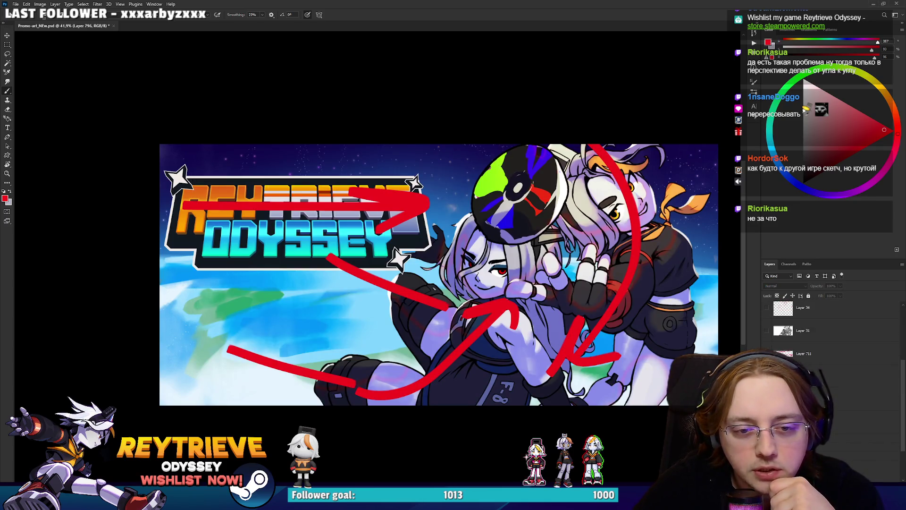
key("ctrl+z")
key("v")
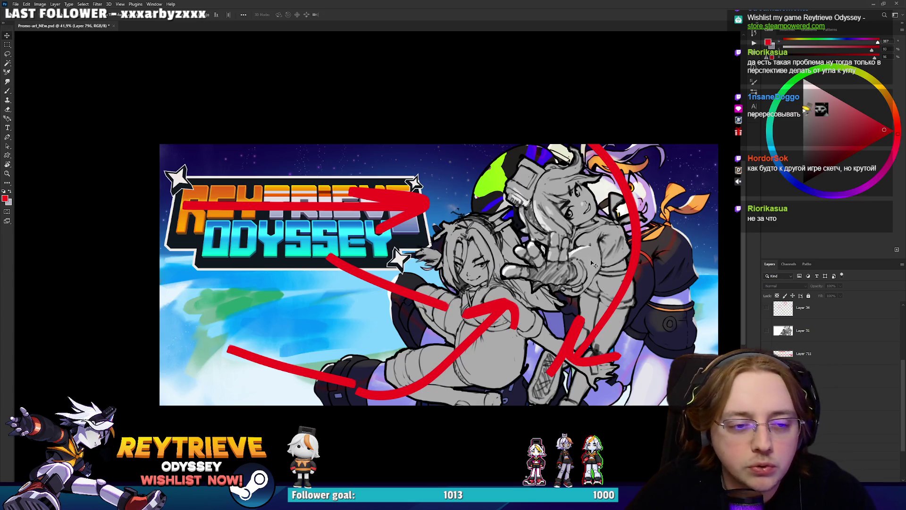
scroll(802, 330, "up", 1)
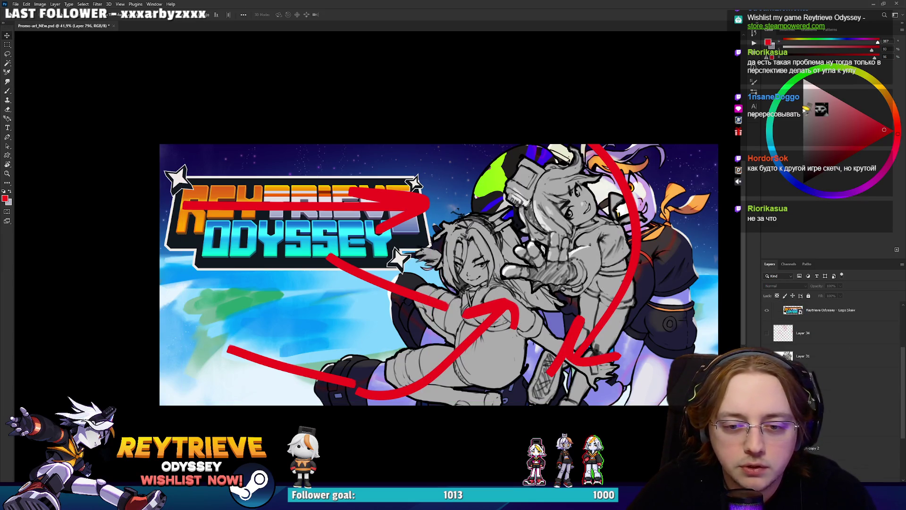
mouse_move(519, 274)
left_mouse_down()
mouse_move(538, 264)
mouse_move(509, 284)
mouse_move(519, 274)
left_mouse_up()
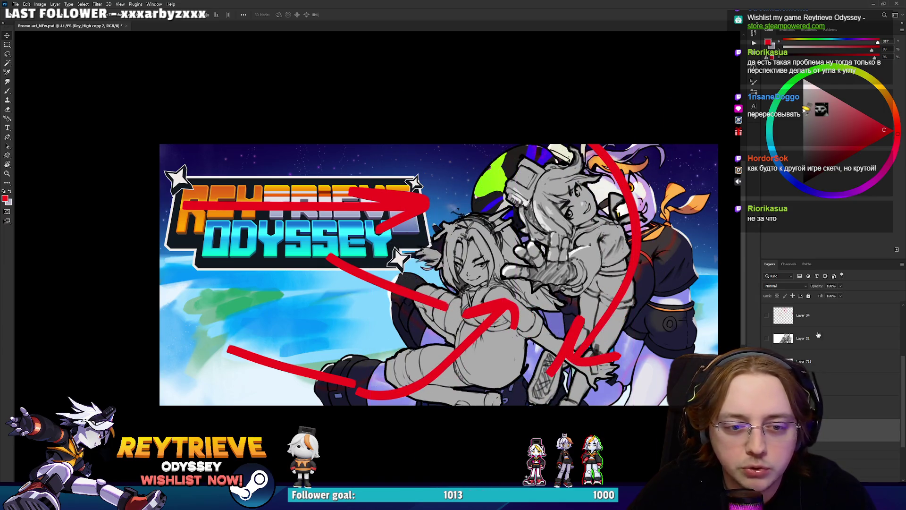
key("ctrl+z")
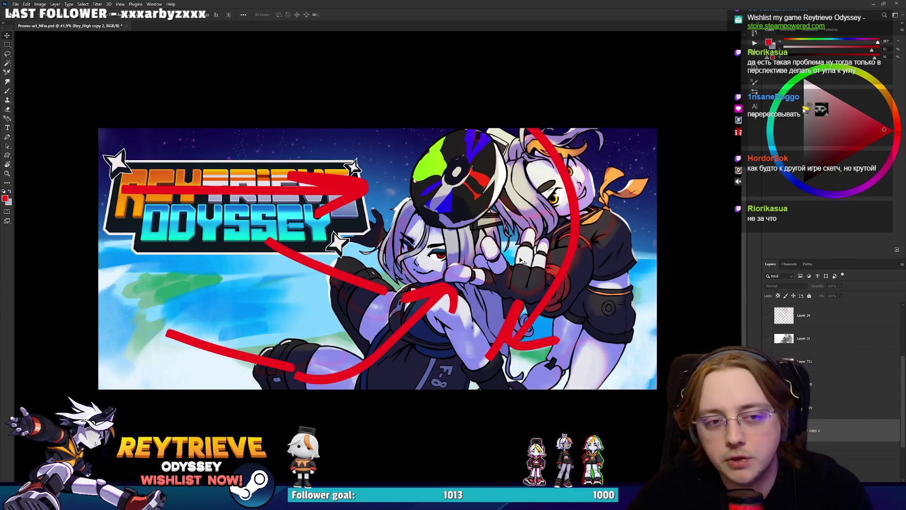
Step: Hide the red arrow marks so the clean capsule art shows
left_click_drag(432, 281, 466, 284)
key("ctrl+z")
key("ctrl+z")
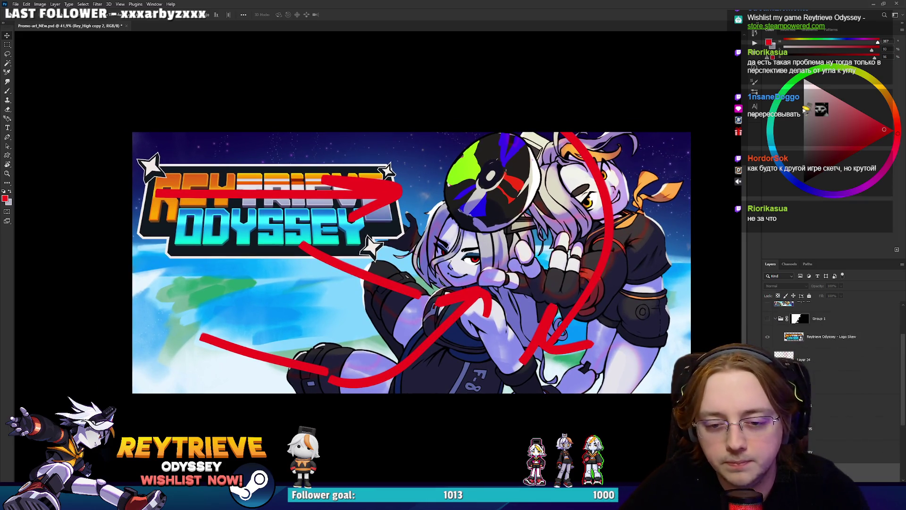
scroll(831, 358, "down", 5)
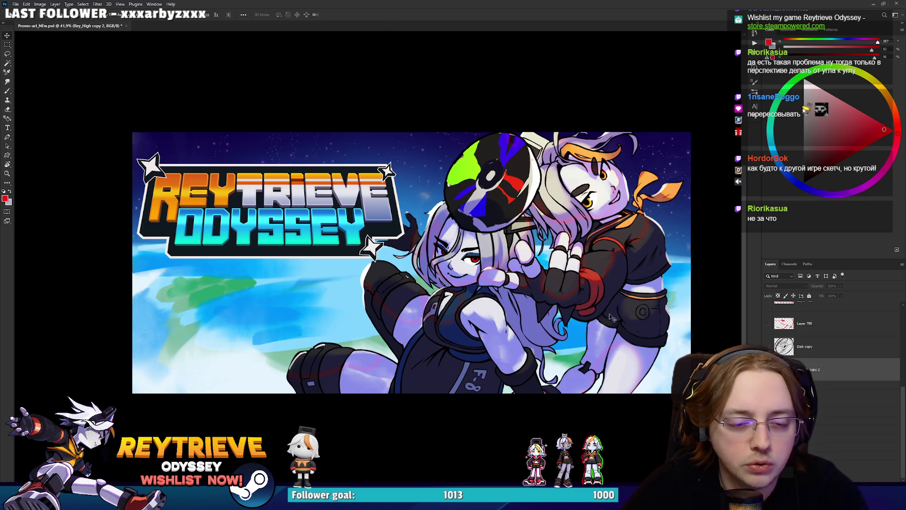
key("c")
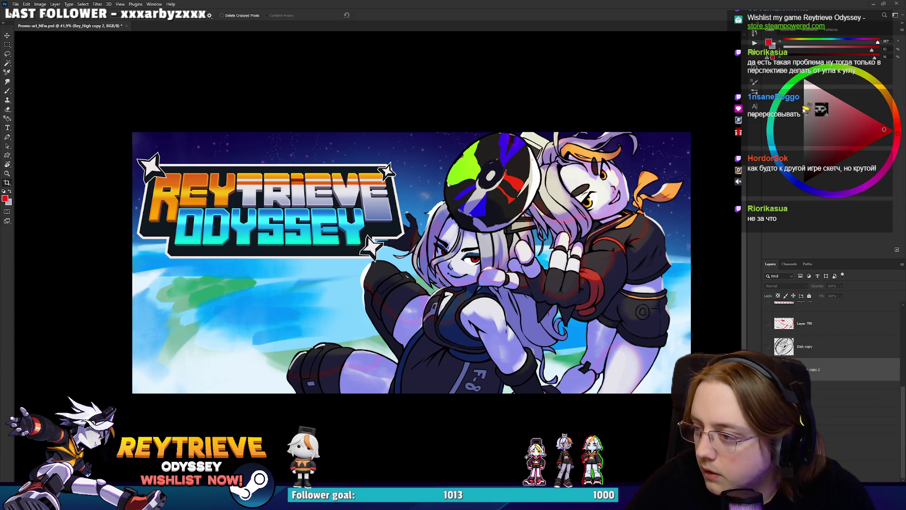
key("alt+Tab")
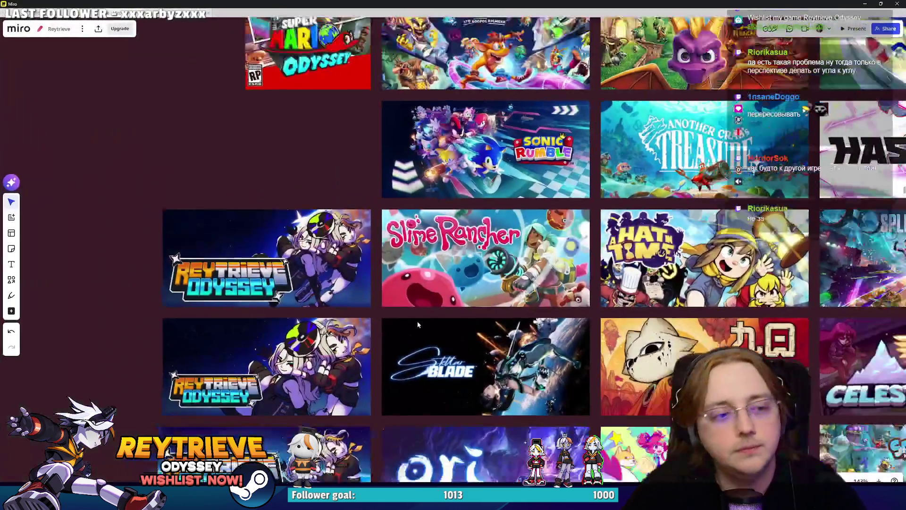
Step: Select two Reytrieve capsules, then zoom in on the Steam page design key art
scroll(442, 304, "up", 5)
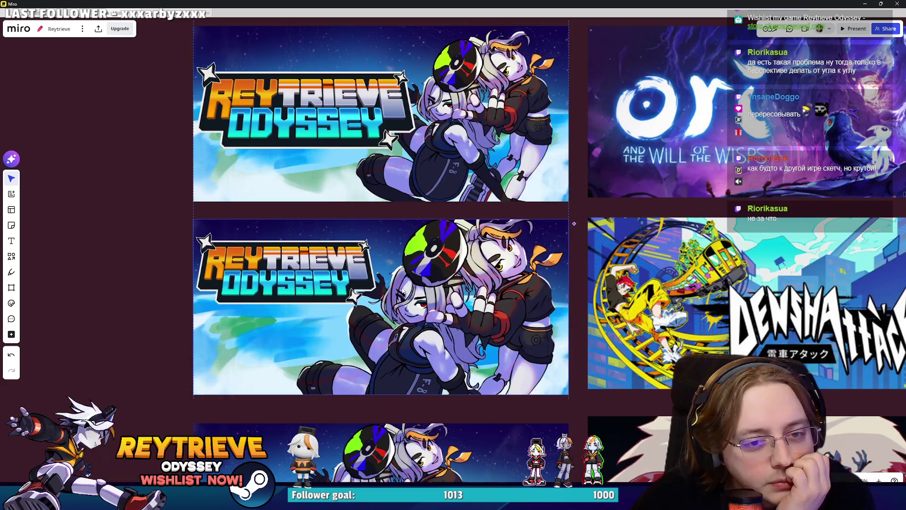
scroll(410, 269, "down", 3)
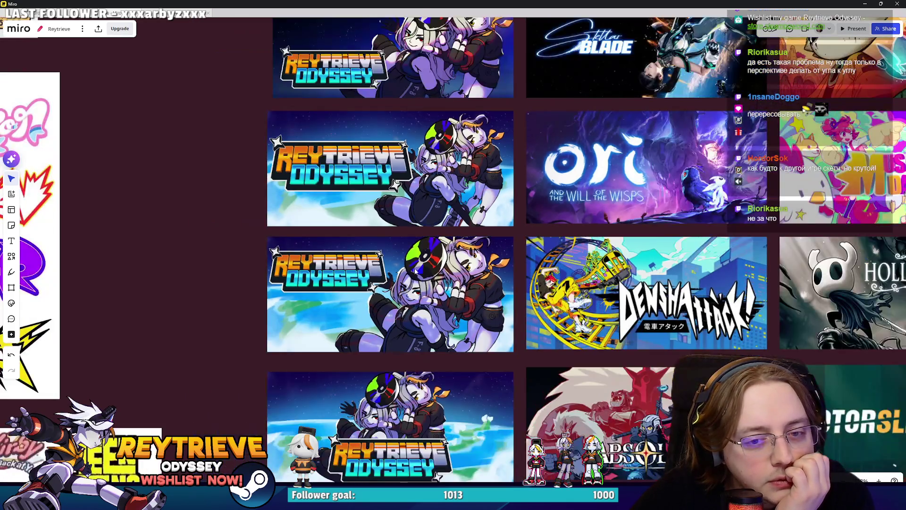
scroll(251, 265, "up", 1)
left_click_drag(214, 311, 273, 203)
scroll(218, 268, "down", 5)
scroll(364, 253, "up", 6)
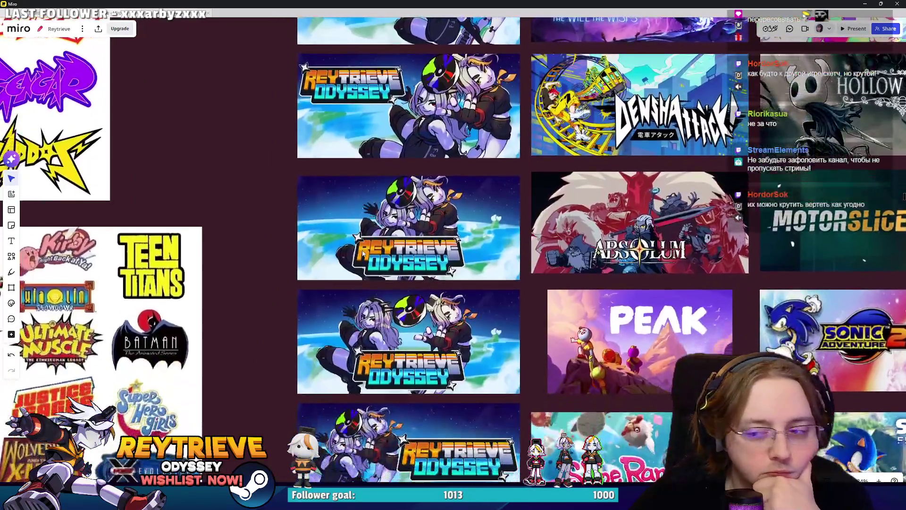
scroll(364, 255, "down", 3)
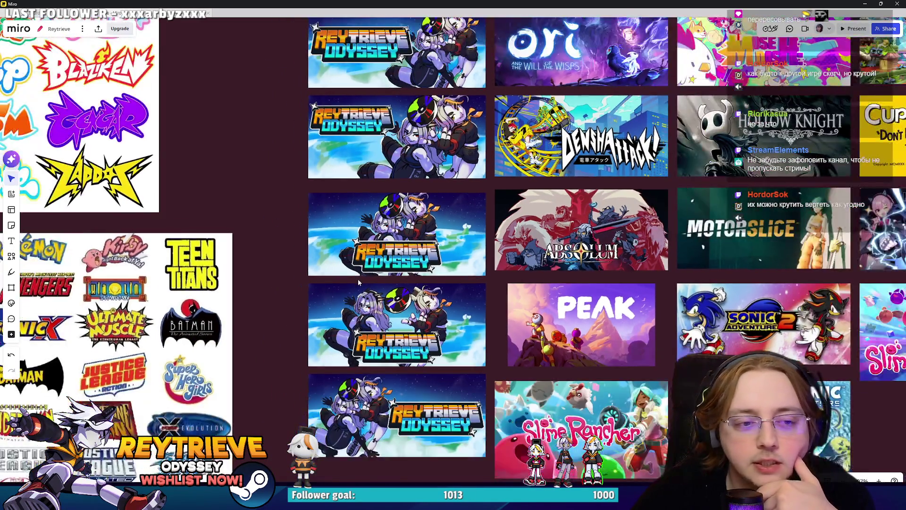
scroll(380, 301, "up", 4)
scroll(402, 262, "up", 1)
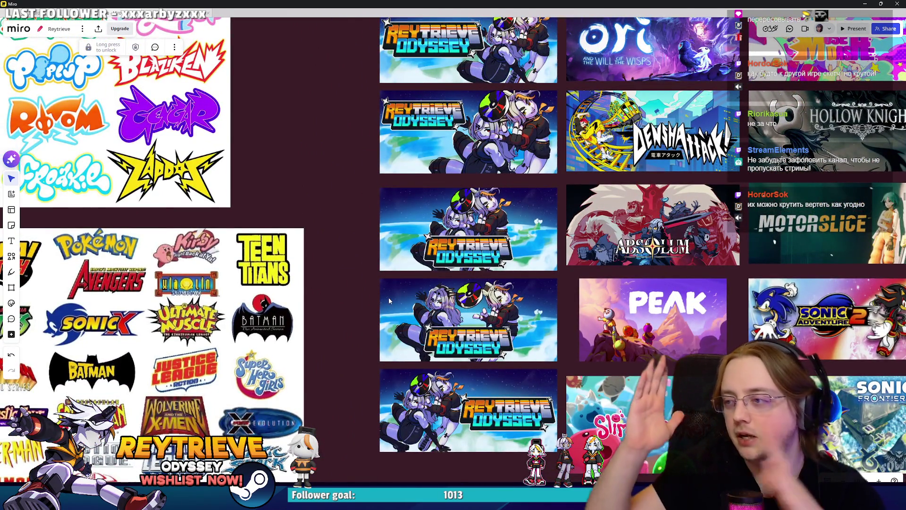
scroll(414, 256, "down", 5)
scroll(444, 323, "up", 10)
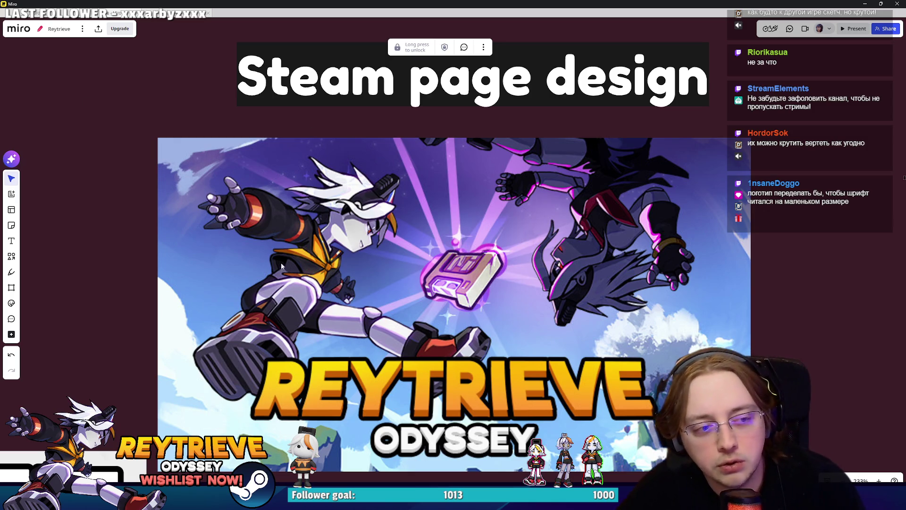
Step: Position the Reytrieve Odyssey key art just beneath the 'Steam page design' title
scroll(281, 266, "right", 5)
scroll(137, 270, "down", 1)
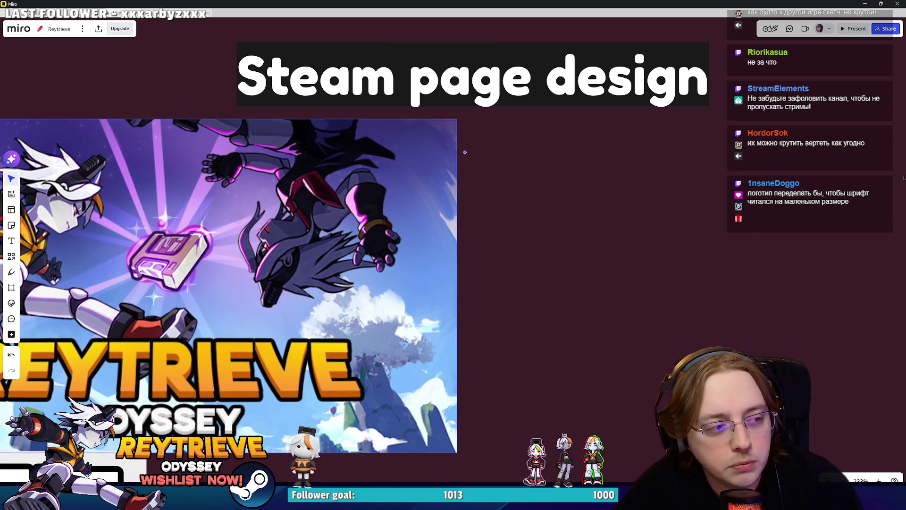
left_click_drag(144, 268, 461, 282)
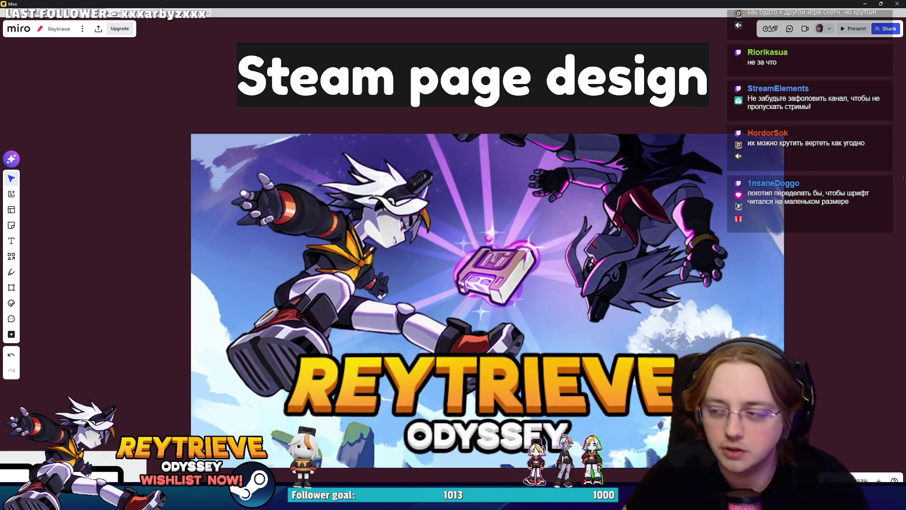
mouse_move(447, 226)
left_mouse_down()
mouse_move(215, 123)
mouse_move(147, 129)
left_mouse_up()
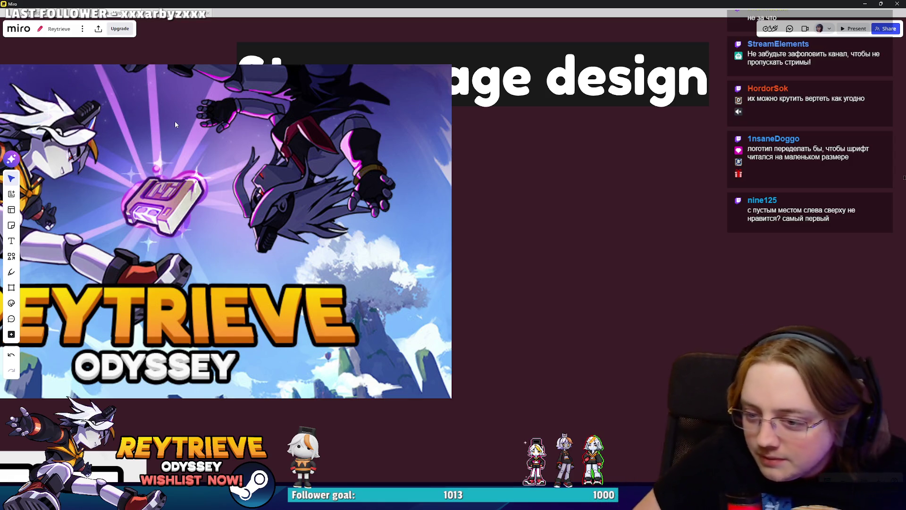
key("ctrl+z")
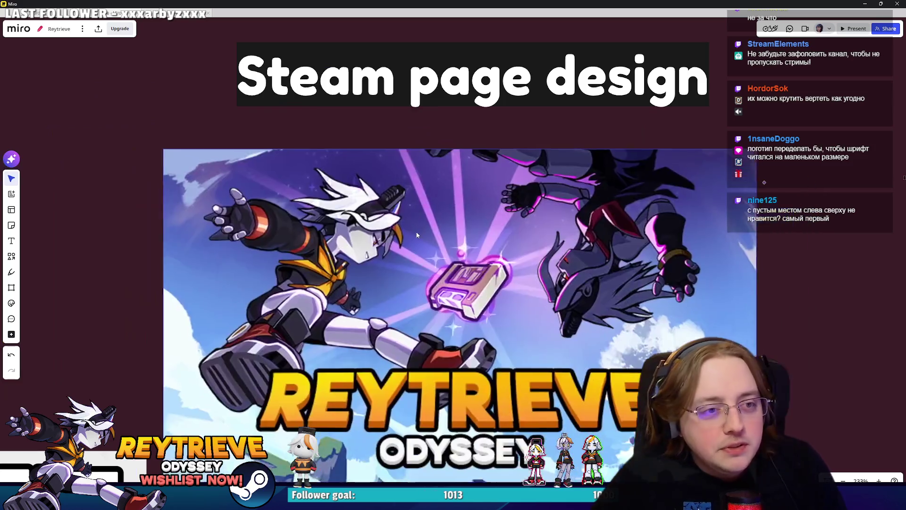
left_click_drag(431, 225, 434, 212)
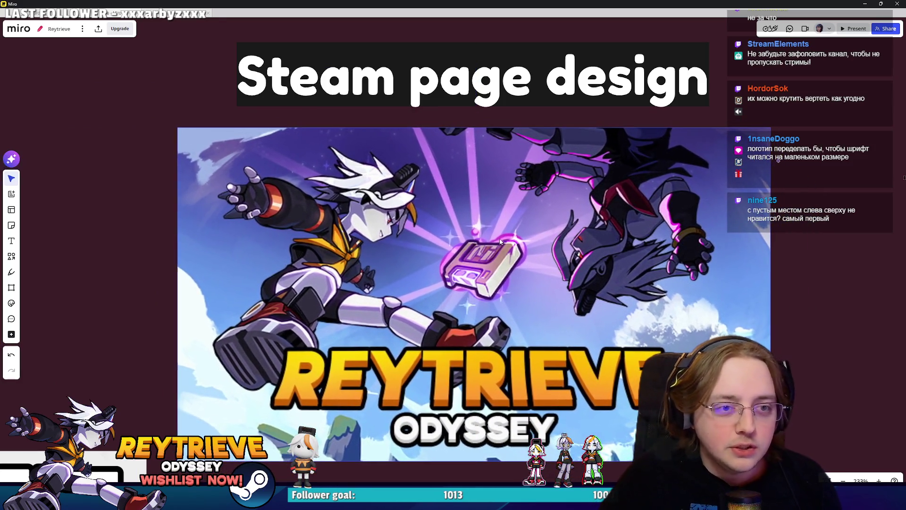
scroll(514, 223, "down", 2)
scroll(514, 224, "down", 10)
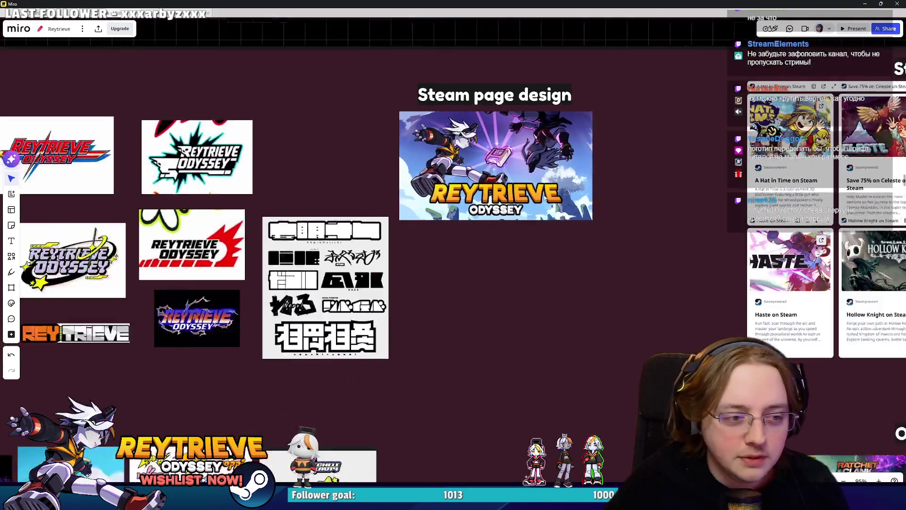
Step: Zoom out to the full board overview, then zoom back in on the Reytrieve Odyssey capsule images
scroll(514, 260, "up", 7)
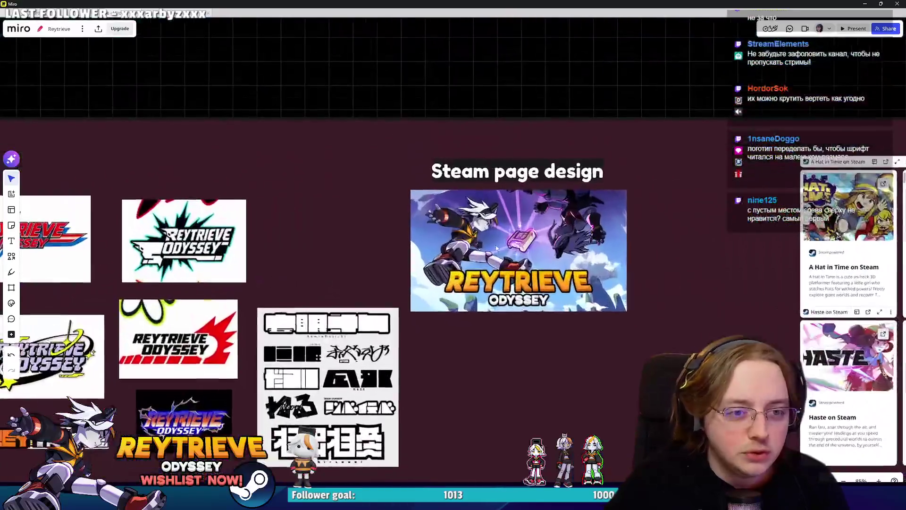
scroll(520, 236, "down", 1)
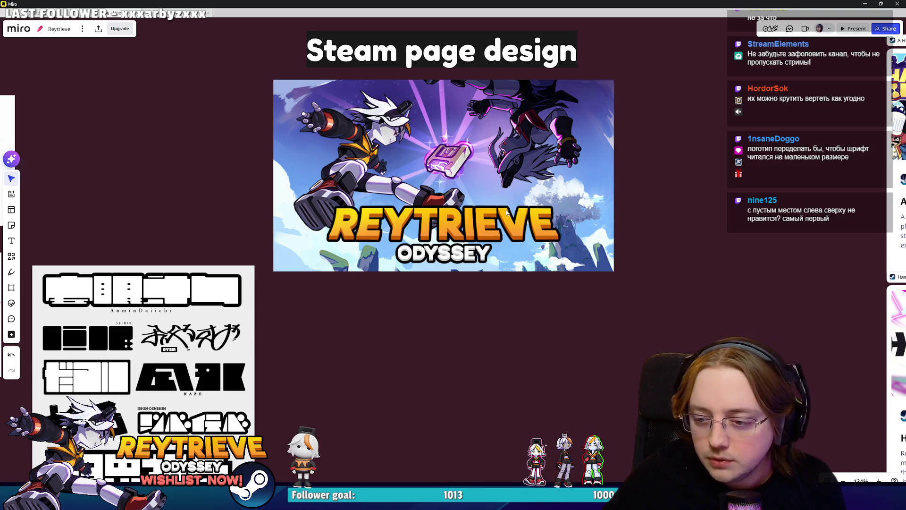
scroll(506, 212, "down", 7)
scroll(633, 293, "right", 20)
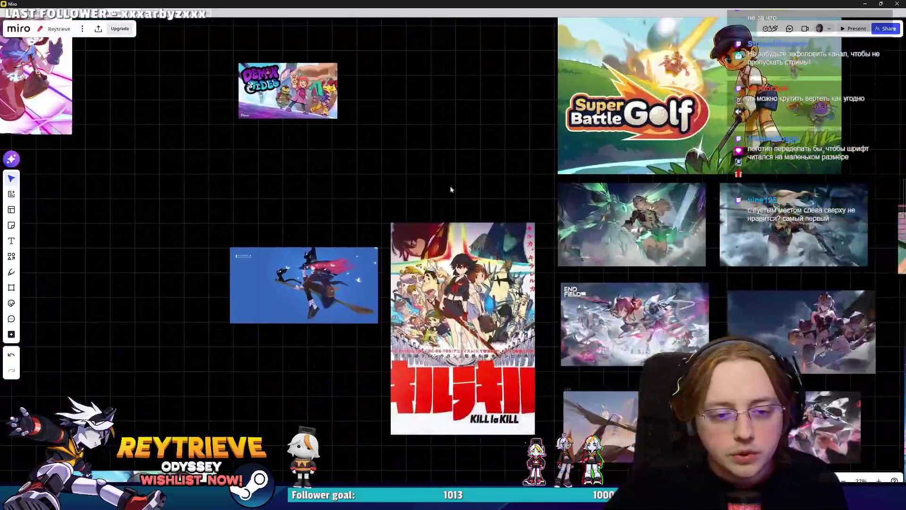
scroll(450, 189, "down", 6)
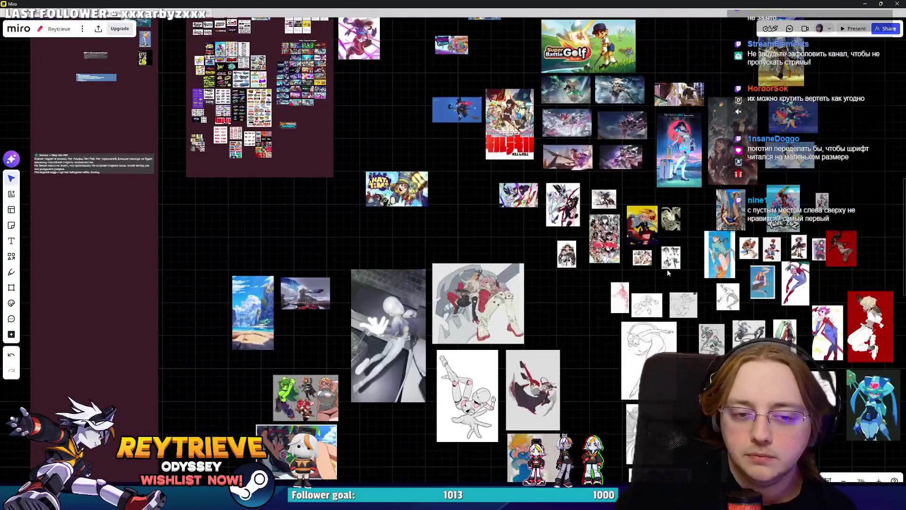
scroll(383, 155, "up", 15)
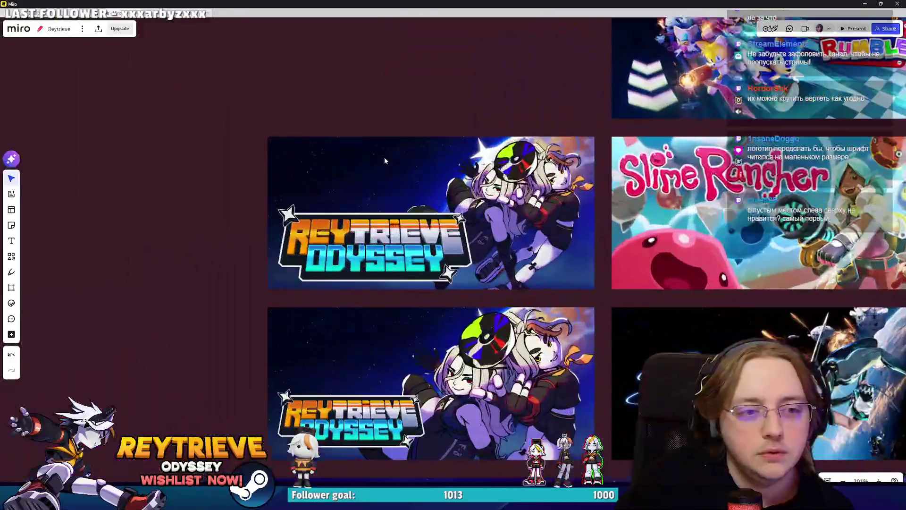
Step: Zoom around the board and pan to bring the lower Reytrieve capsule rows into view
scroll(384, 161, "down", 5)
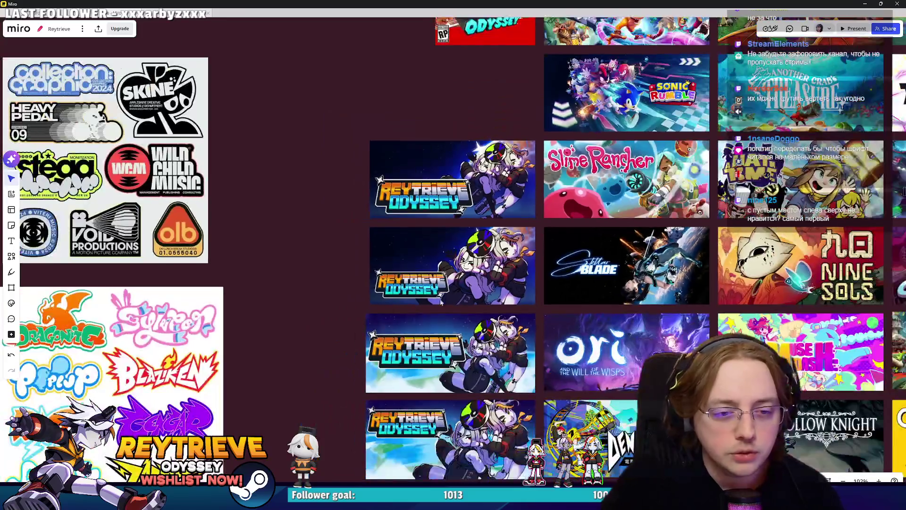
scroll(441, 302, "up", 2)
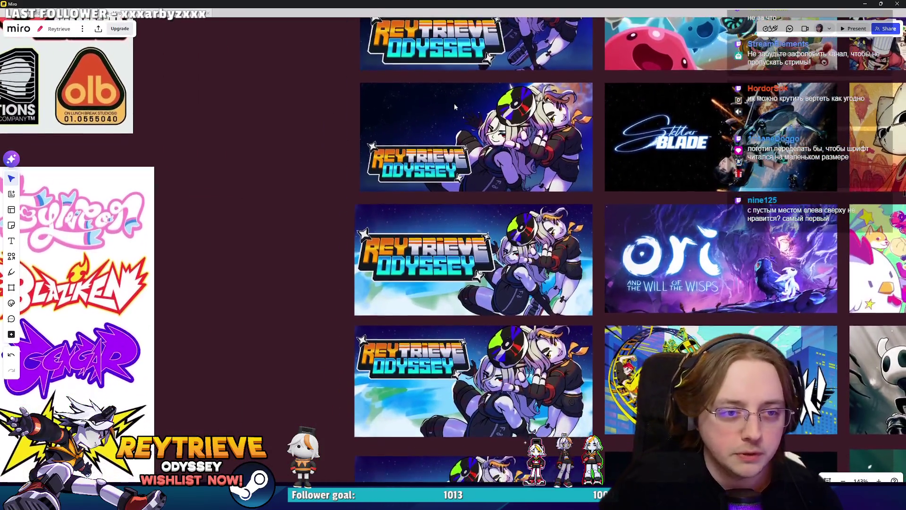
scroll(370, 172, "up", 3)
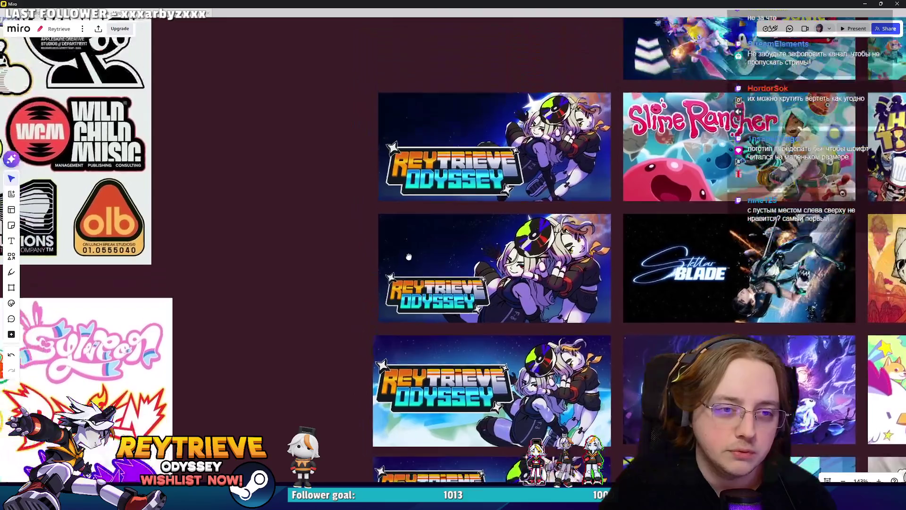
scroll(409, 248, "down", 3)
scroll(423, 236, "up", 2)
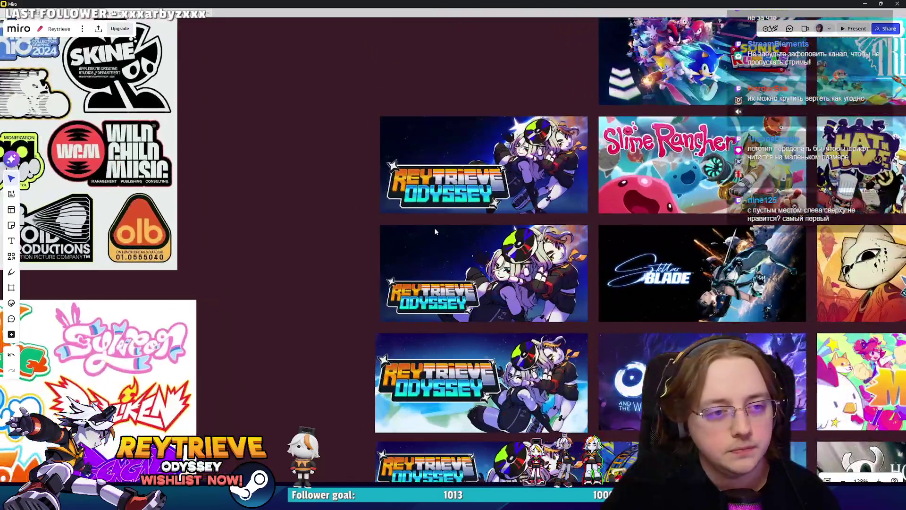
scroll(425, 240, "down", 5)
scroll(433, 251, "up", 5)
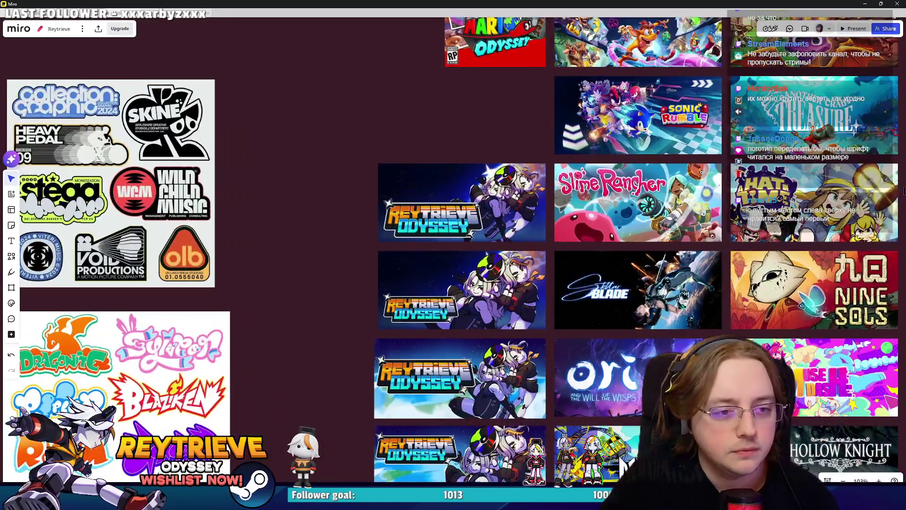
scroll(456, 266, "up", 2)
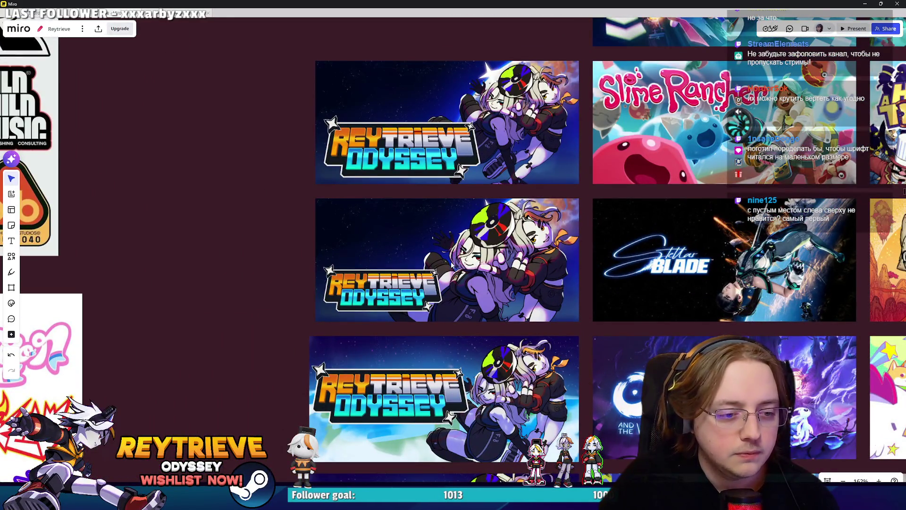
scroll(424, 269, "down", 5)
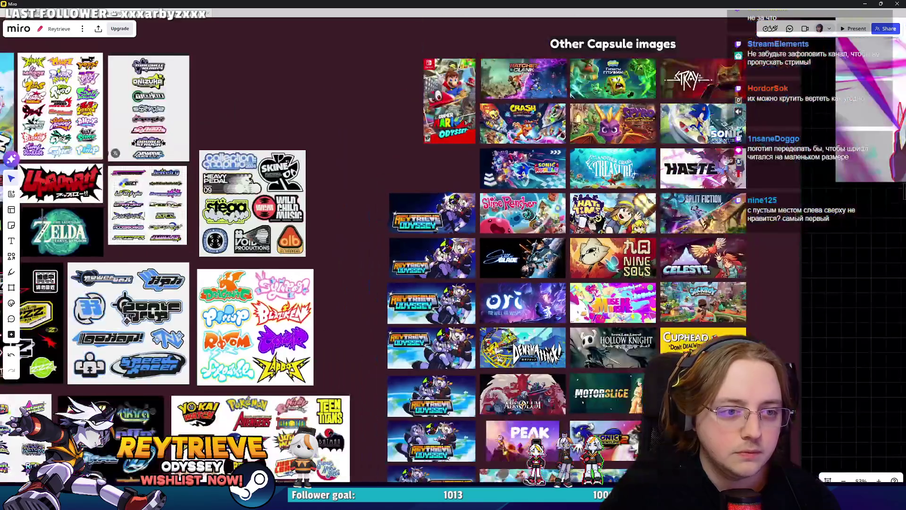
scroll(424, 275, "up", 4)
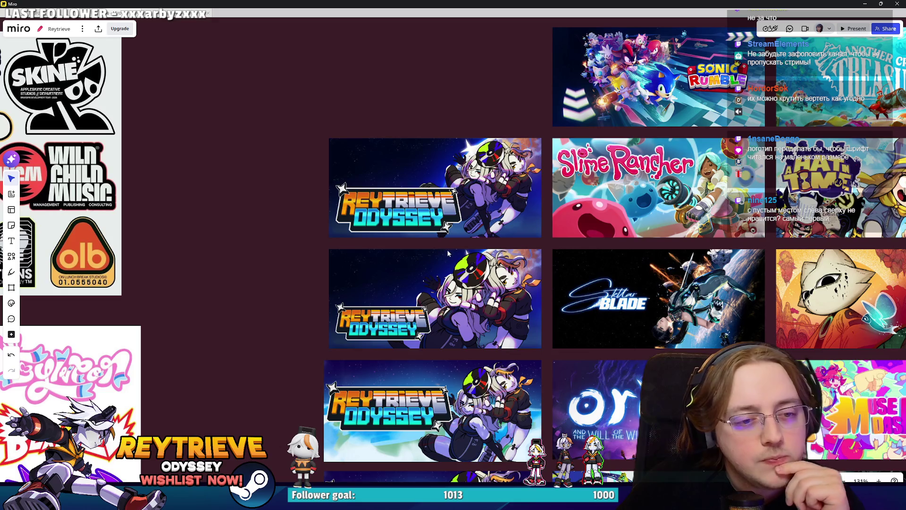
scroll(438, 248, "up", 2)
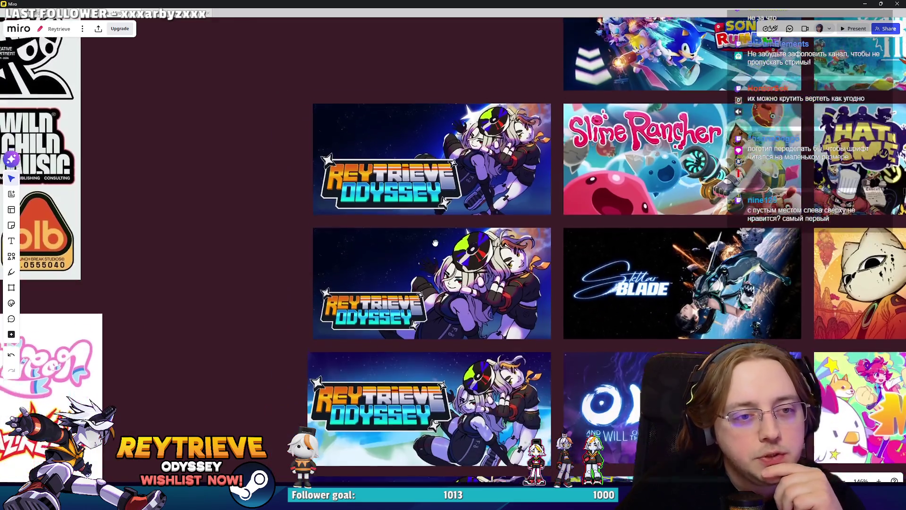
left_click_drag(435, 243, 438, 157)
Step: Select the top Reytrieve Odyssey banner next to the Slime Rancher capsule
scroll(448, 301, "down", 2)
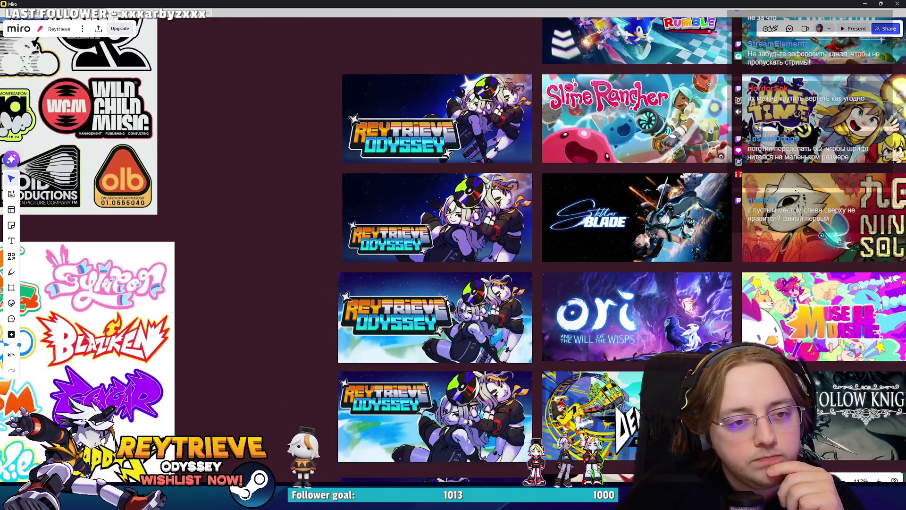
scroll(446, 279, "up", 4)
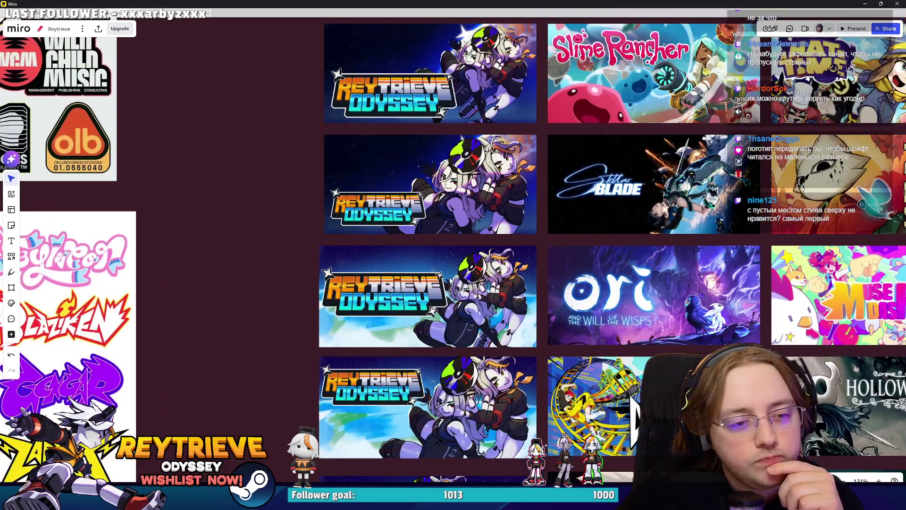
scroll(446, 278, "up", 3)
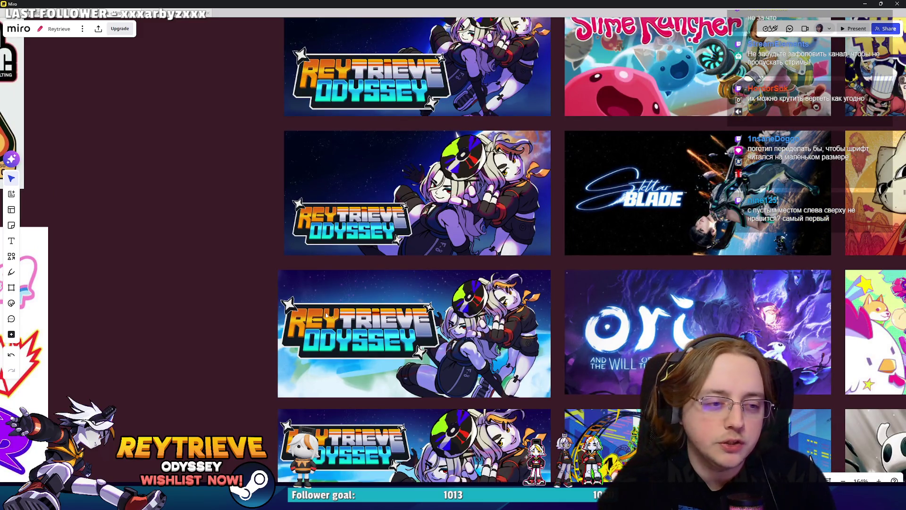
scroll(441, 307, "down", 5)
scroll(441, 308, "left", 2)
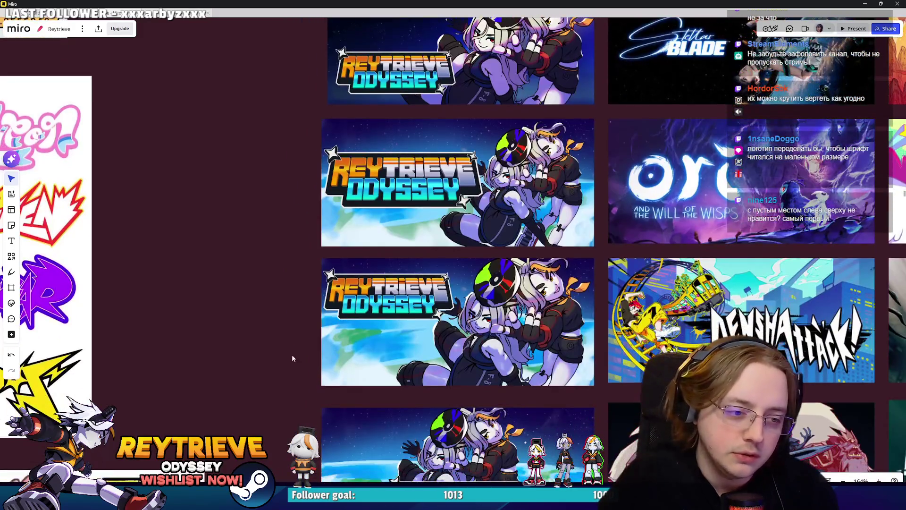
scroll(382, 377, "down", 4)
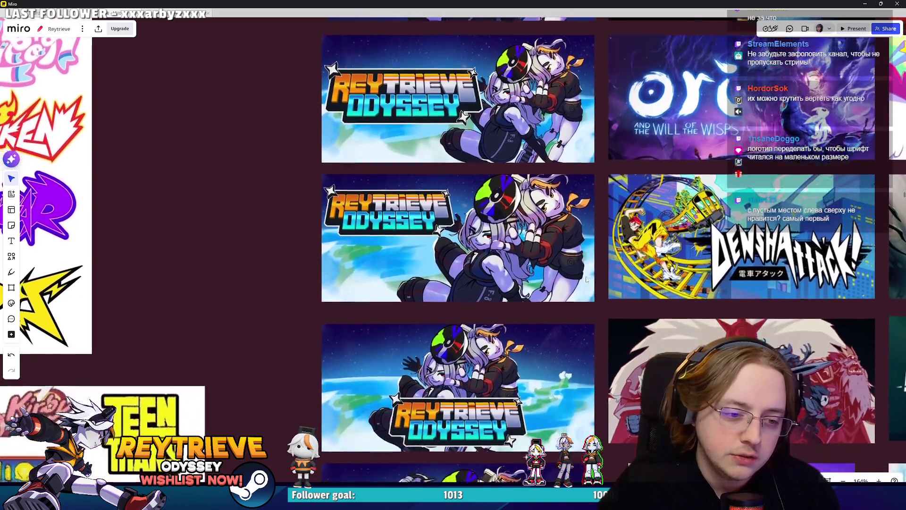
scroll(335, 279, "up", 1)
scroll(398, 272, "up", 3)
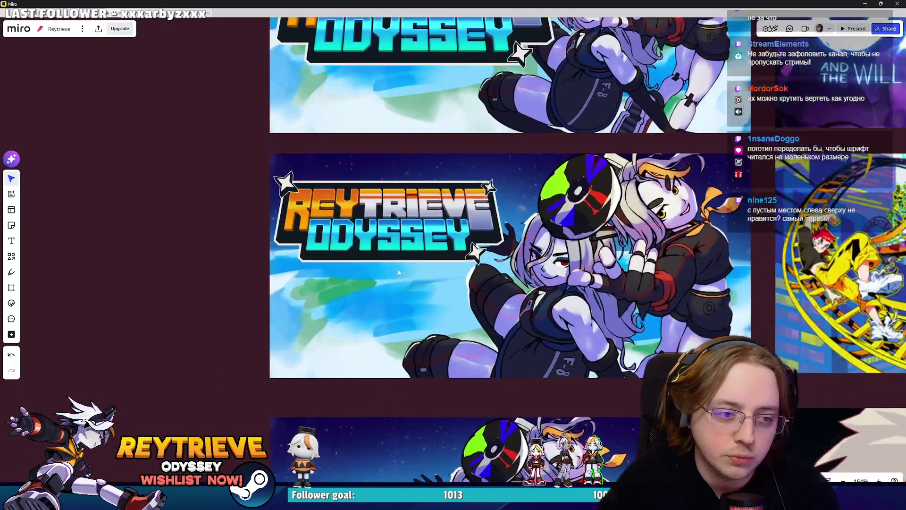
scroll(472, 279, "down", 3)
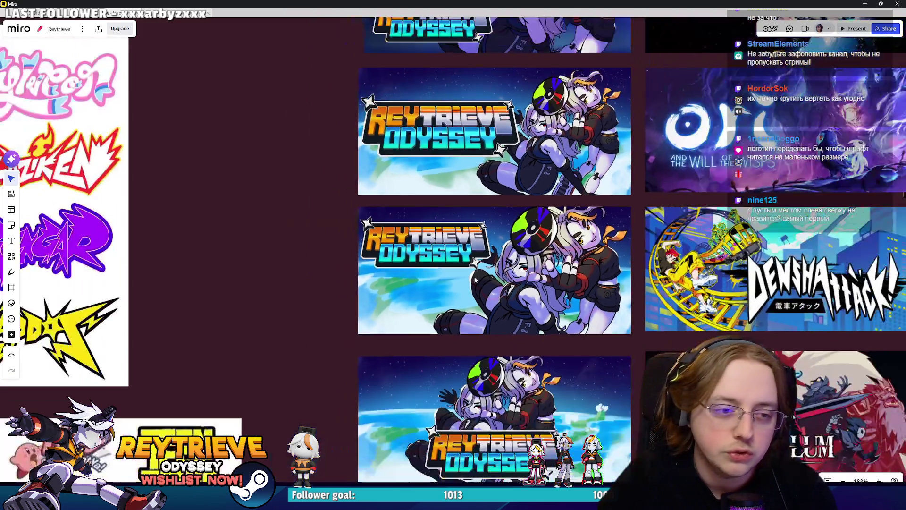
scroll(472, 279, "up", 4)
scroll(482, 283, "up", 1)
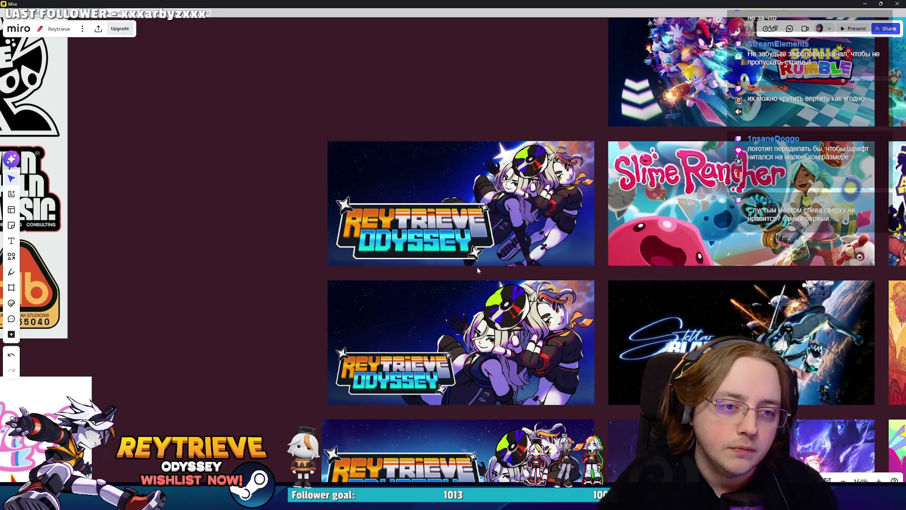
scroll(478, 270, "up", 2)
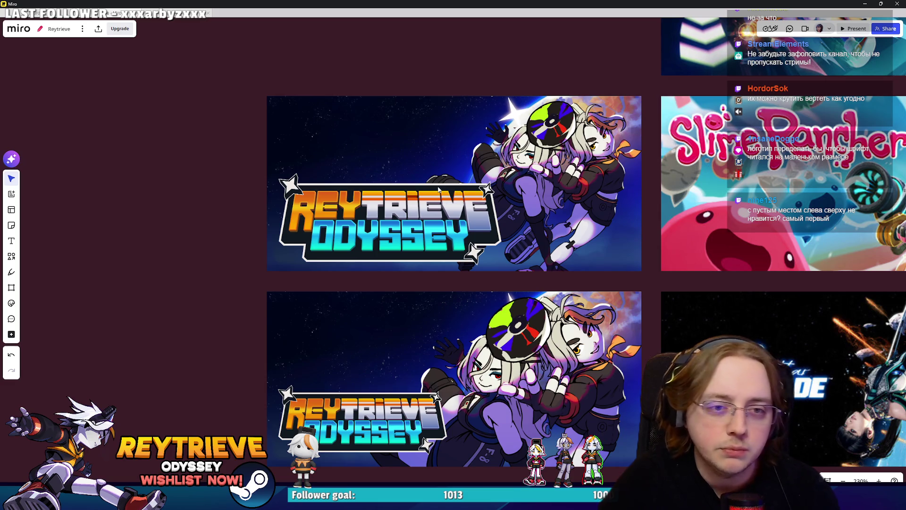
scroll(438, 189, "up", 1)
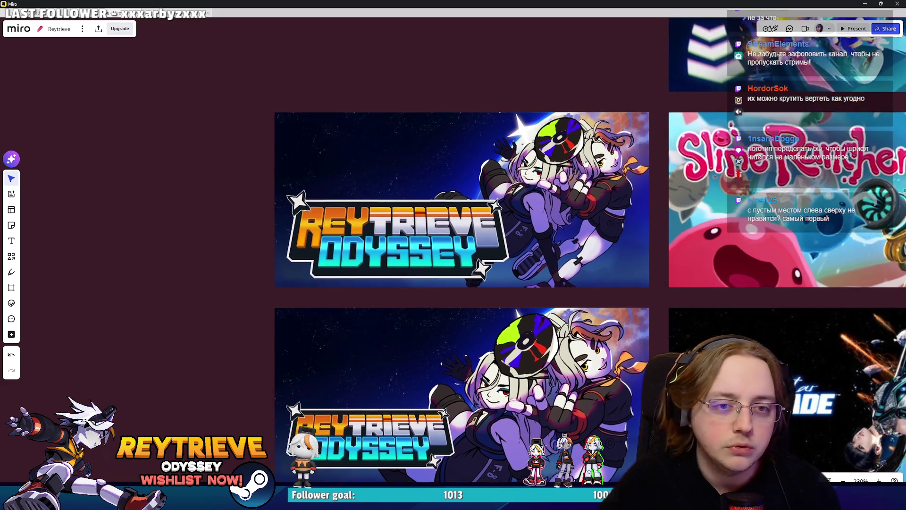
scroll(563, 185, "right", 1)
left_click(563, 185)
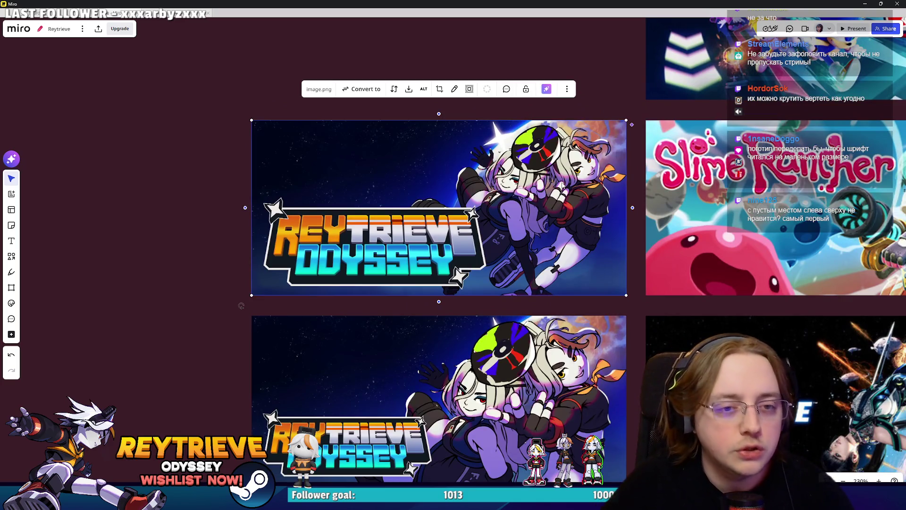
Step: Tilt the top banner slightly, try selecting the locked third banner, then minimize Miro
mouse_move(241, 303)
left_mouse_down()
mouse_move(229, 266)
mouse_move(230, 294)
mouse_move(227, 192)
mouse_move(228, 240)
mouse_move(220, 217)
mouse_move(241, 306)
left_mouse_up()
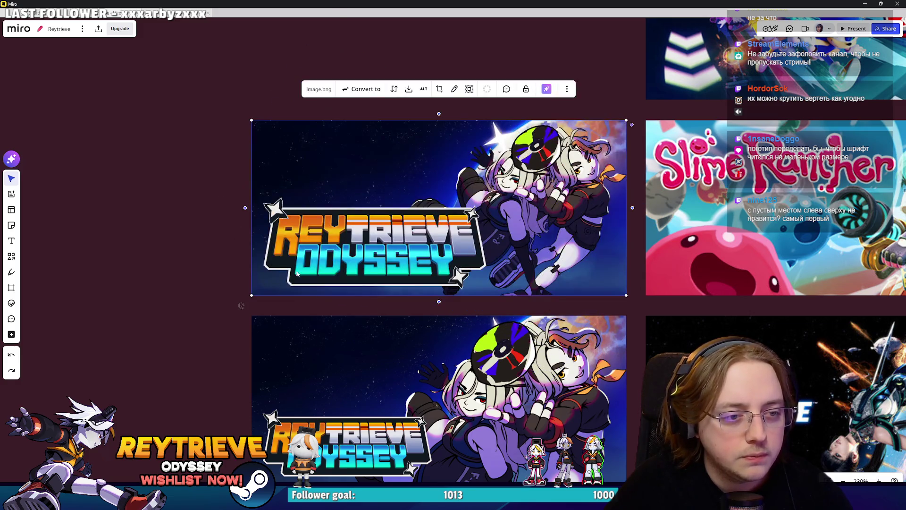
scroll(297, 273, "down", 5)
scroll(338, 325, "up", 3)
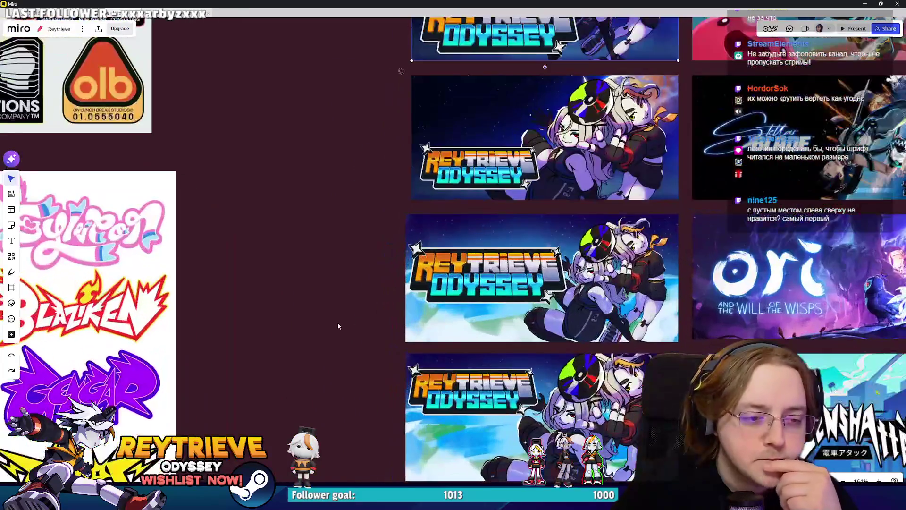
left_click(591, 335)
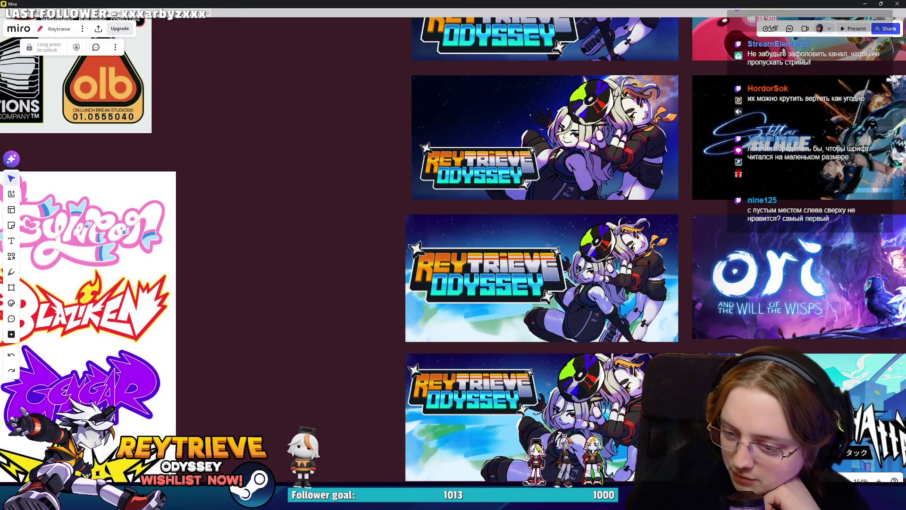
left_click(865, 5)
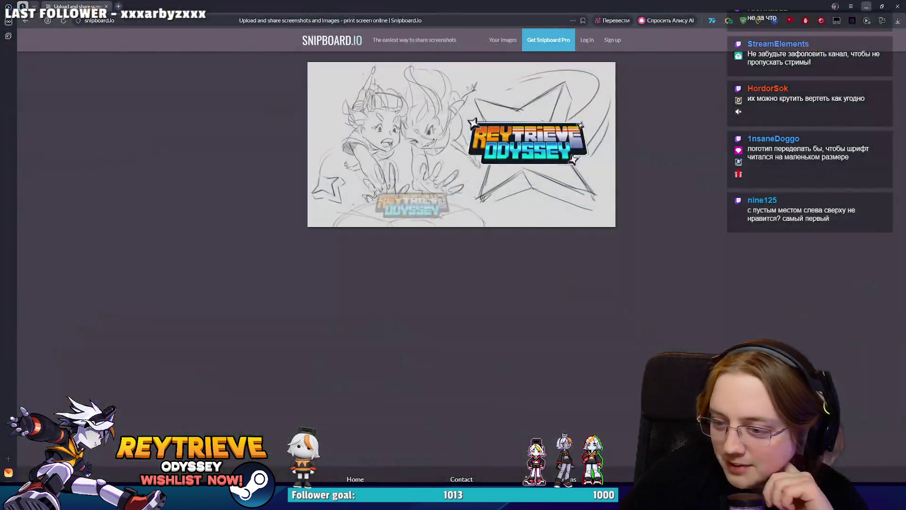
Step: Load figma.com in a new Yandex Browser tab
left_click(119, 6)
left_click(135, 20)
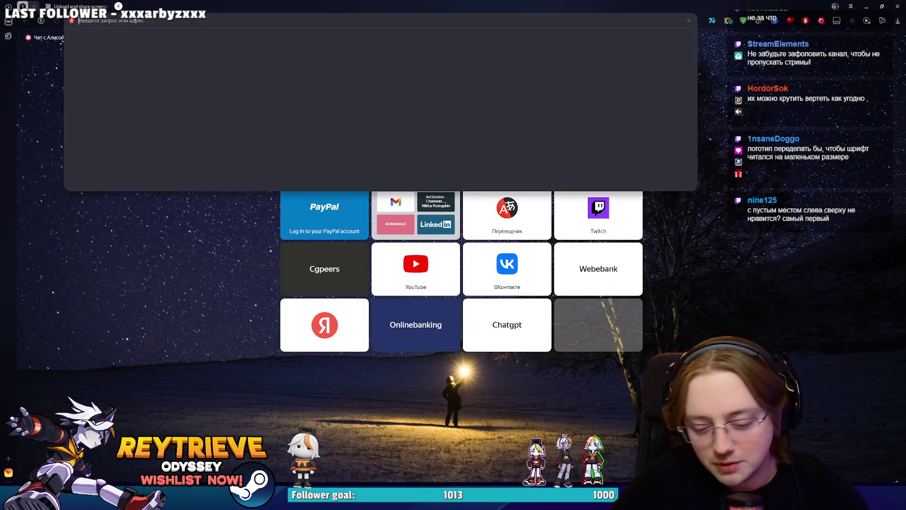
type("figma")
key("Return")
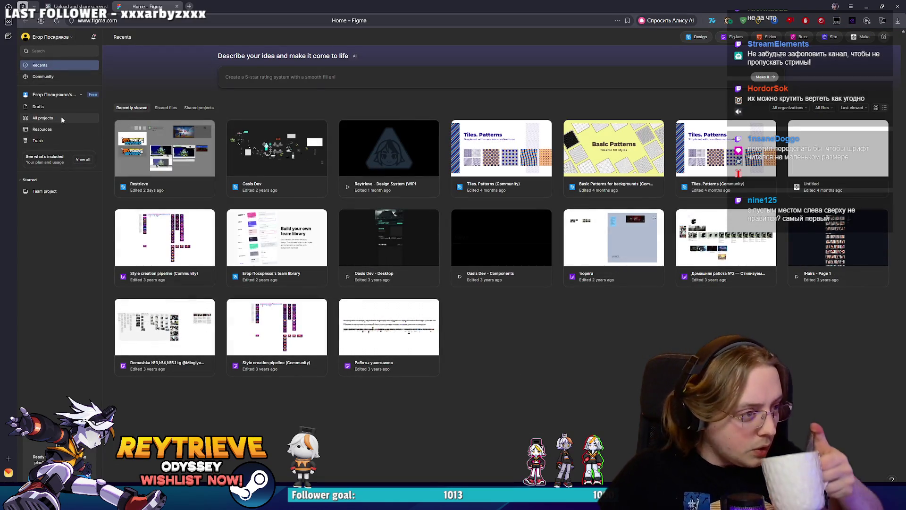
Step: Open the Reytrieve Figma file on its Design System (WiP) page
left_click(174, 156)
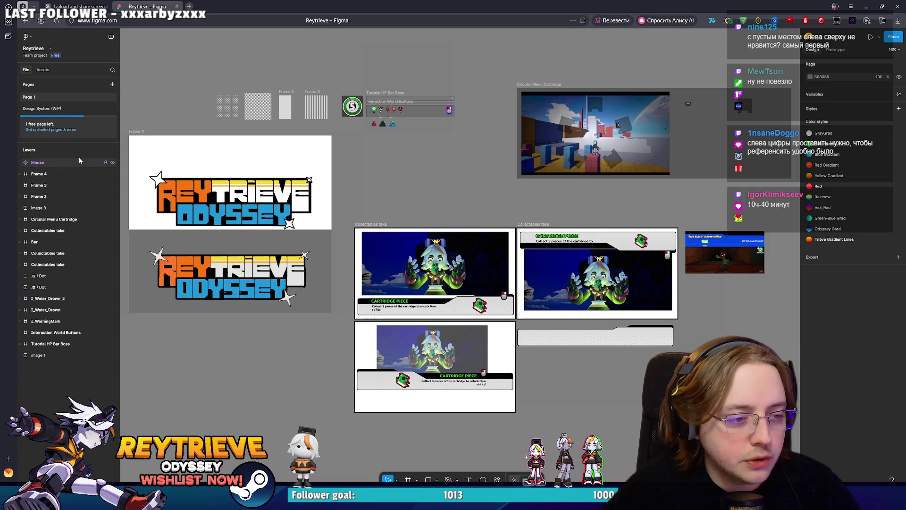
left_click(43, 109)
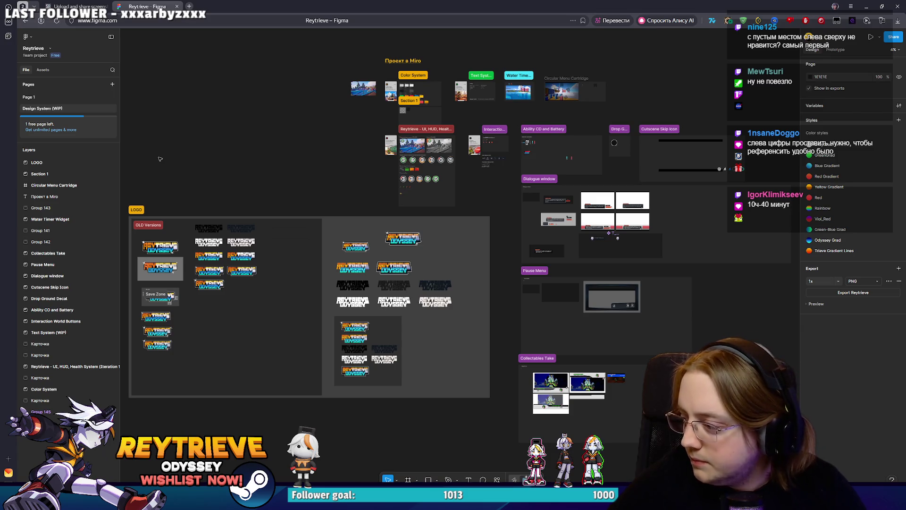
scroll(321, 241, "left", 3)
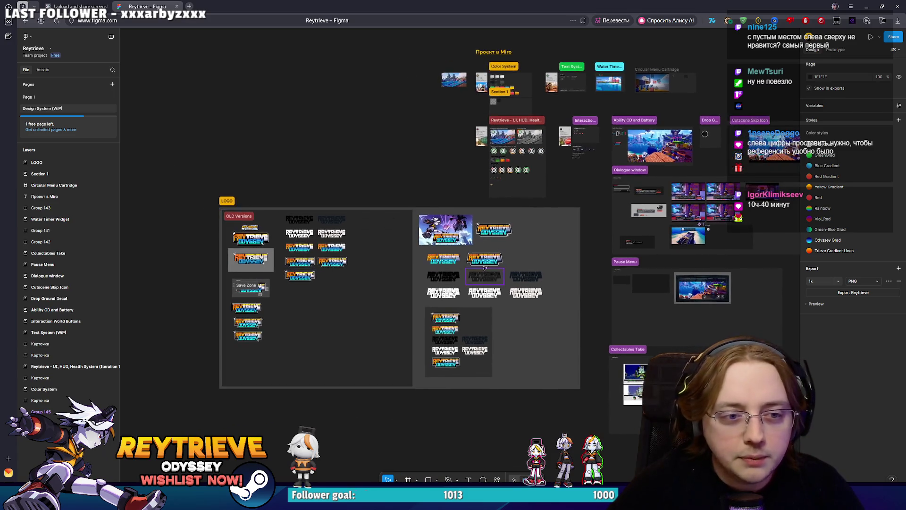
scroll(484, 320, "up", 3)
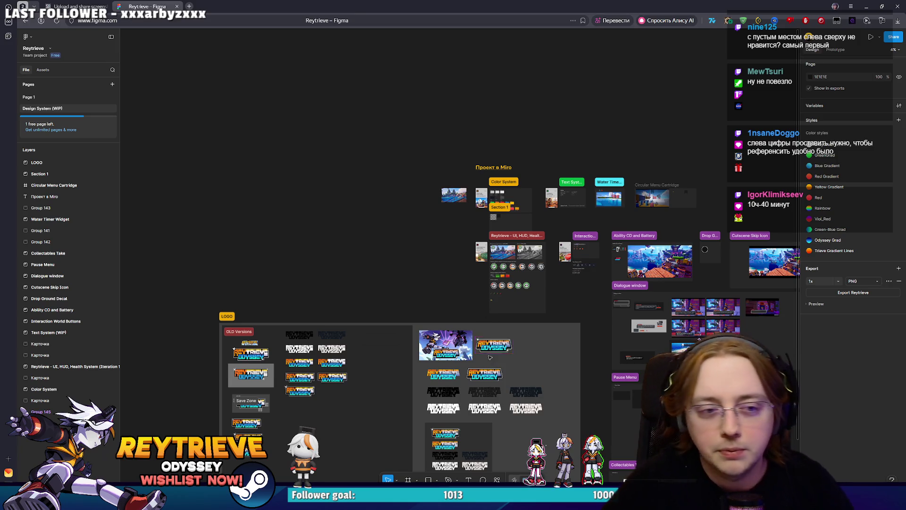
Step: Zoom and pan across the LOGO frames to review the logo variants
scroll(489, 357, "up", 10)
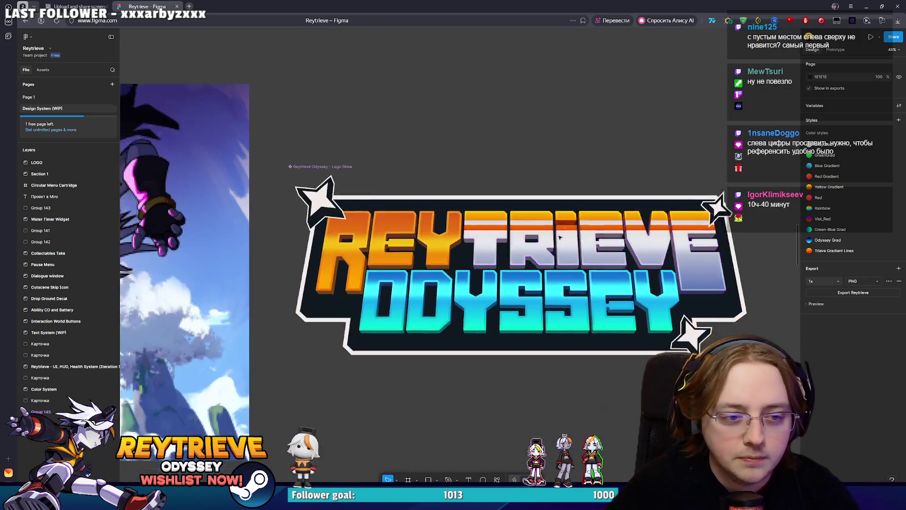
scroll(559, 237, "down", 8)
scroll(519, 226, "up", 3)
scroll(509, 216, "down", 3)
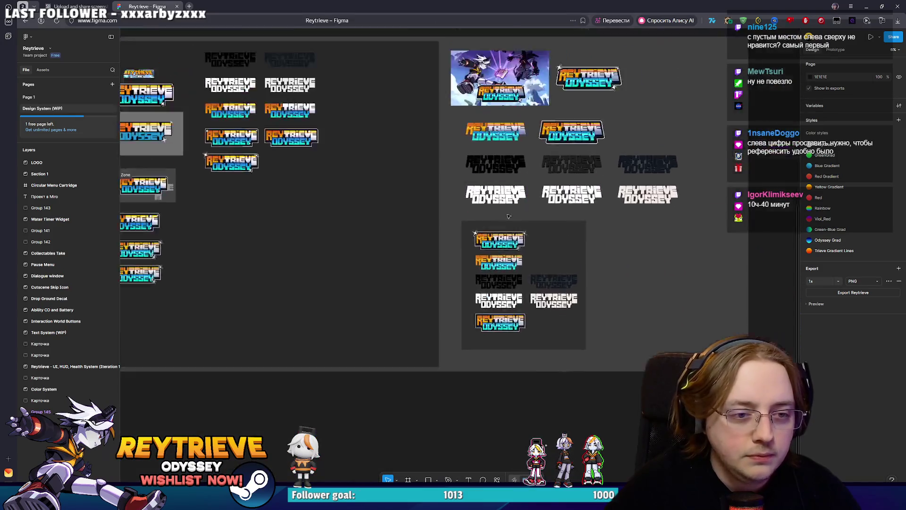
scroll(508, 216, "up", 8)
scroll(613, 283, "down", 7)
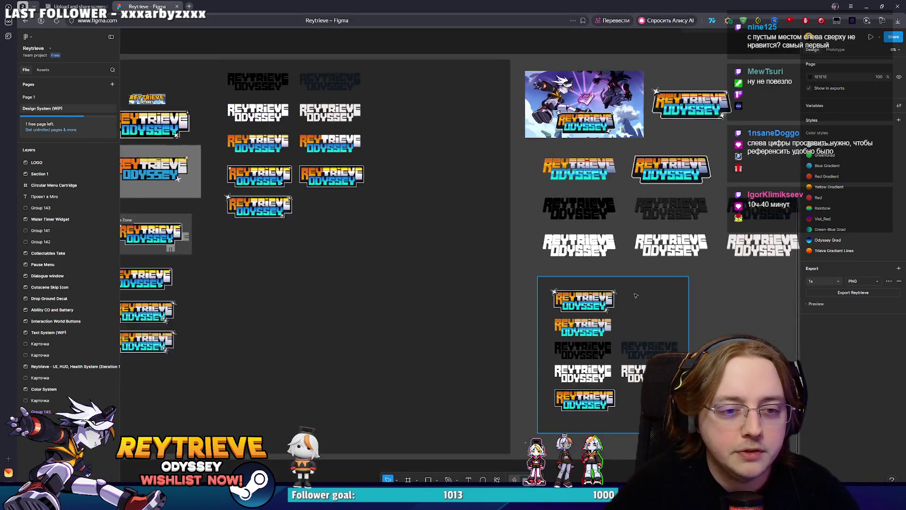
scroll(636, 296, "right", 3)
scroll(613, 330, "up", 3)
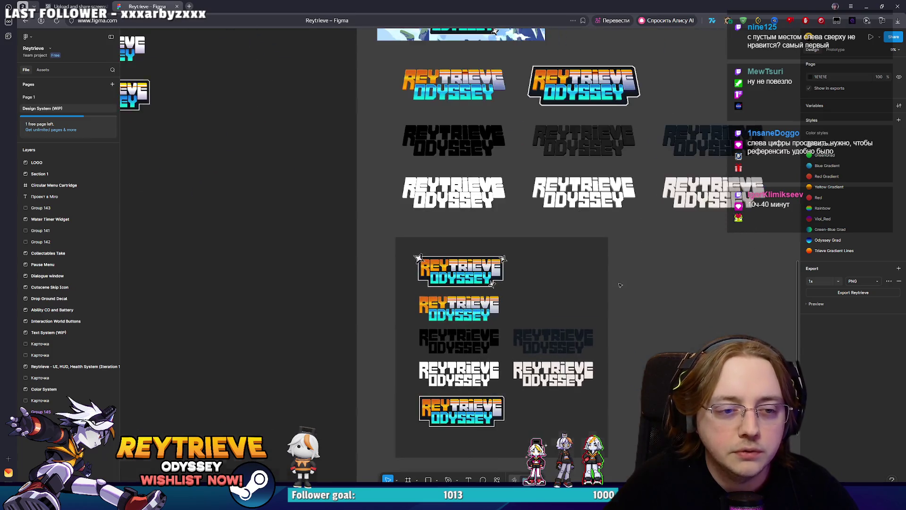
scroll(571, 367, "up", 5)
scroll(566, 236, "up", 3)
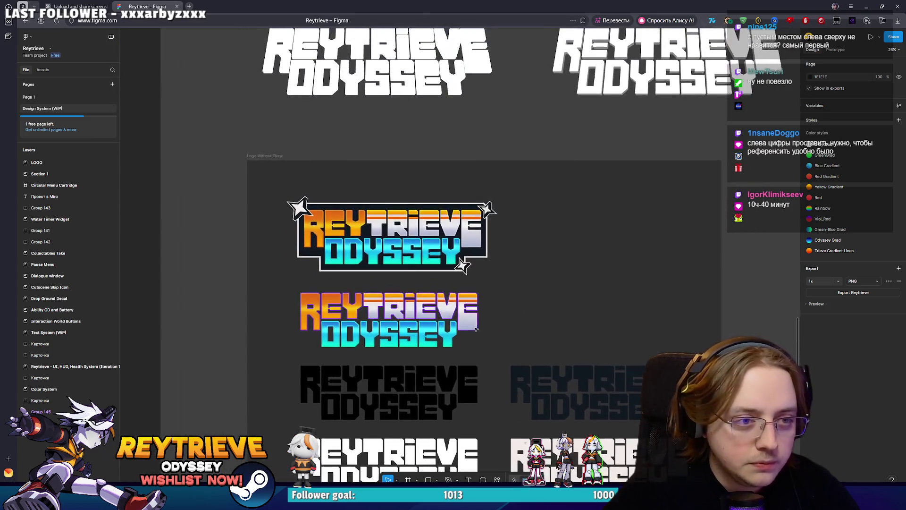
scroll(633, 246, "down", 10)
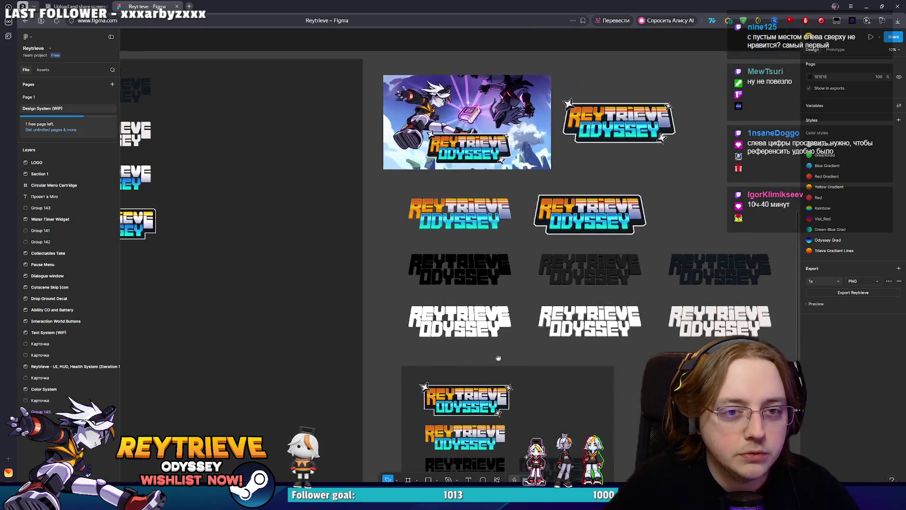
scroll(613, 222, "up", 2)
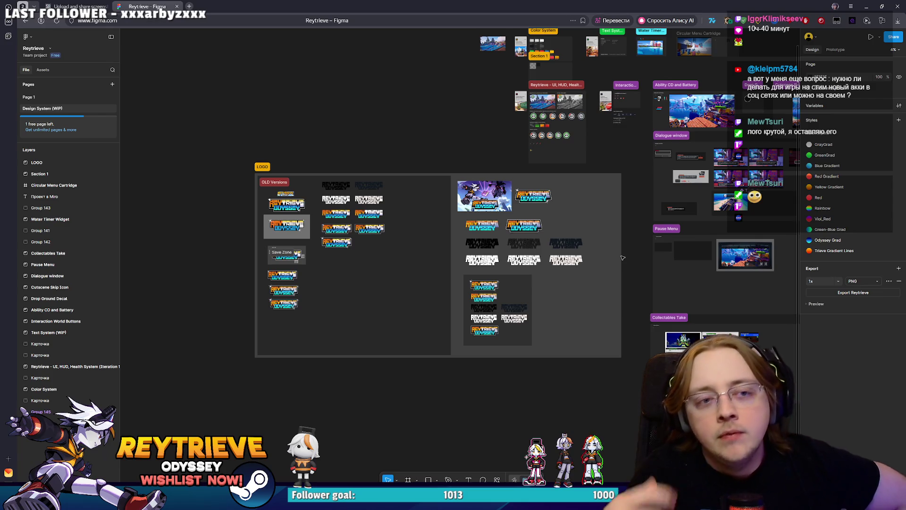
Step: Zoom in and out over the Reytrieve Odyssey logo variants in the LOGO frame
scroll(512, 329, "up", 5, "ctrl")
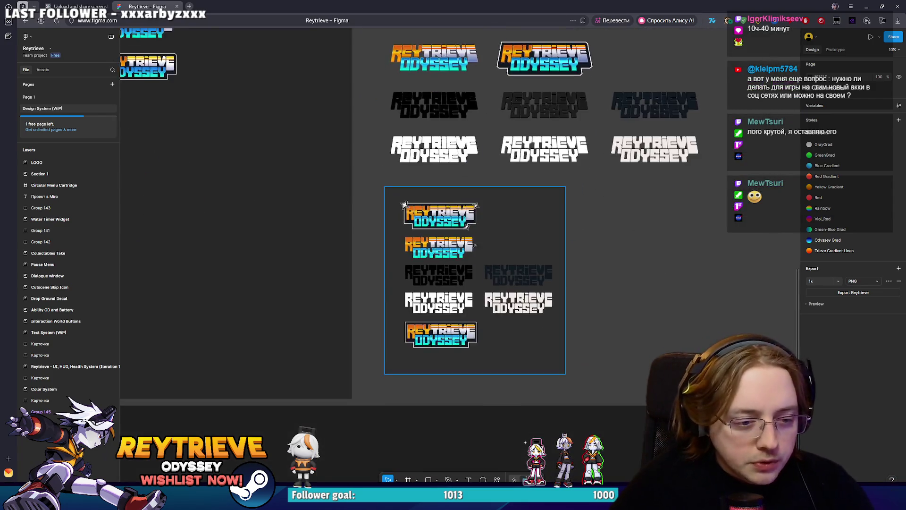
scroll(370, 216, "up", 5, "ctrl")
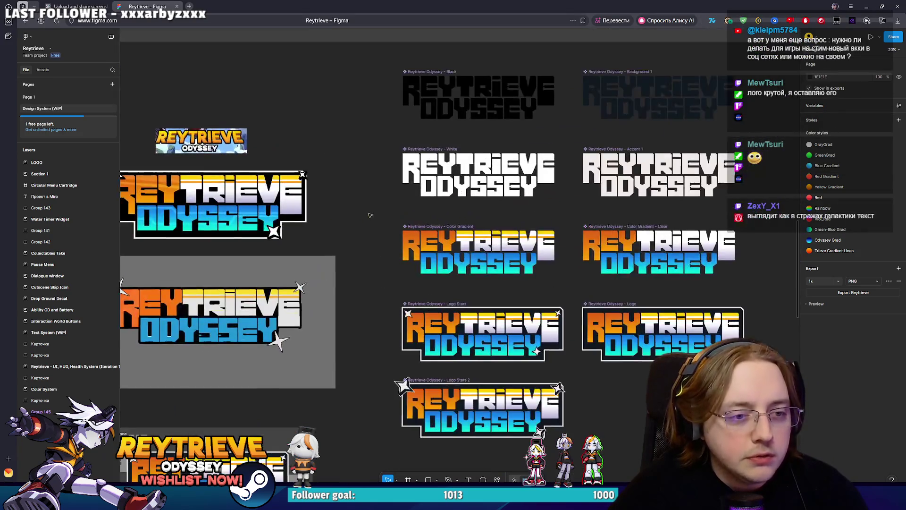
scroll(370, 215, "down", 5, "ctrl")
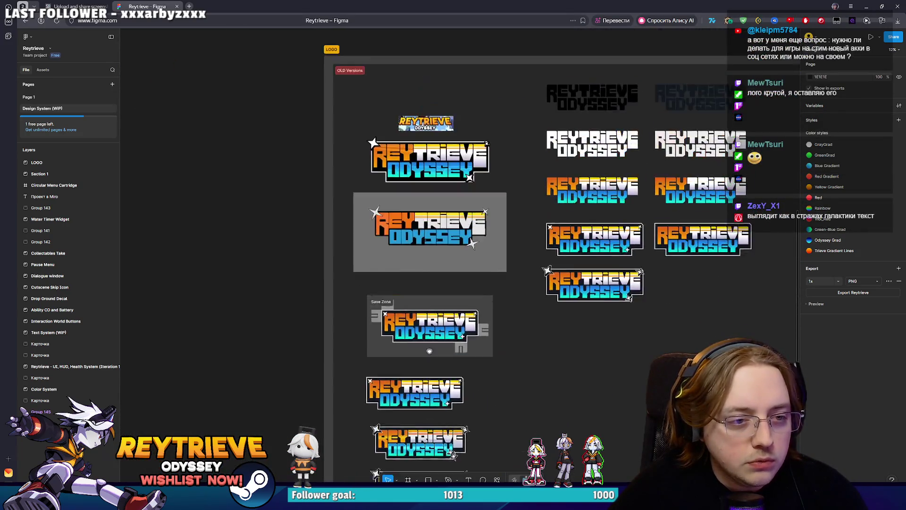
scroll(377, 300, "up", 6, "ctrl")
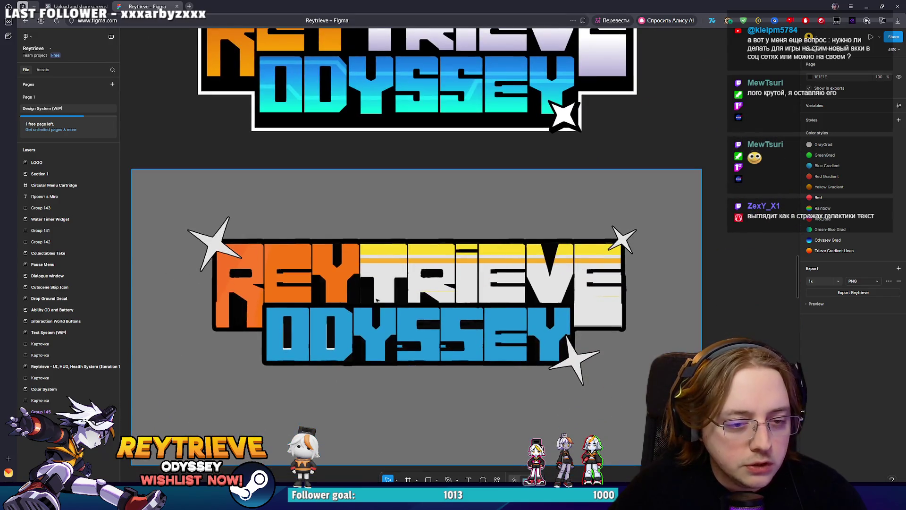
scroll(376, 300, "down", 8, "ctrl")
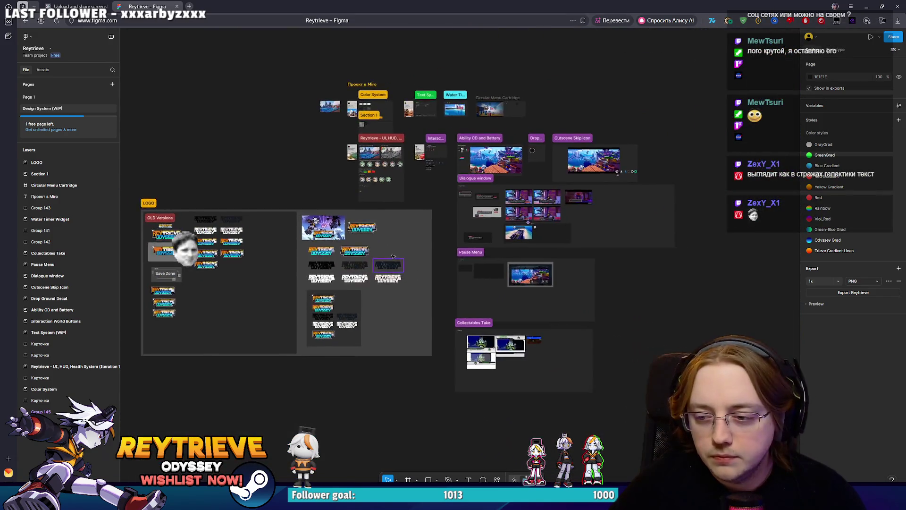
scroll(392, 256, "up", 5, "ctrl")
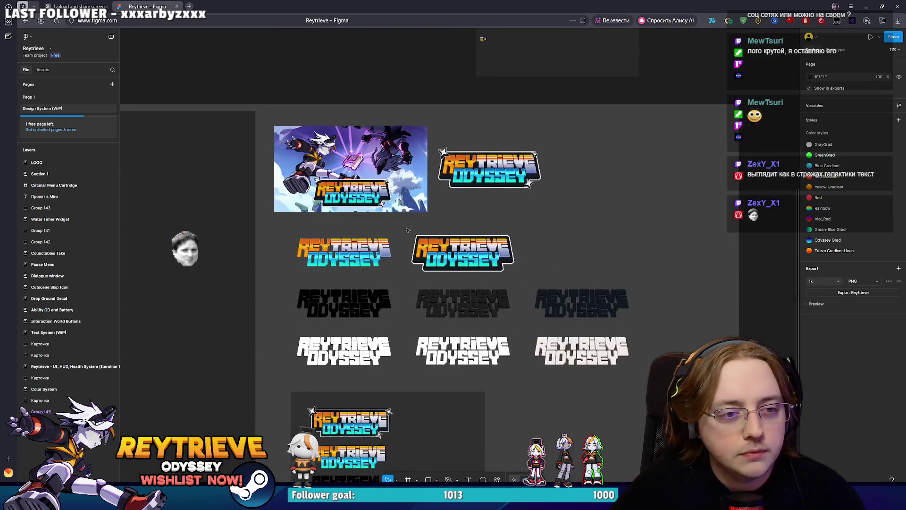
scroll(406, 230, "up", 2, "ctrl")
scroll(526, 309, "down", 3)
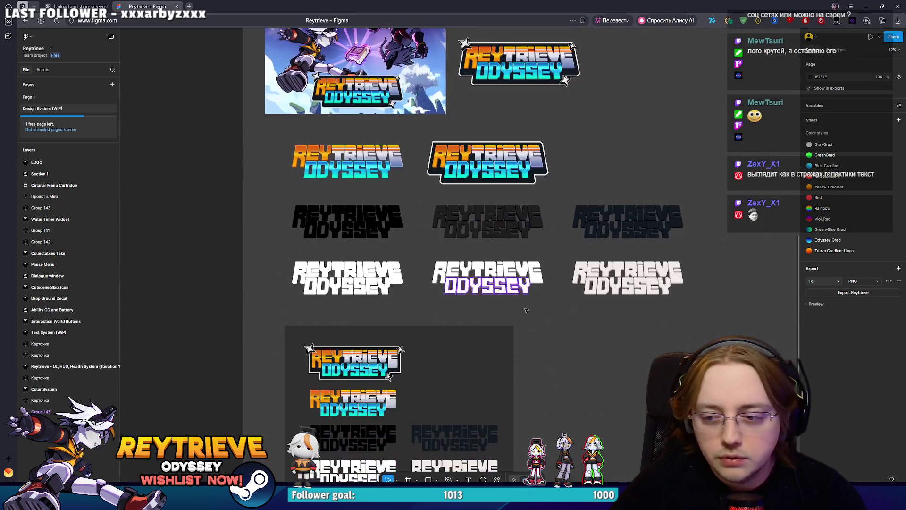
scroll(526, 310, "down", 3)
scroll(434, 255, "up", 3, "ctrl")
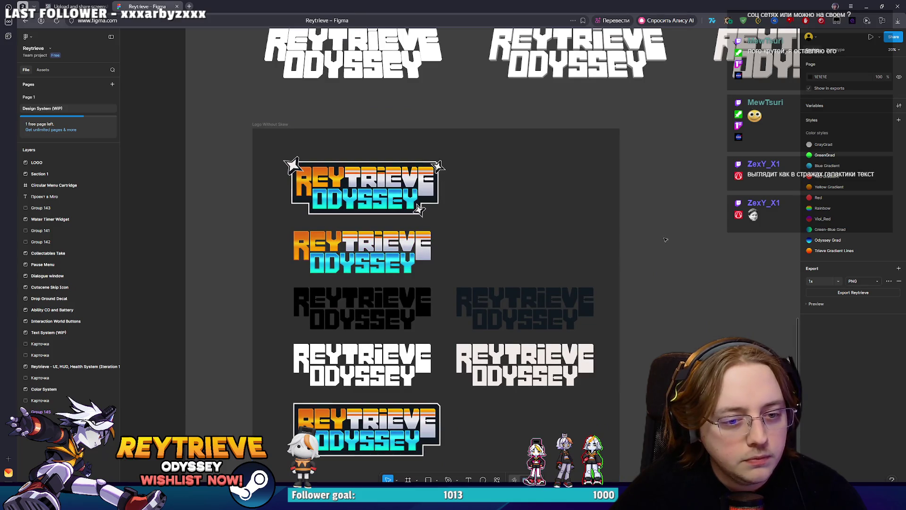
scroll(613, 255, "down", 3, "ctrl")
scroll(519, 283, "up", 2, "ctrl")
scroll(493, 300, "up", 3)
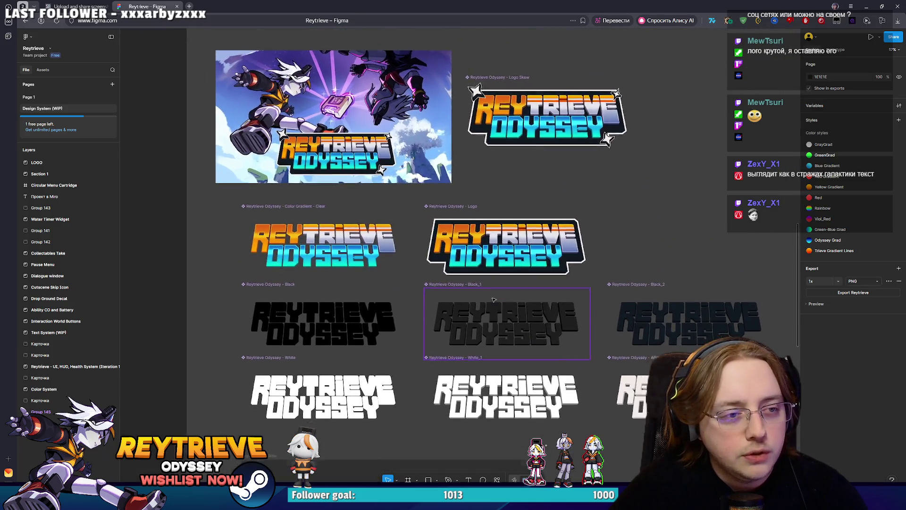
scroll(494, 300, "down", 1, "ctrl")
scroll(425, 295, "down", 2)
scroll(340, 292, "up", 1, "ctrl")
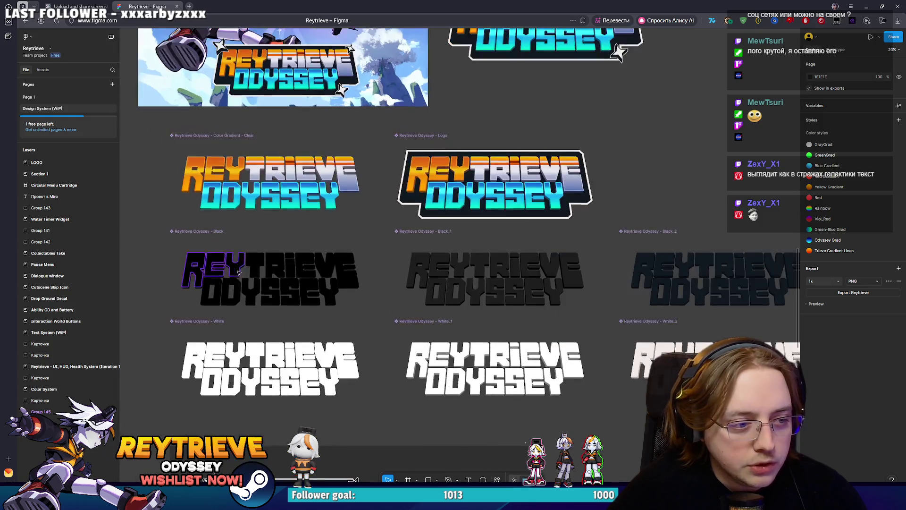
scroll(332, 283, "down", 3, "ctrl")
scroll(331, 280, "up", 3, "ctrl")
scroll(425, 307, "down", 3, "ctrl")
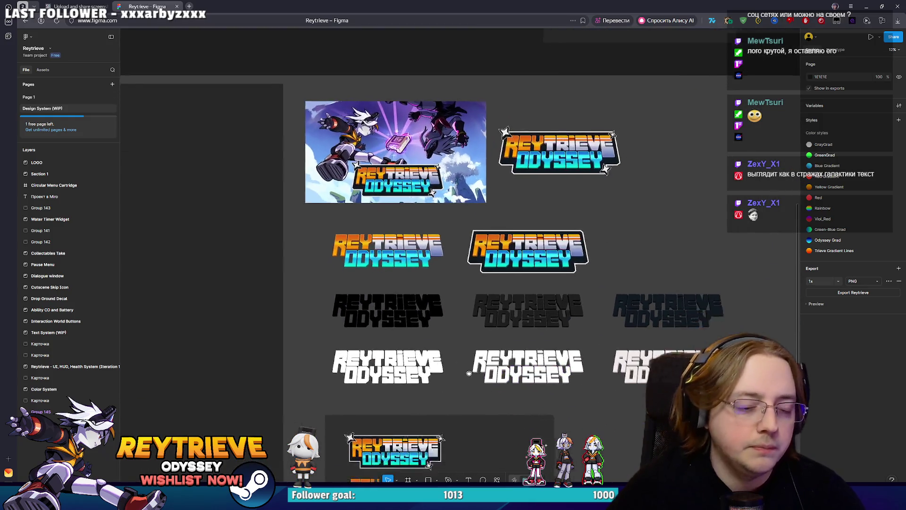
scroll(566, 359, "up", 1, "ctrl")
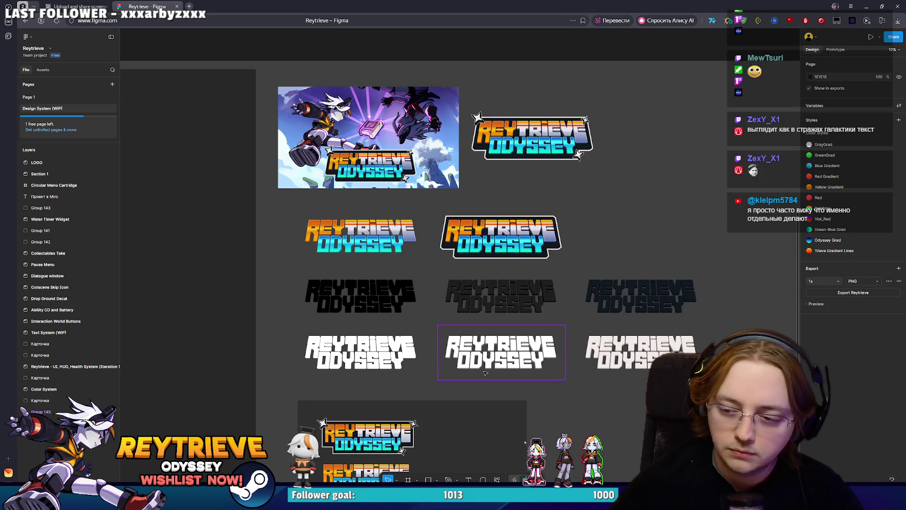
scroll(485, 373, "down", 3)
scroll(486, 331, "up", 3)
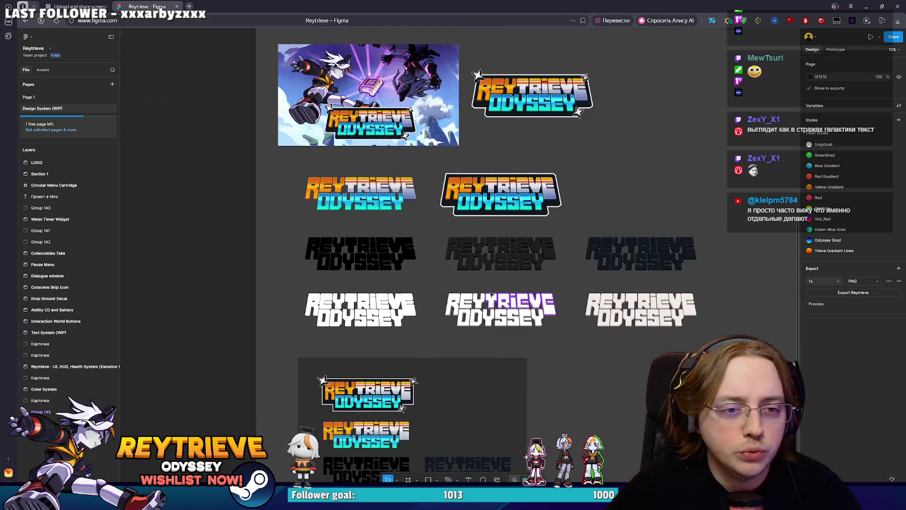
scroll(490, 298, "down", 1, "ctrl")
Step: Pan down the LOGO frame, zoom out to see it whole, and switch to Miro
left_click_drag(490, 298, 491, 336)
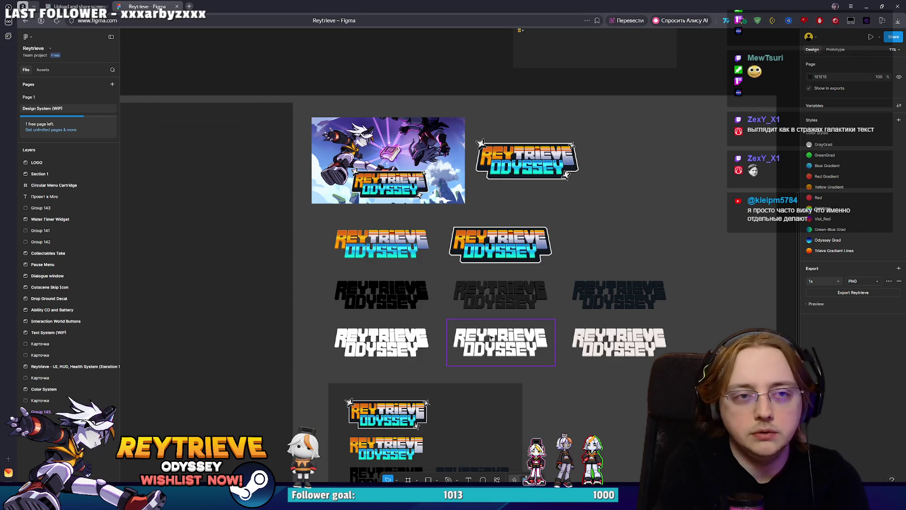
scroll(530, 287, "up", 3)
scroll(530, 288, "down", 6)
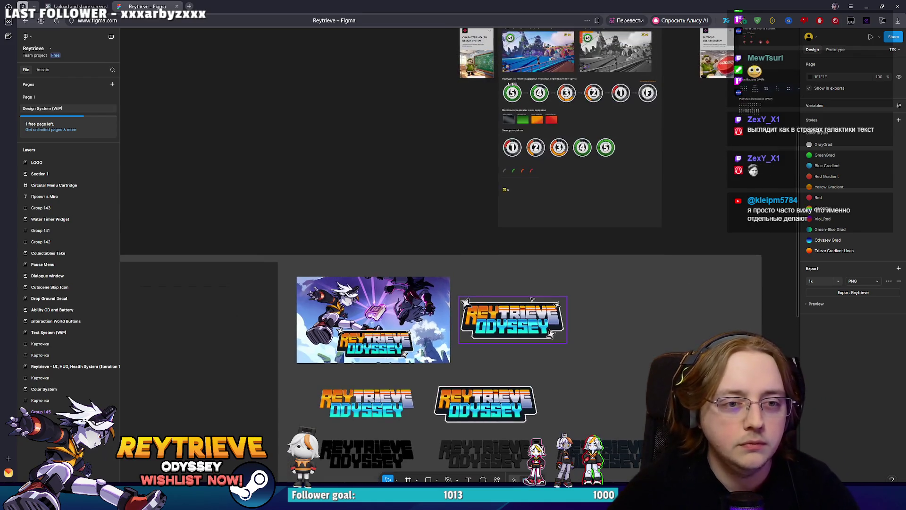
scroll(568, 242, "down", 3)
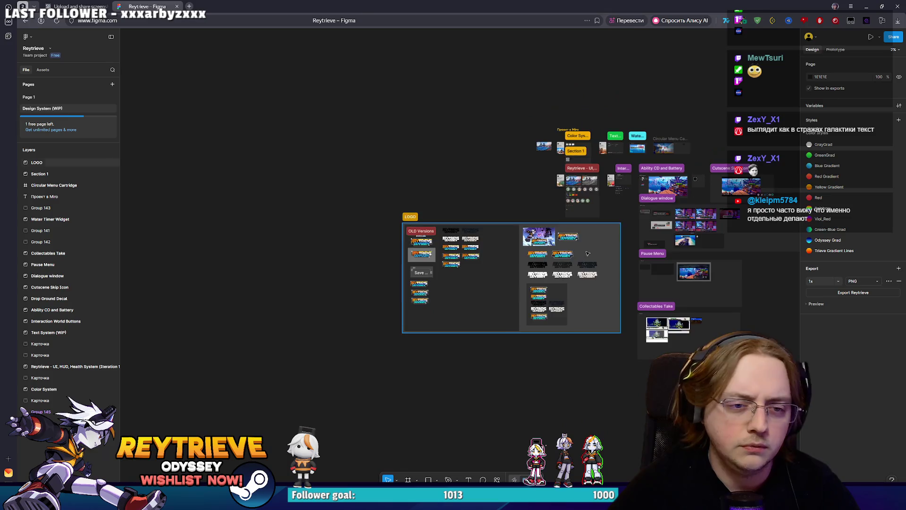
scroll(568, 250, "right", 1)
scroll(568, 259, "up", 2)
scroll(569, 259, "up", 2)
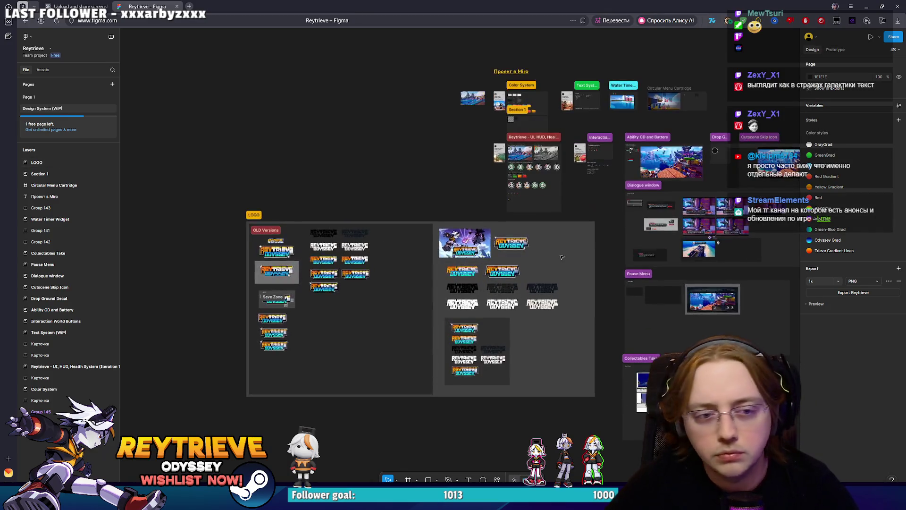
scroll(561, 261, "down", 4)
scroll(552, 263, "up", 3)
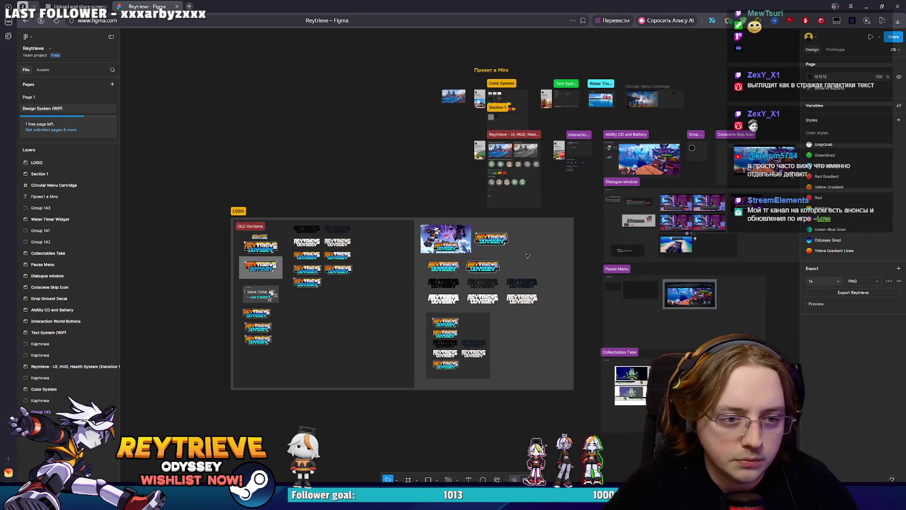
scroll(543, 262, "down", 3)
scroll(533, 257, "up", 4)
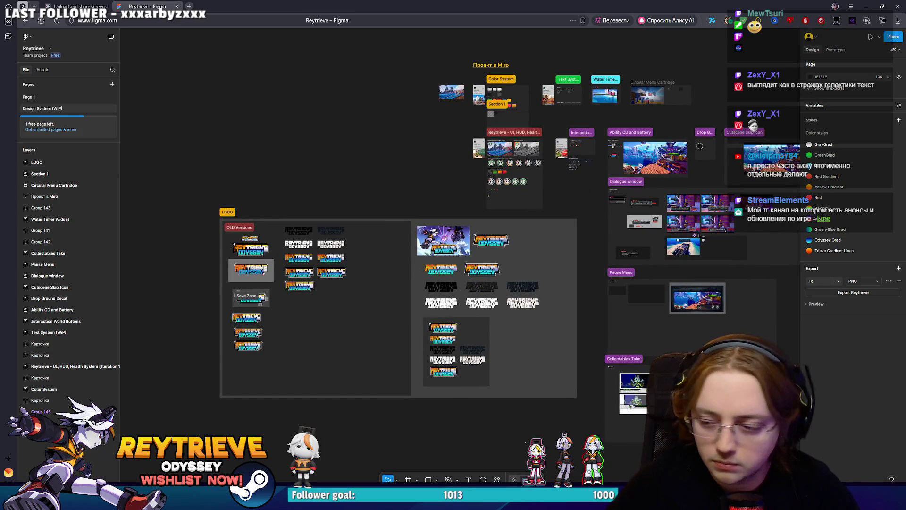
key("alt+Tab")
scroll(572, 222, "down", 5)
scroll(572, 226, "down", 10)
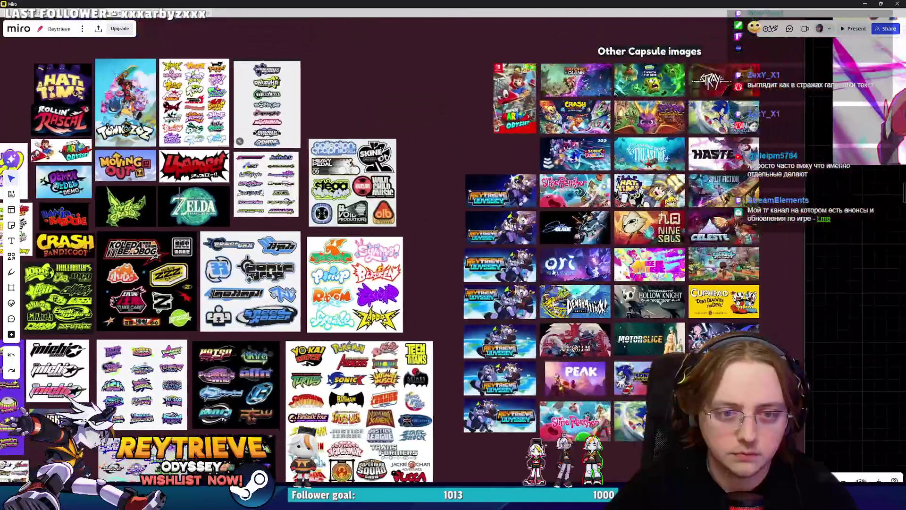
scroll(613, 279, "up", 3)
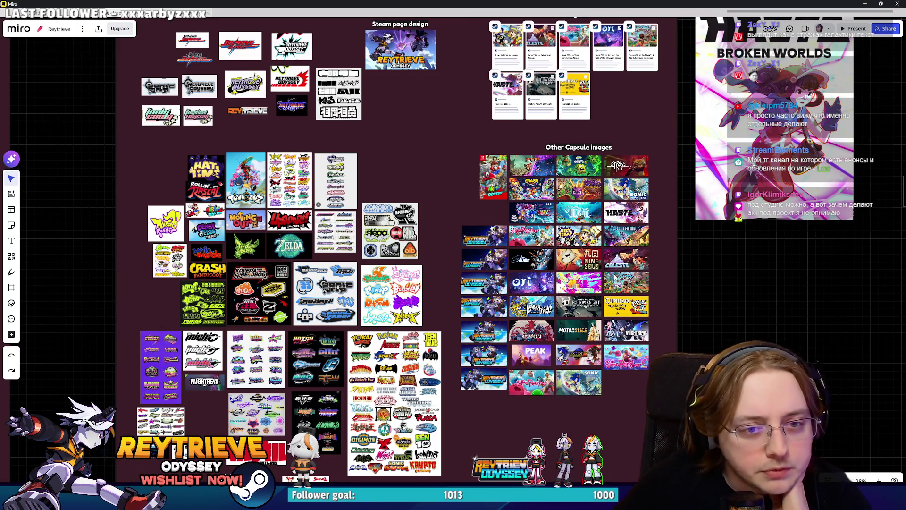
scroll(590, 285, "down", 4)
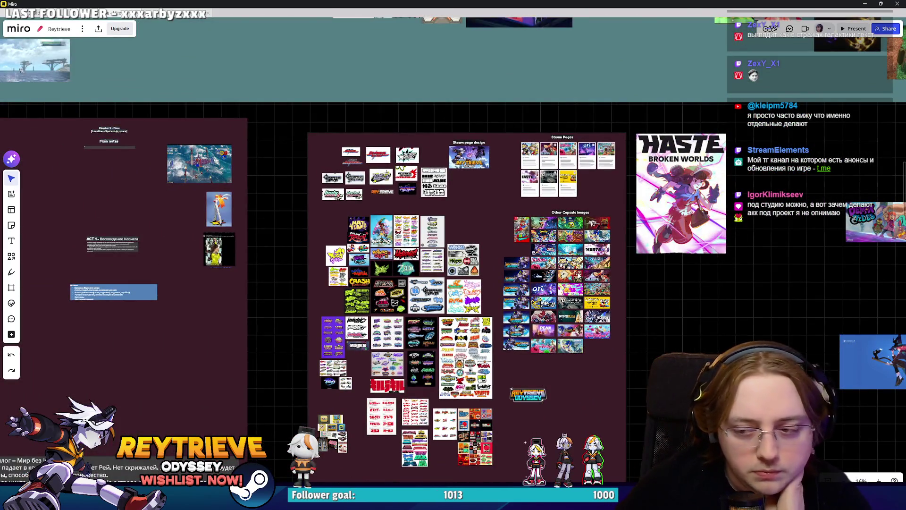
scroll(579, 275, "up", 2)
scroll(584, 262, "up", 4)
scroll(611, 241, "down", 6)
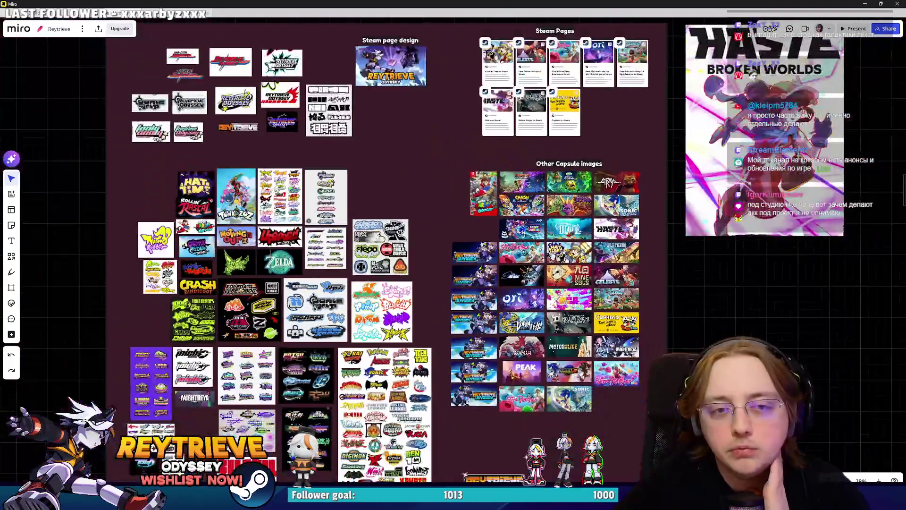
scroll(617, 244, "up", 3)
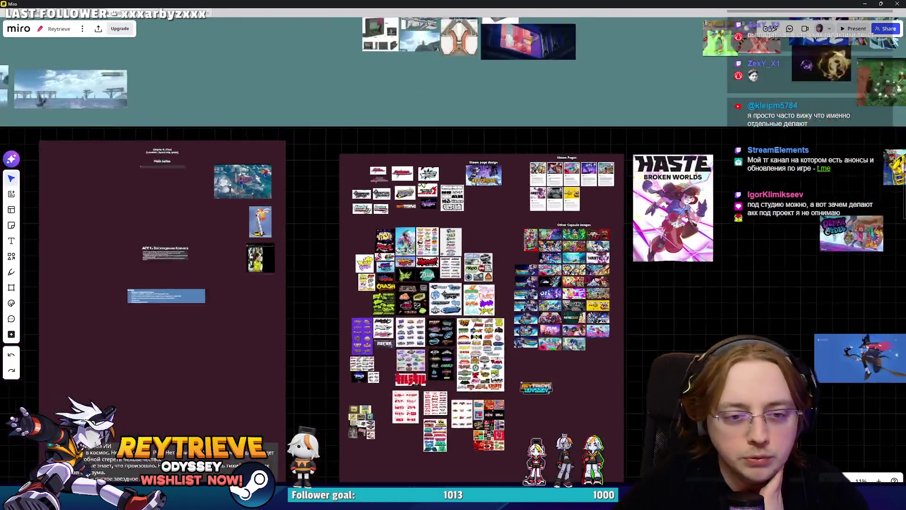
scroll(453, 258, "down", 1)
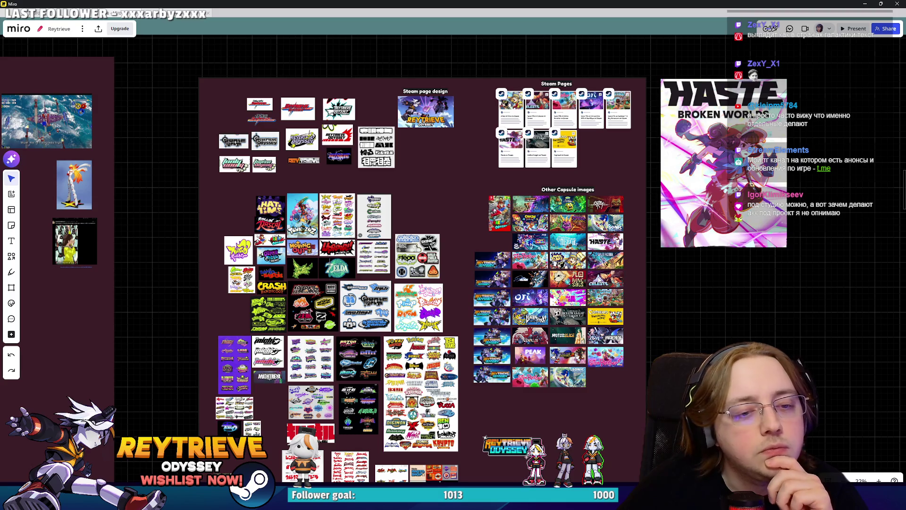
scroll(292, 229, "down", 2)
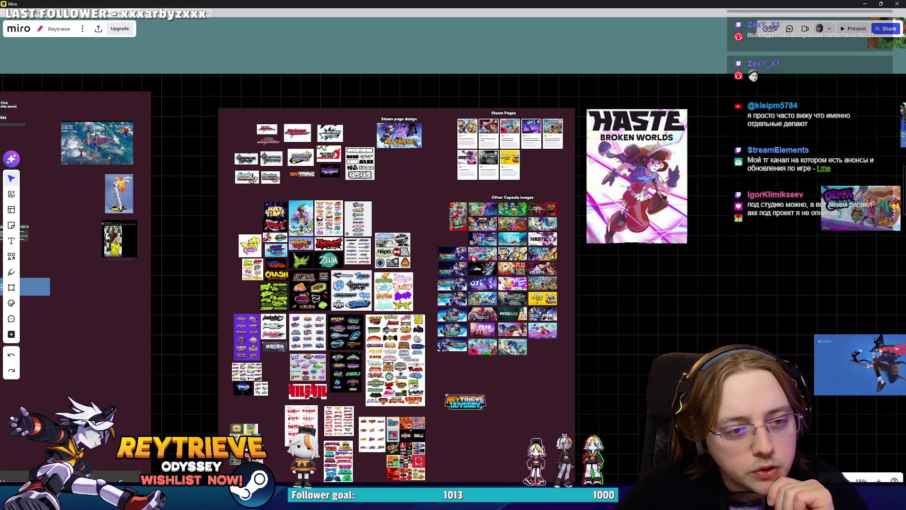
scroll(509, 257, "up", 5)
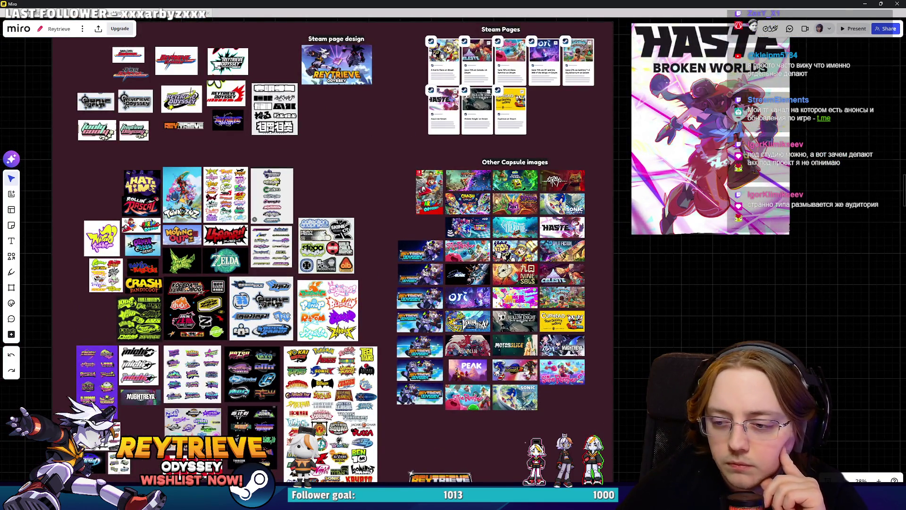
Step: Zoom across the Other Capsule images grid, from Mario Odyssey down to PEAK and Slime Rancher
scroll(519, 262, "up", 2)
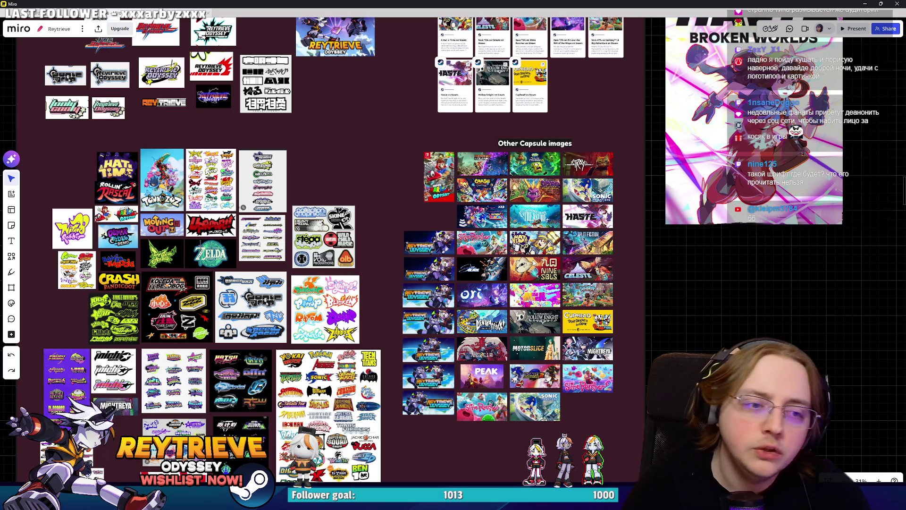
scroll(534, 354, "up", 5)
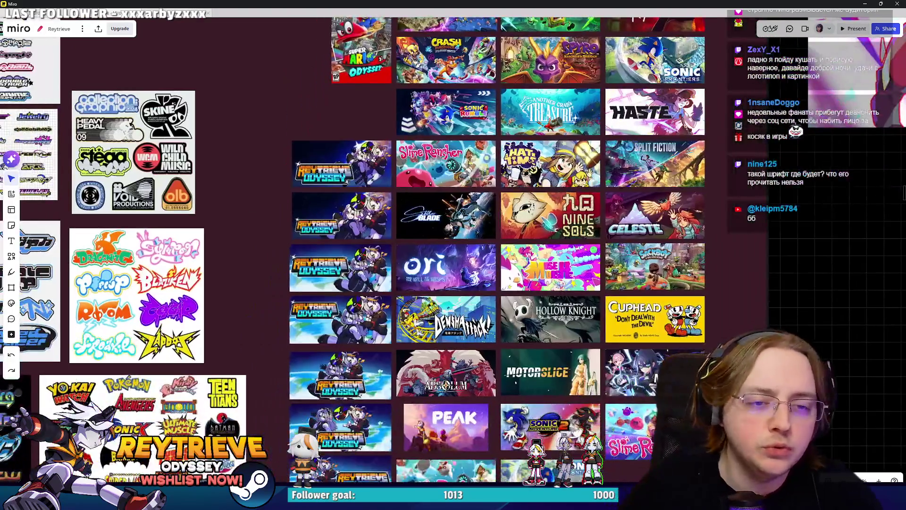
scroll(369, 127, "up", 5)
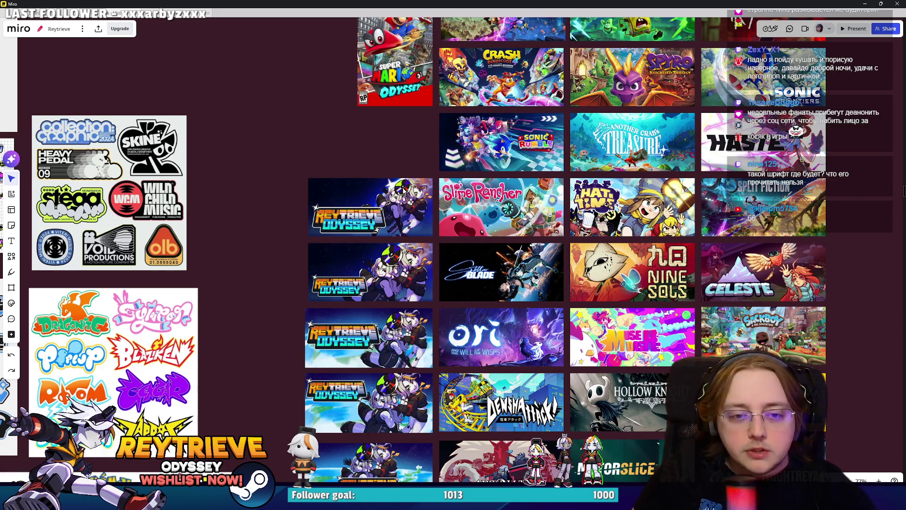
scroll(571, 269, "up", 5)
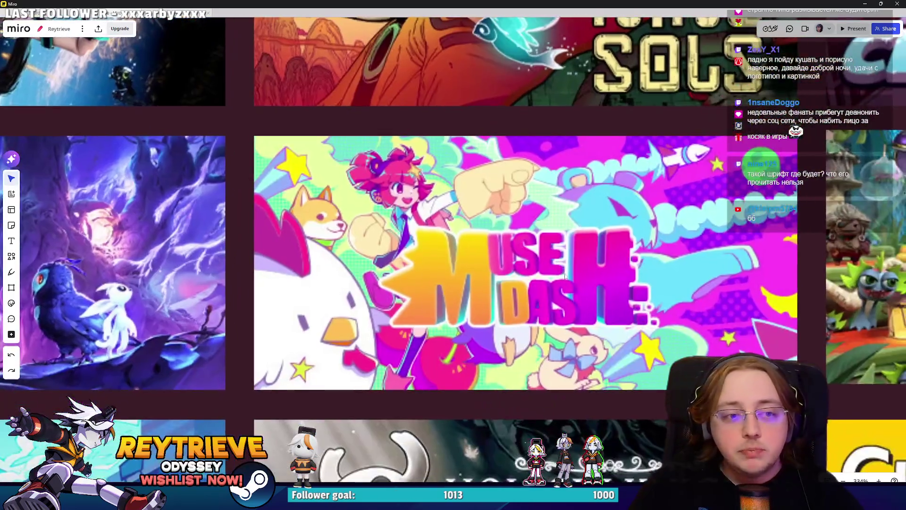
scroll(571, 269, "up", 3)
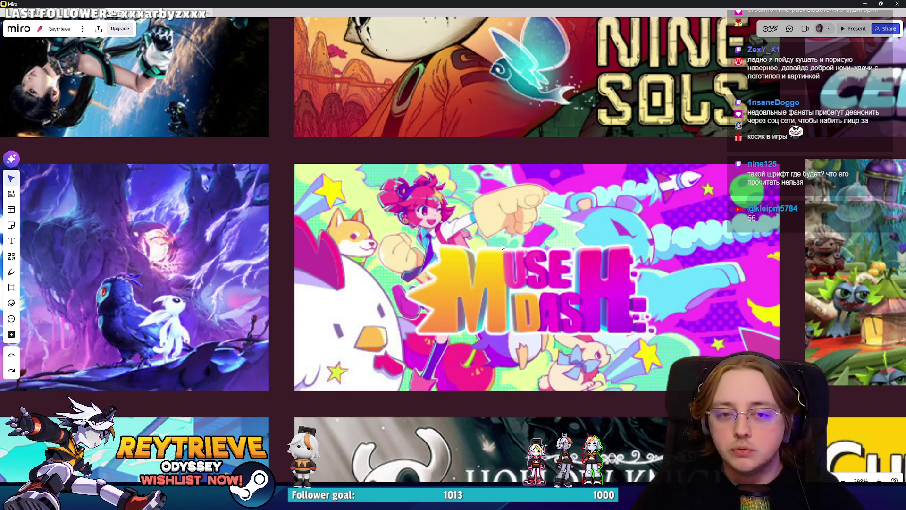
scroll(502, 245, "down", 10)
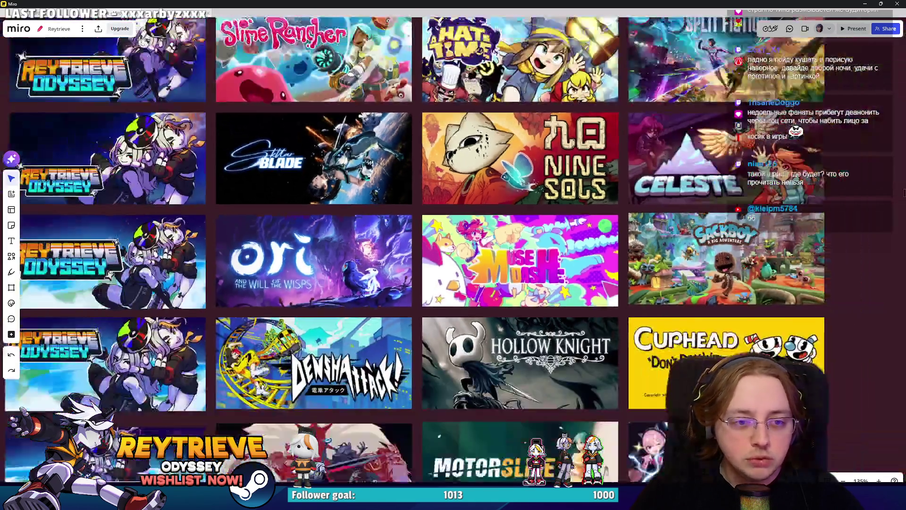
scroll(563, 288, "down", 2)
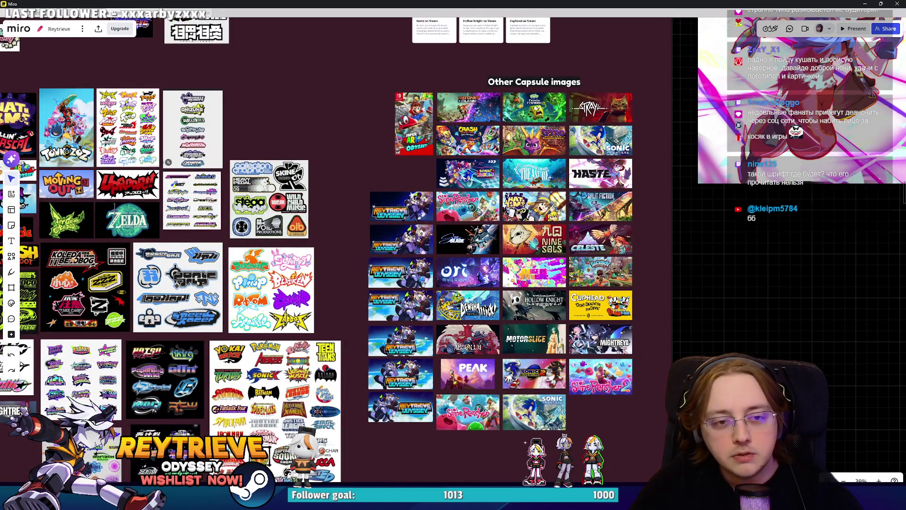
scroll(552, 273, "up", 5)
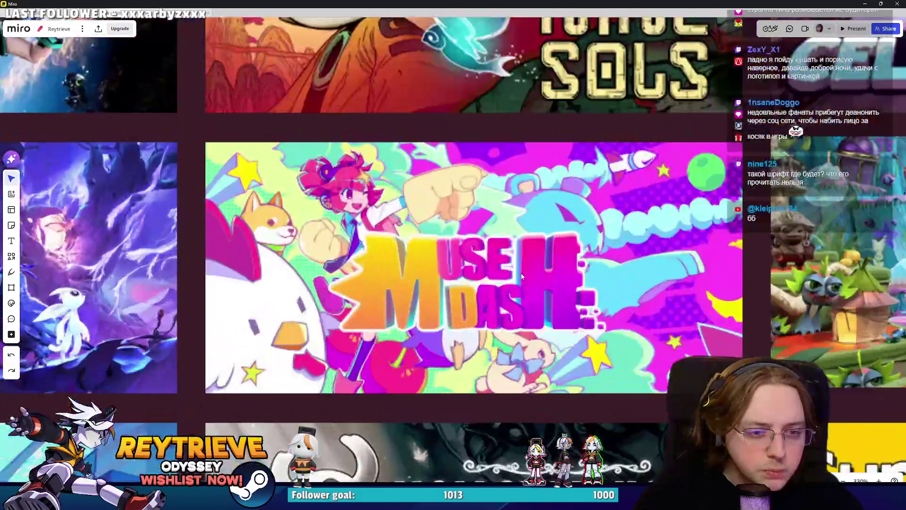
scroll(519, 272, "down", 5)
scroll(460, 266, "up", 5)
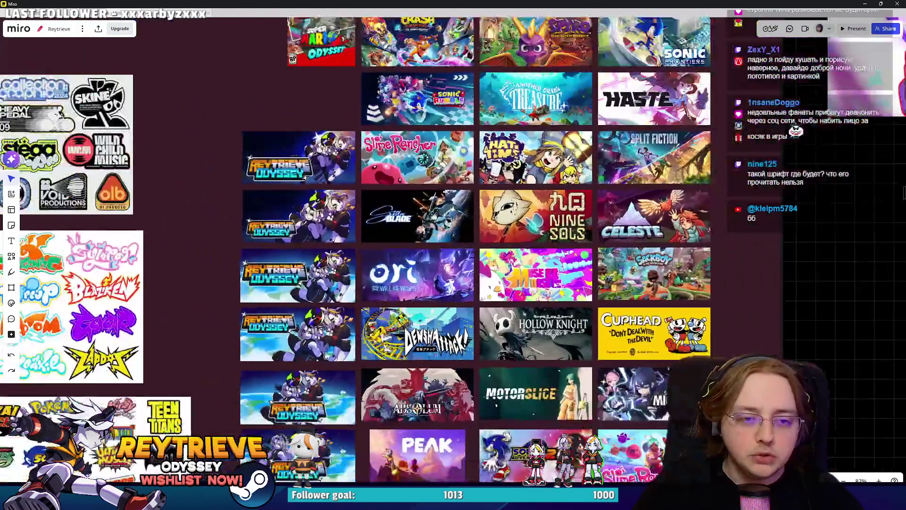
scroll(512, 223, "down", 5)
scroll(512, 222, "up", 2)
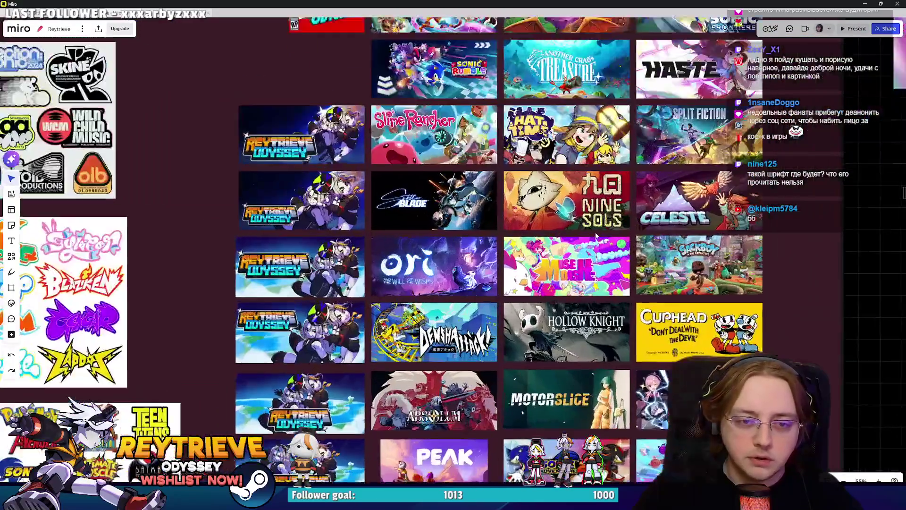
scroll(512, 223, "down", 4)
scroll(511, 222, "up", 4)
scroll(541, 307, "down", 4)
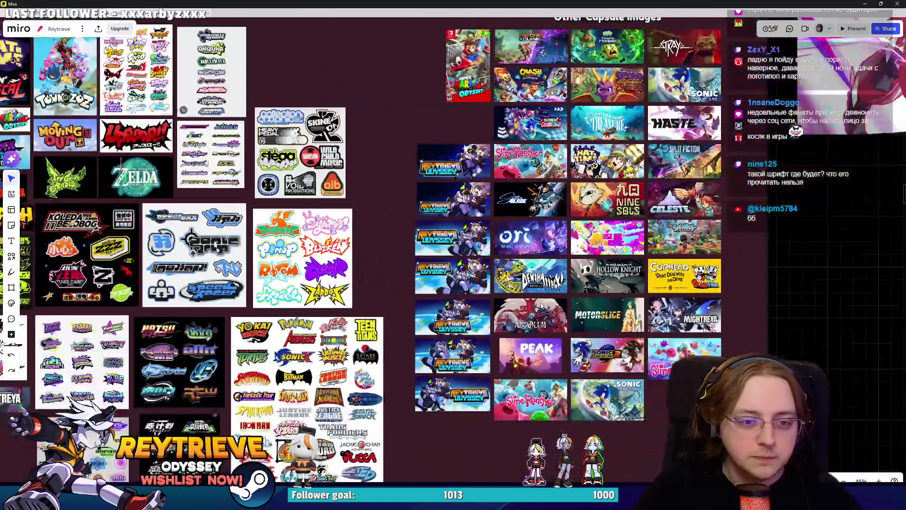
scroll(526, 322, "up", 3)
scroll(526, 322, "down", 5)
scroll(526, 323, "up", 1)
scroll(526, 322, "up", 2)
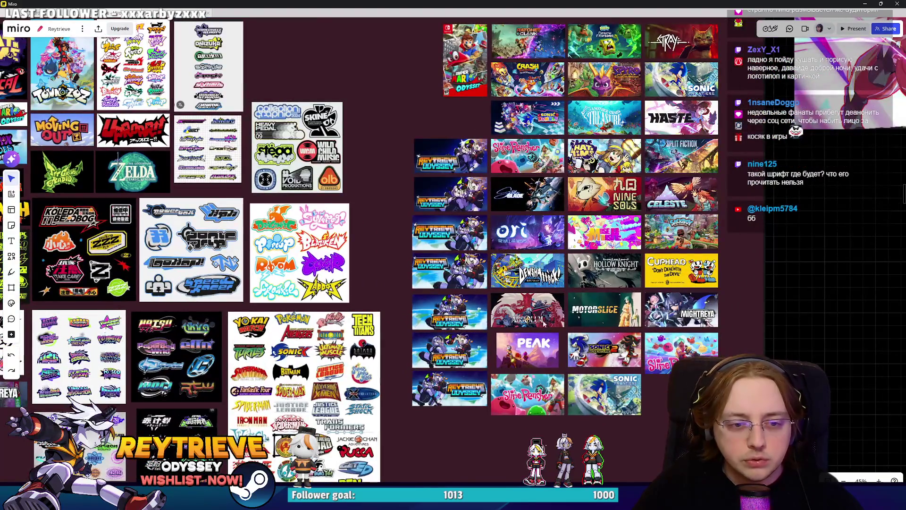
scroll(544, 322, "down", 1)
scroll(543, 323, "up", 3)
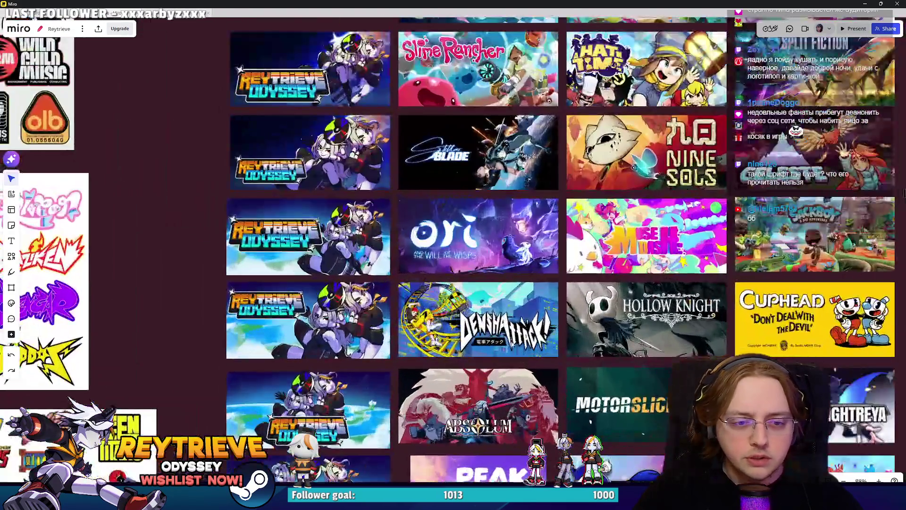
scroll(542, 315, "up", 1)
scroll(543, 315, "down", 2)
scroll(544, 317, "down", 3)
scroll(543, 315, "down", 1)
scroll(528, 306, "up", 1)
scroll(514, 297, "down", 1)
scroll(496, 286, "up", 1)
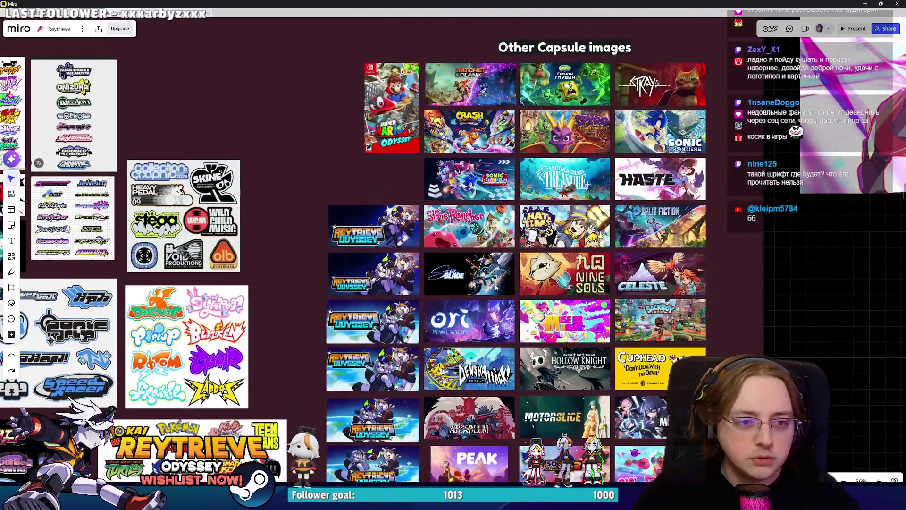
scroll(496, 288, "down", 1)
scroll(510, 292, "down", 2)
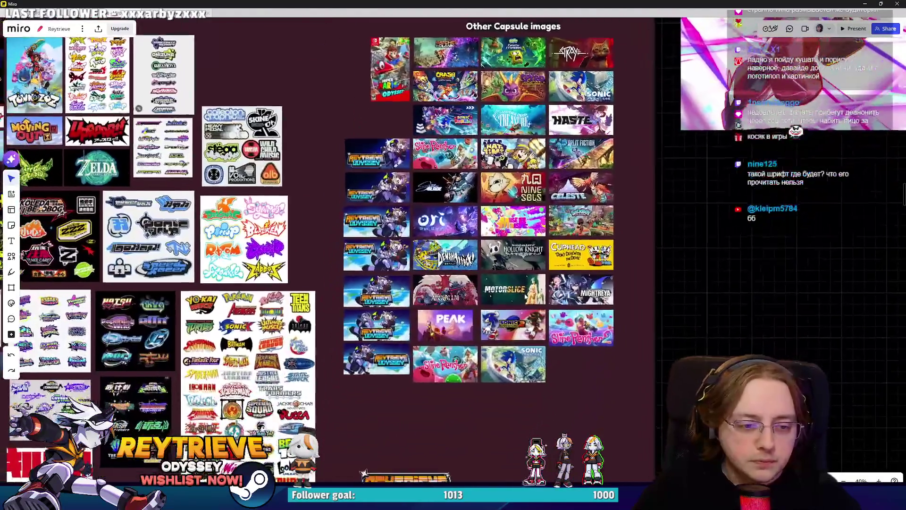
scroll(525, 296, "down", 4)
scroll(566, 255, "up", 15)
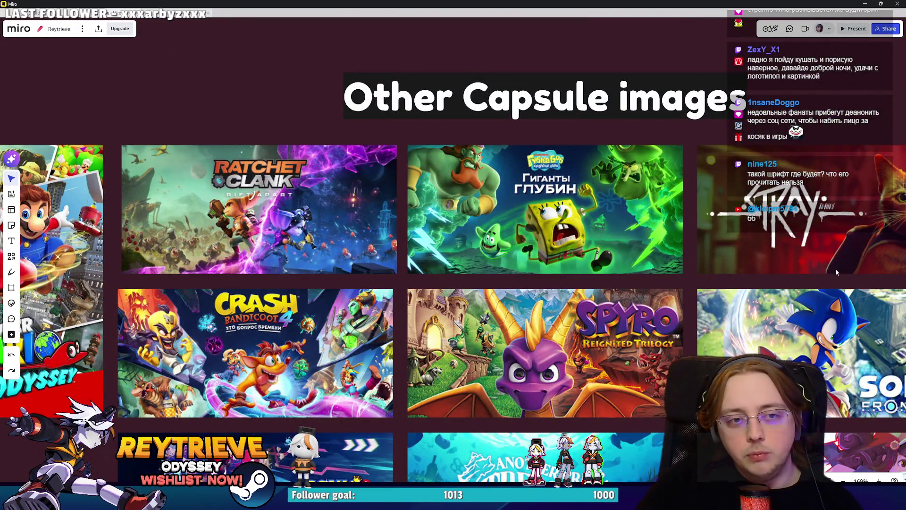
scroll(581, 249, "down", 6)
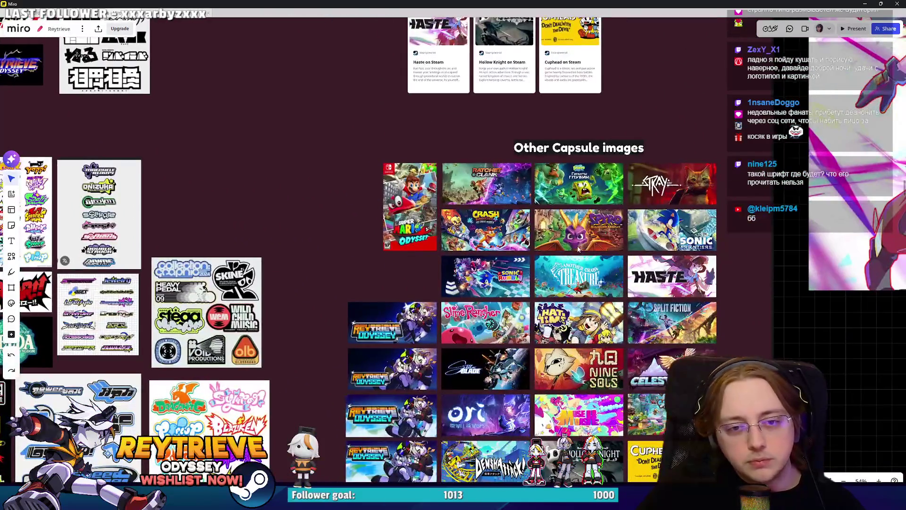
scroll(581, 249, "down", 4)
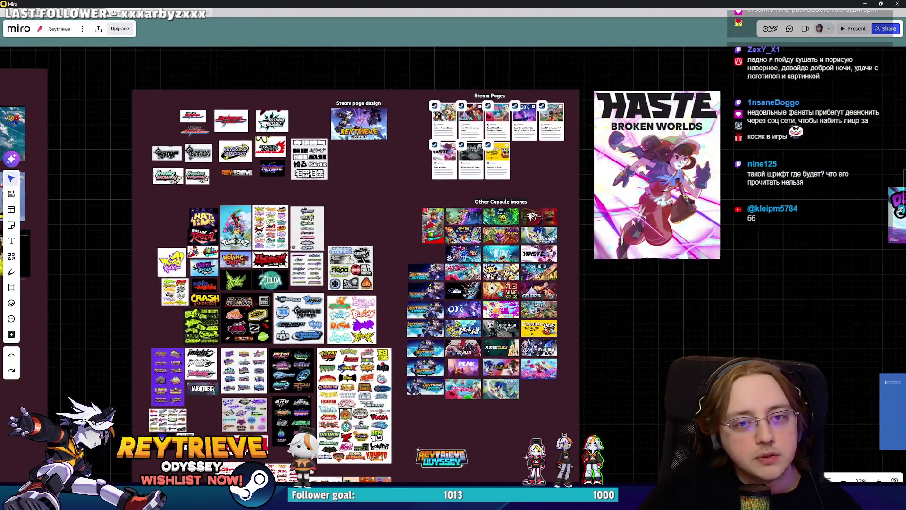
Step: Zoom out to see every Miro board, then switch to the browser showing Figma
scroll(571, 279, "down", 5)
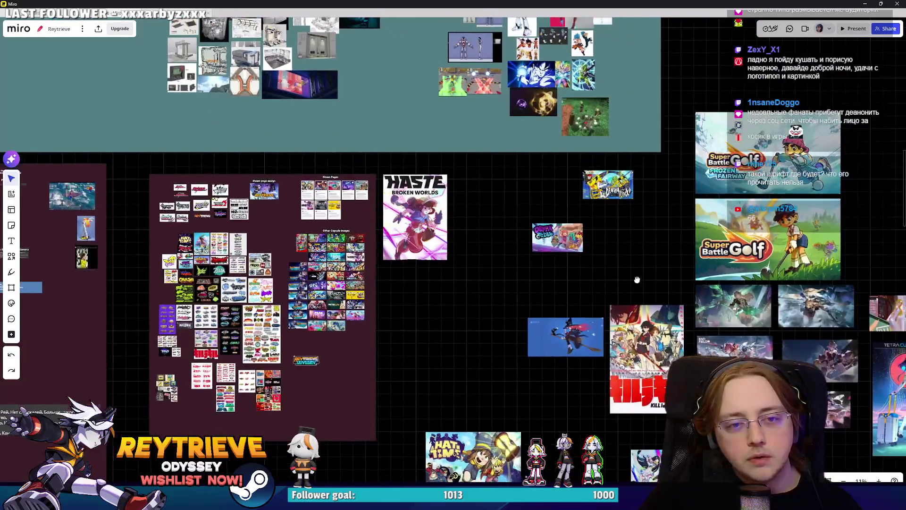
scroll(635, 279, "down", 2)
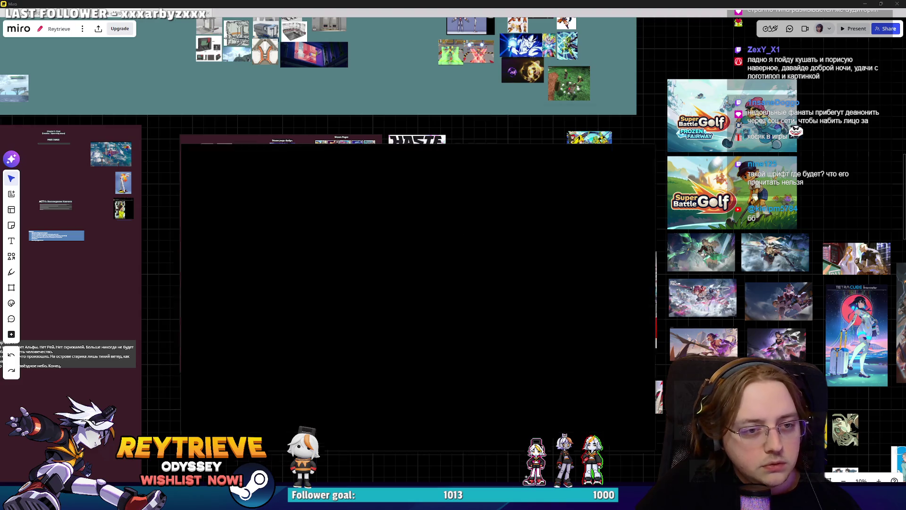
key("alt+Tab")
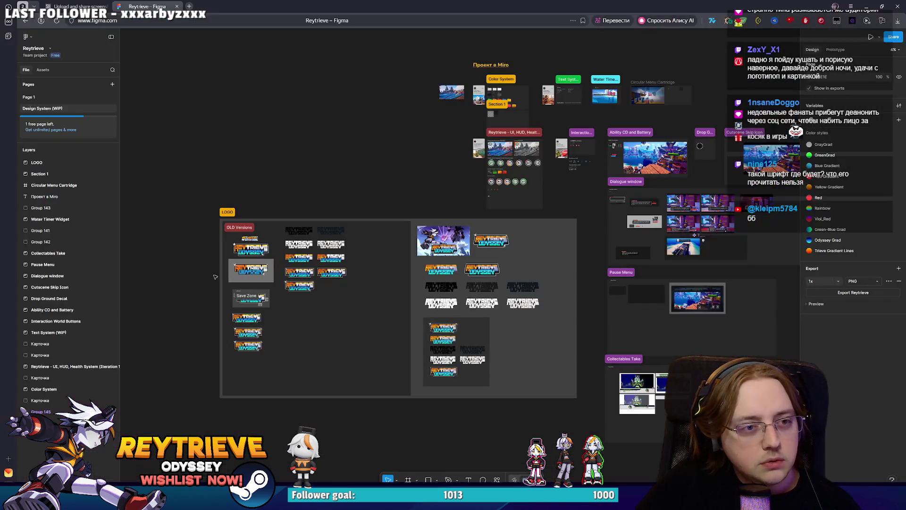
Step: Load Dicewood's SteamDB charts page in a new tab and follow it to Dicewood's Steam store page
left_click(189, 6)
type("ы")
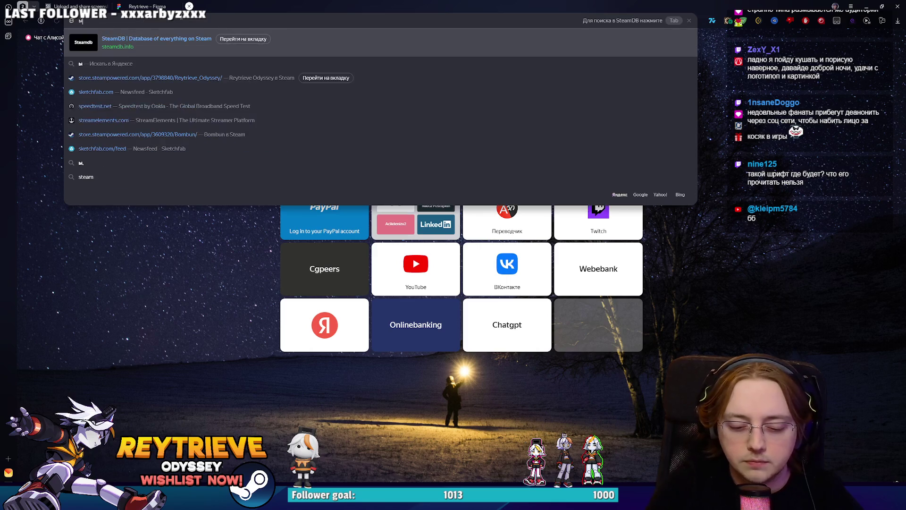
type("еуф")
key("Down")
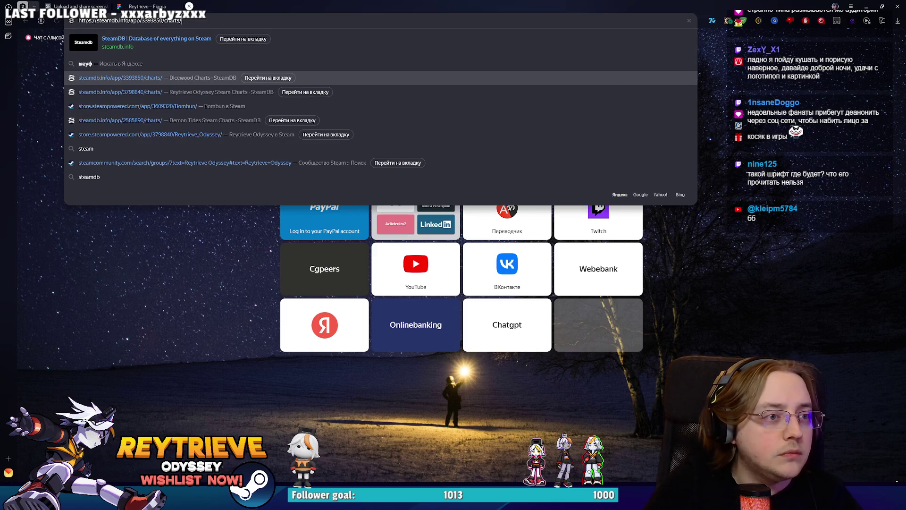
key("Return")
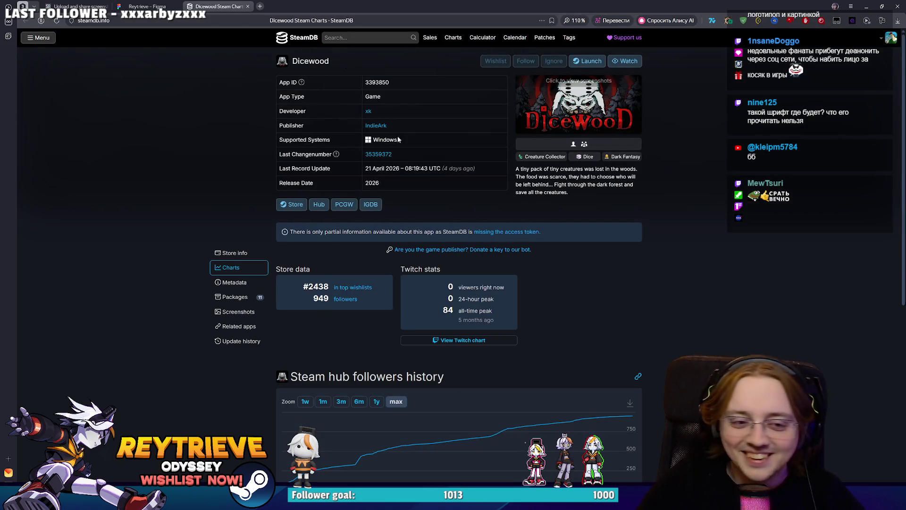
mouse_move(632, 416)
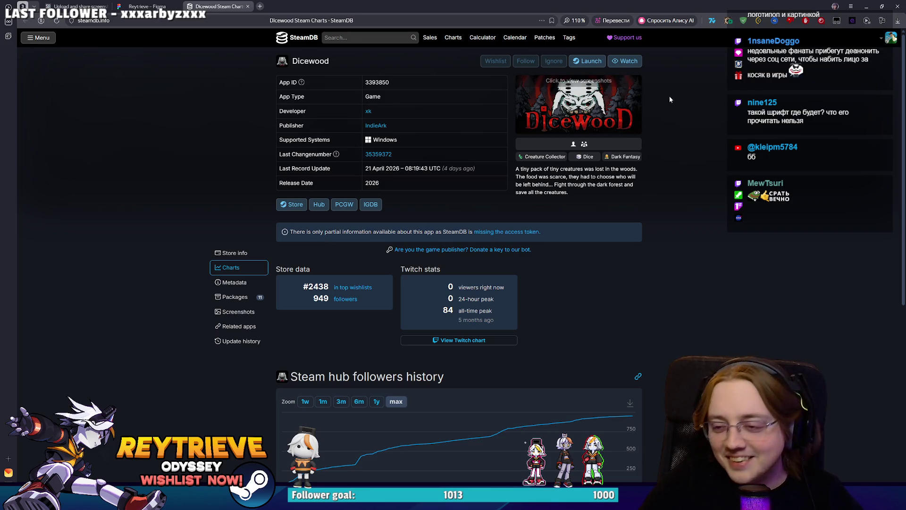
left_click(293, 206)
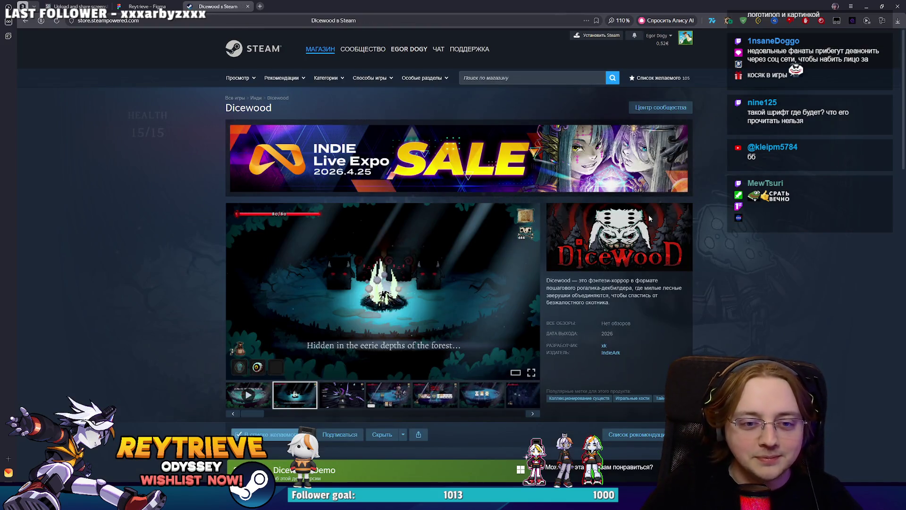
Step: Search the Steam store for 'Demon tides' and look over its store page capsule art
left_click(509, 75)
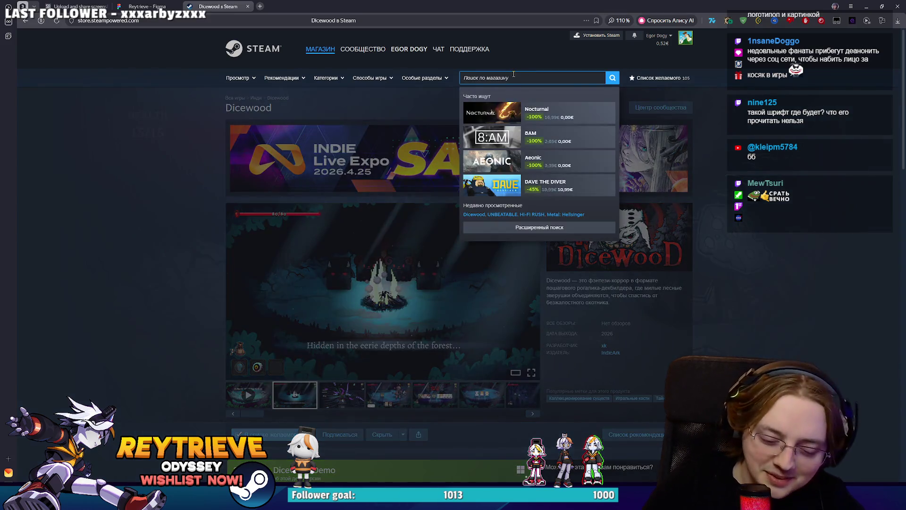
type("Demon")
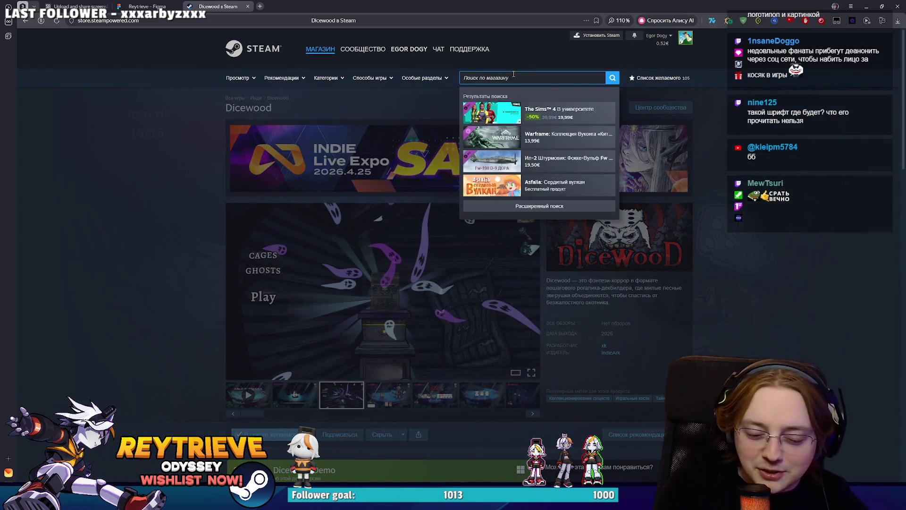
type(" tides")
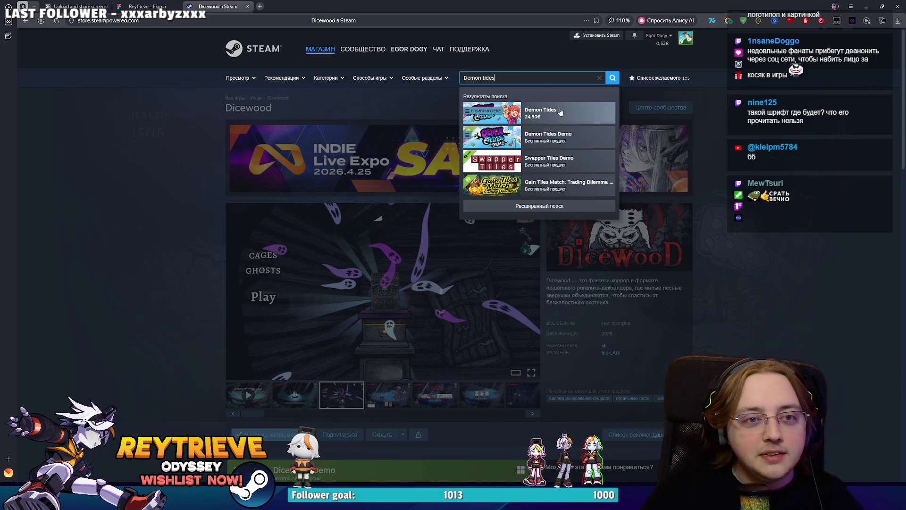
left_click(560, 110)
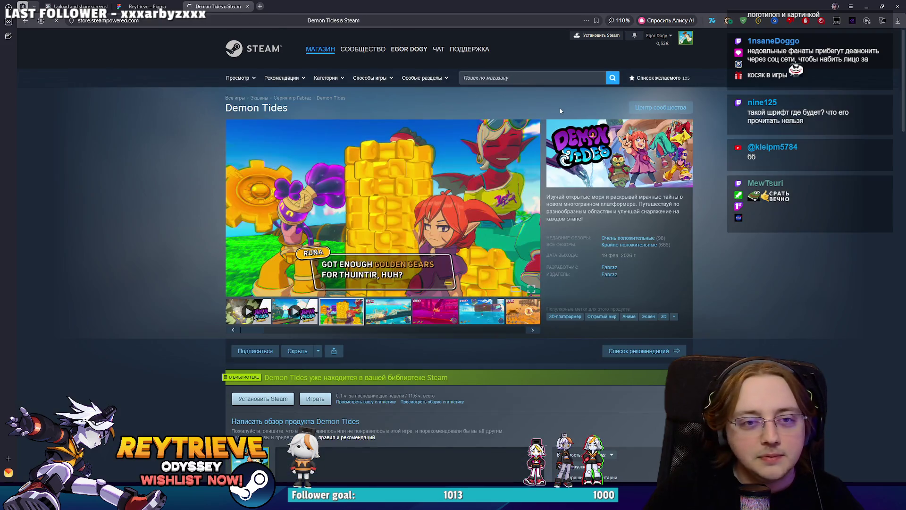
scroll(644, 191, "down", 12)
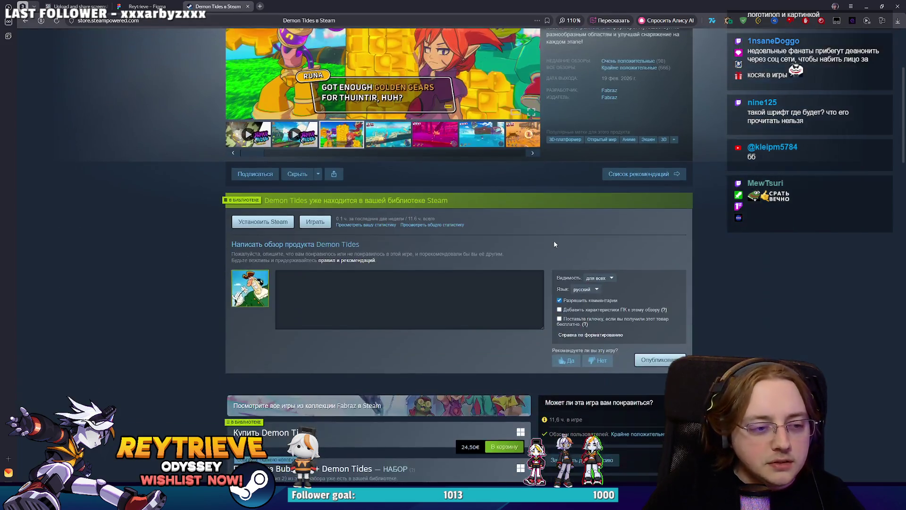
scroll(552, 228, "up", 15)
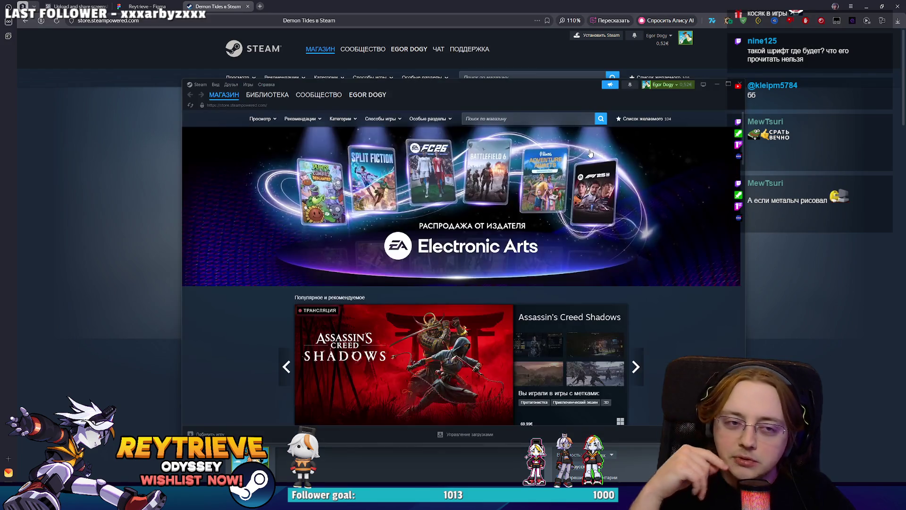
Step: Switch back to the Miro reference board and zoom around the canvas
key("alt+Tab")
left_click(866, 7)
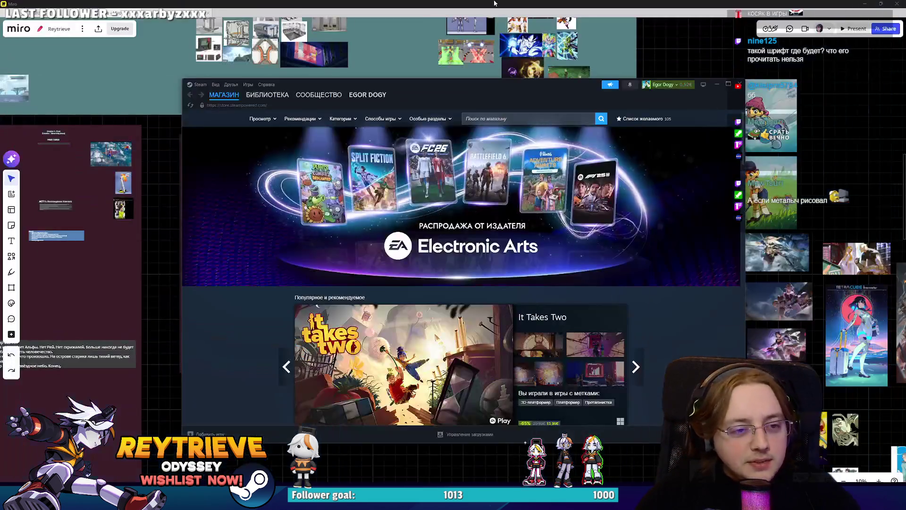
left_click(661, 4)
scroll(548, 248, "up", 5)
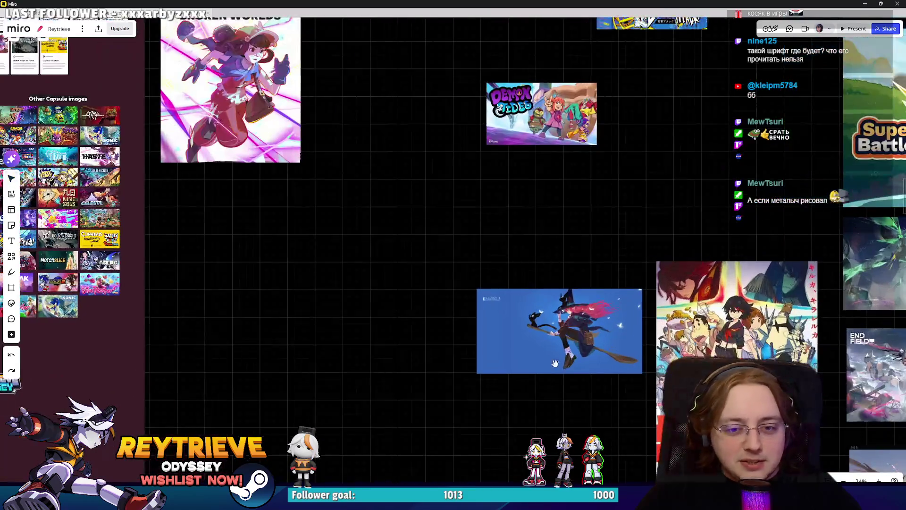
scroll(552, 239, "down", 3)
scroll(549, 245, "down", 5)
scroll(393, 253, "up", 5)
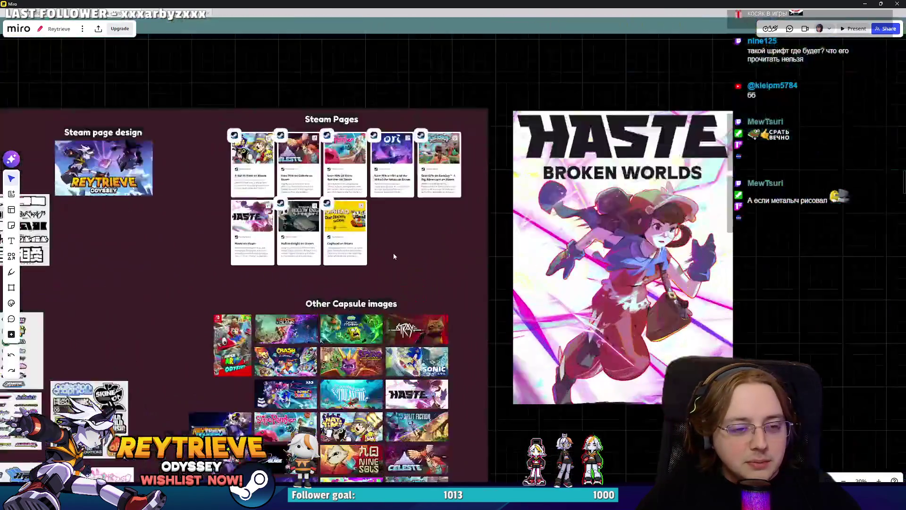
scroll(430, 257, "down", 3)
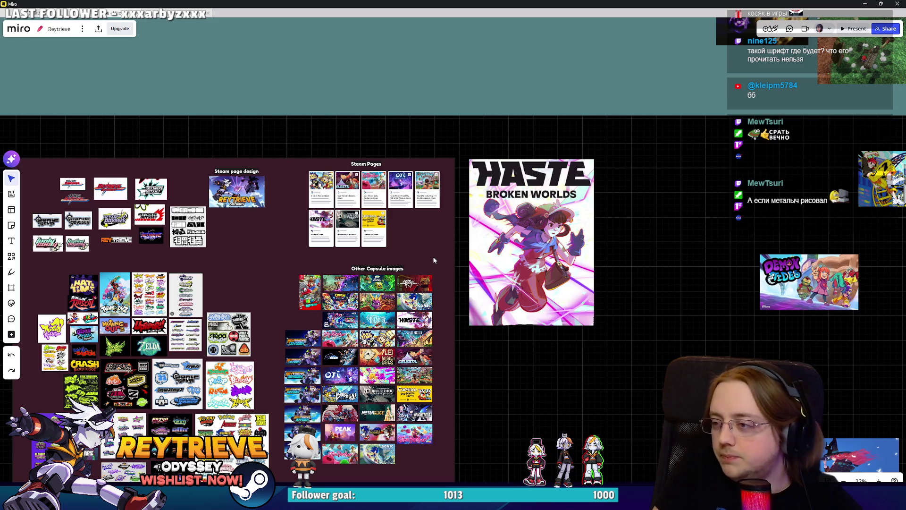
scroll(433, 259, "down", 2)
Step: Pan to the Other Capsule images grid and zoom in on the capsules
left_click_drag(468, 327, 537, 276)
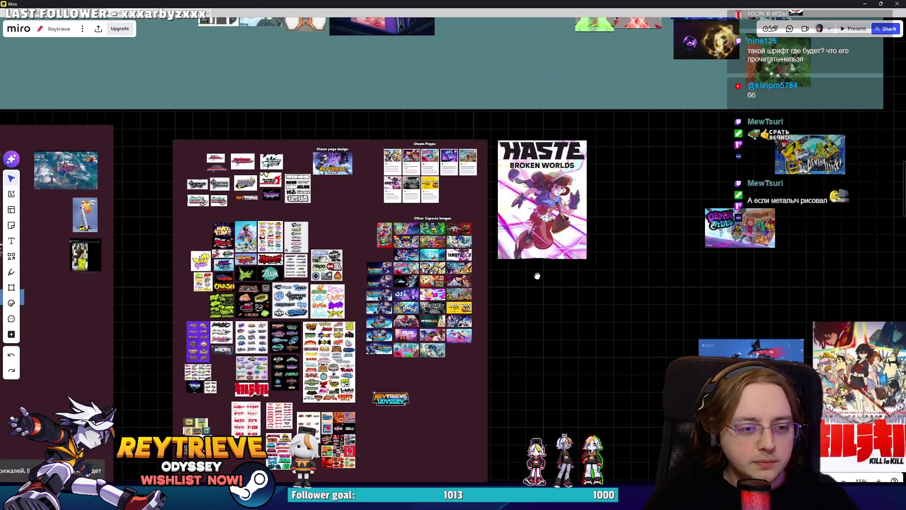
scroll(453, 307, "up", 2)
scroll(431, 306, "down", 3)
scroll(406, 300, "up", 3)
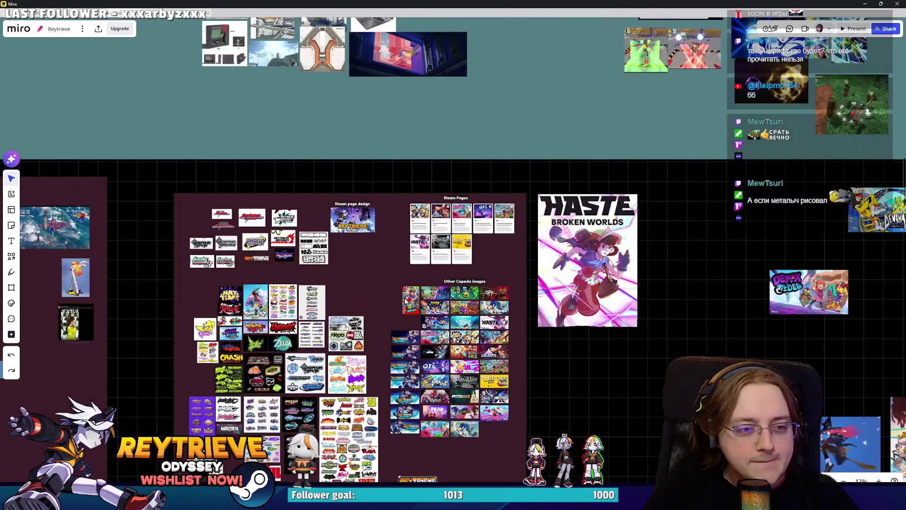
left_click_drag(404, 301, 405, 235)
scroll(457, 345, "up", 3)
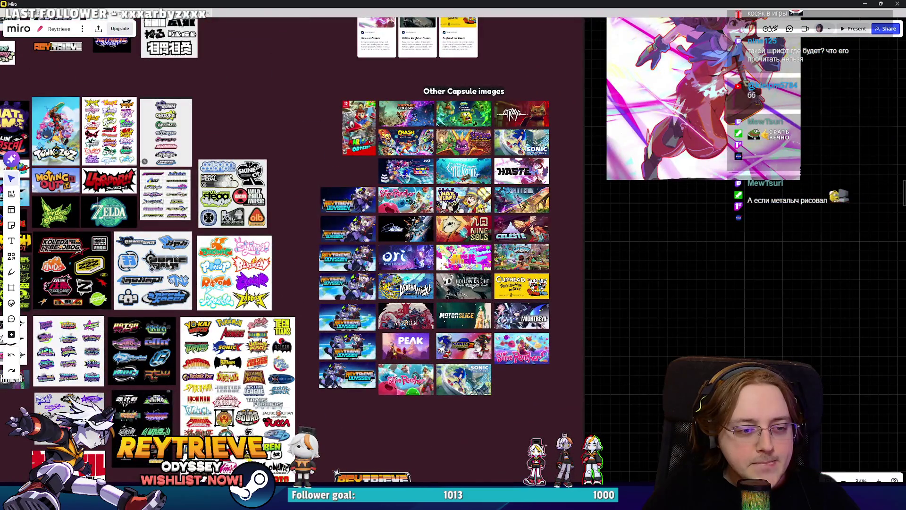
scroll(381, 372, "up", 5)
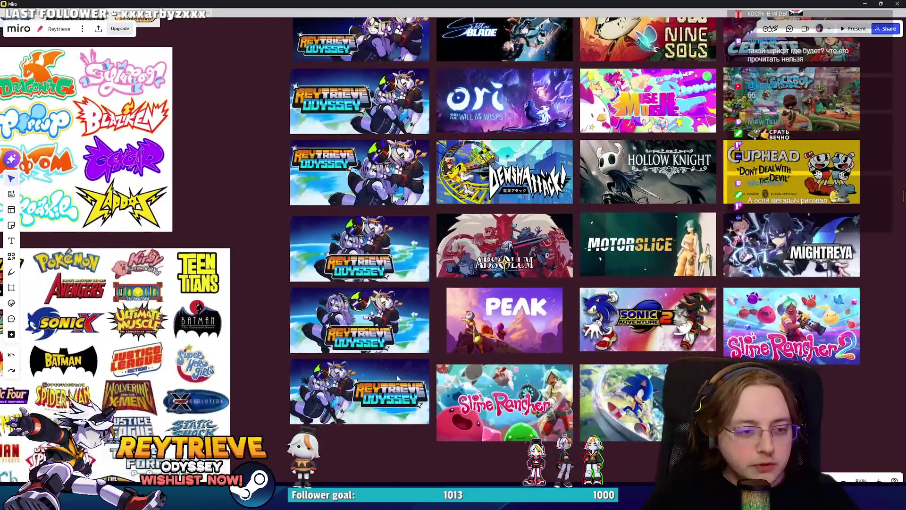
scroll(390, 364, "down", 5)
scroll(390, 364, "up", 3)
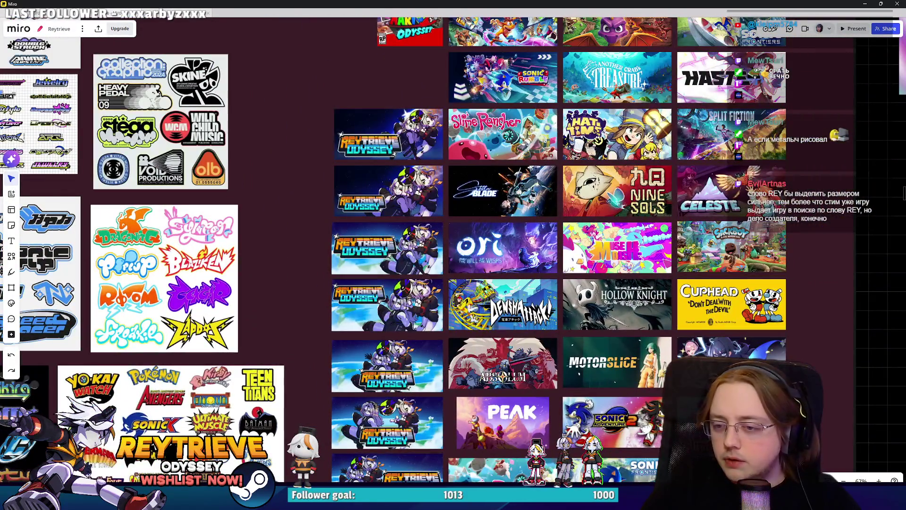
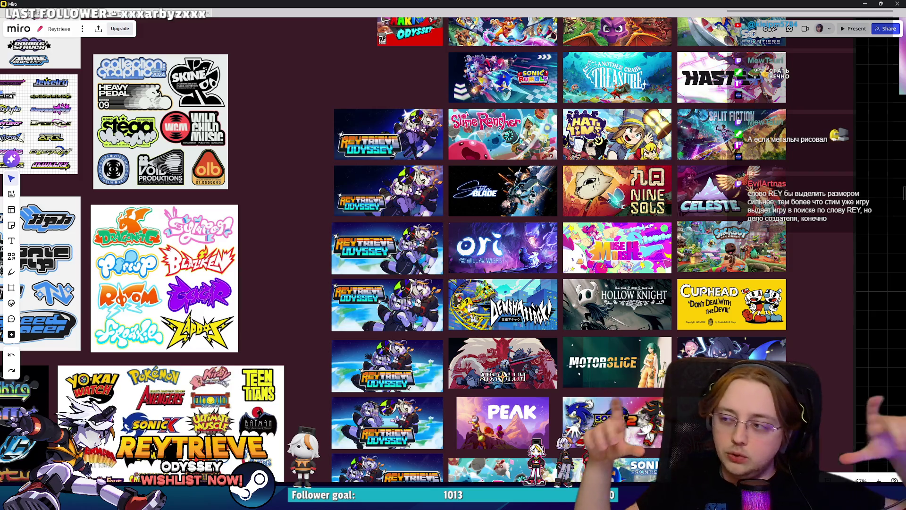
Step: Place the Demon Tides image on the Miro board beside the cover grid
scroll(345, 260, "up", 3)
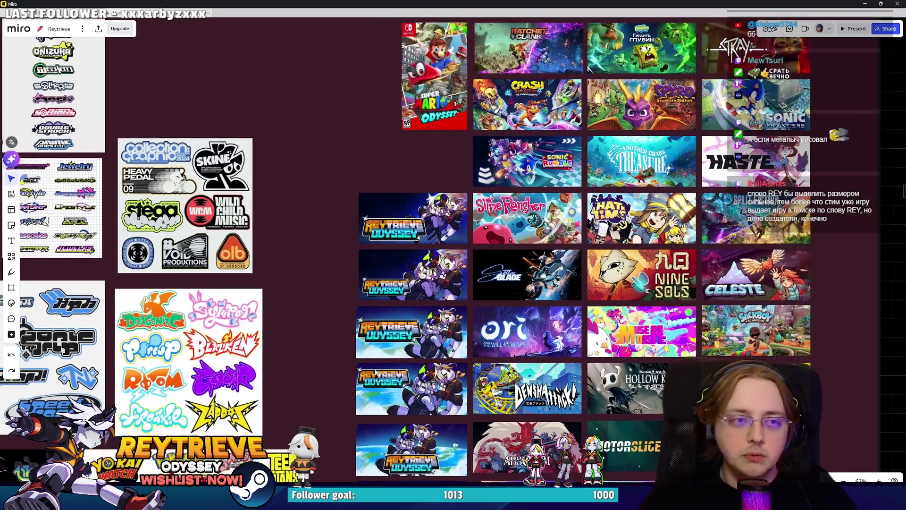
scroll(376, 216, "up", 6)
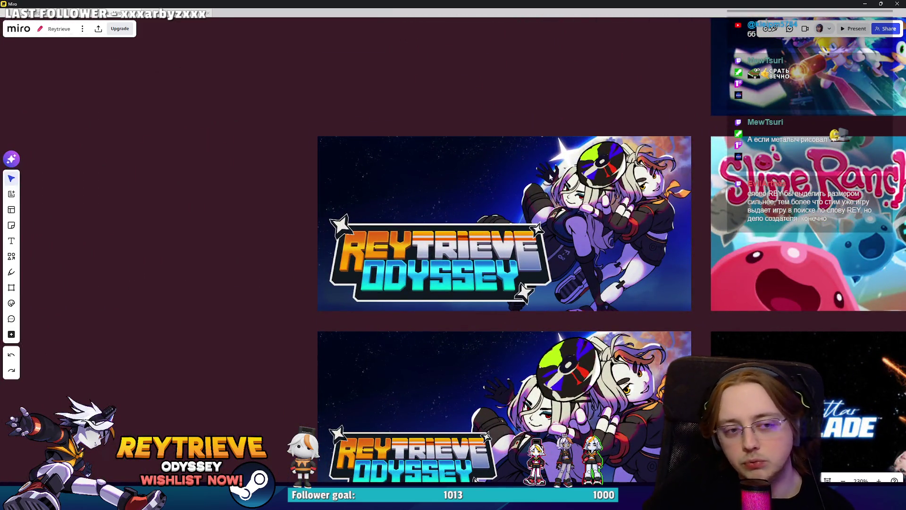
scroll(509, 257, "down", 1)
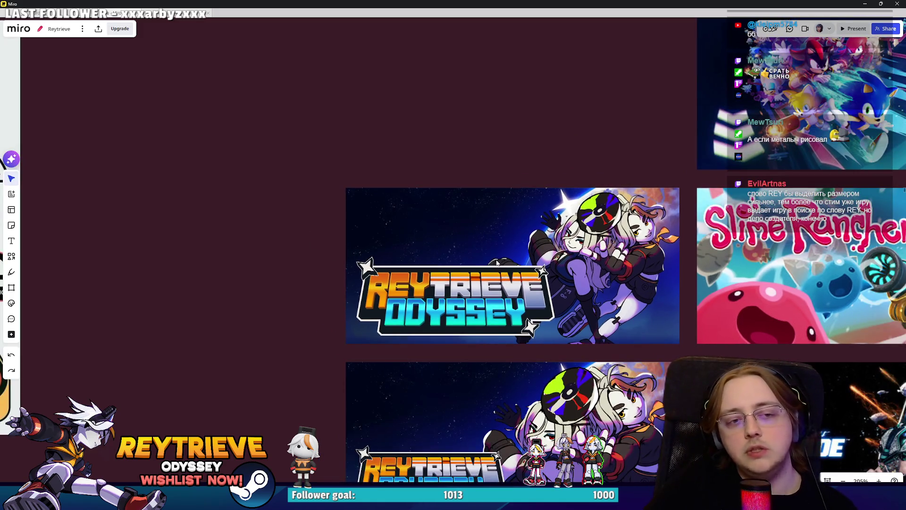
scroll(390, 289, "up", 3)
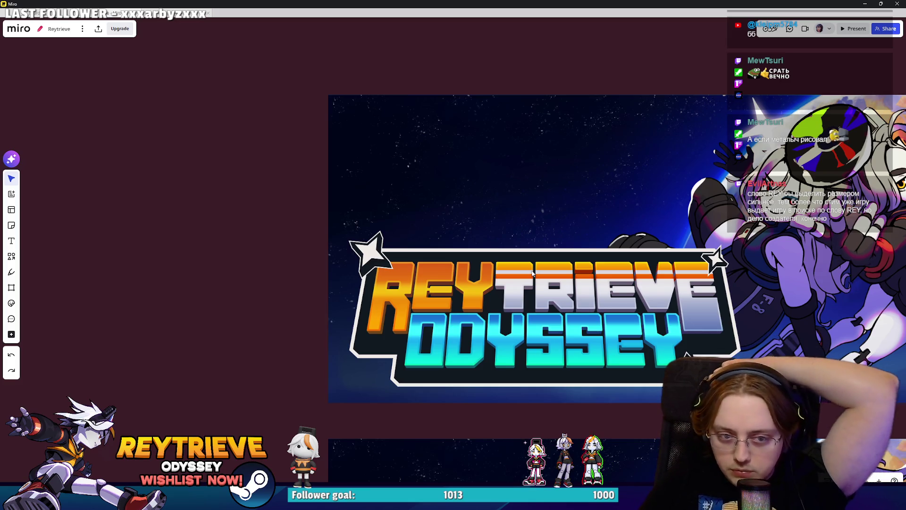
scroll(532, 273, "down", 6)
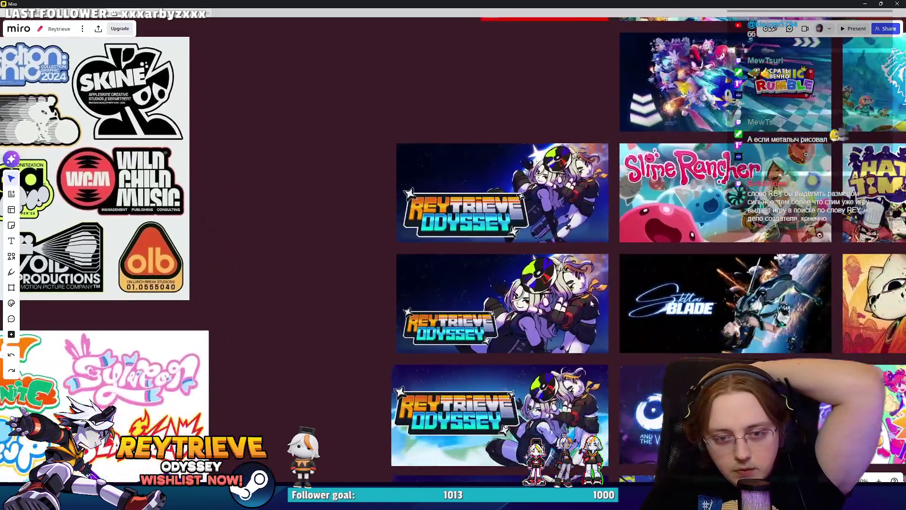
scroll(604, 283, "down", 5)
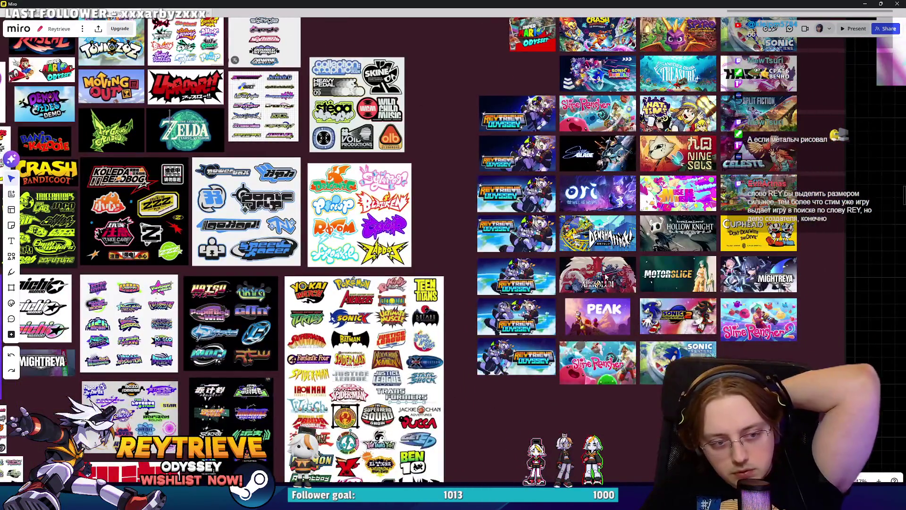
scroll(617, 267, "down", 3)
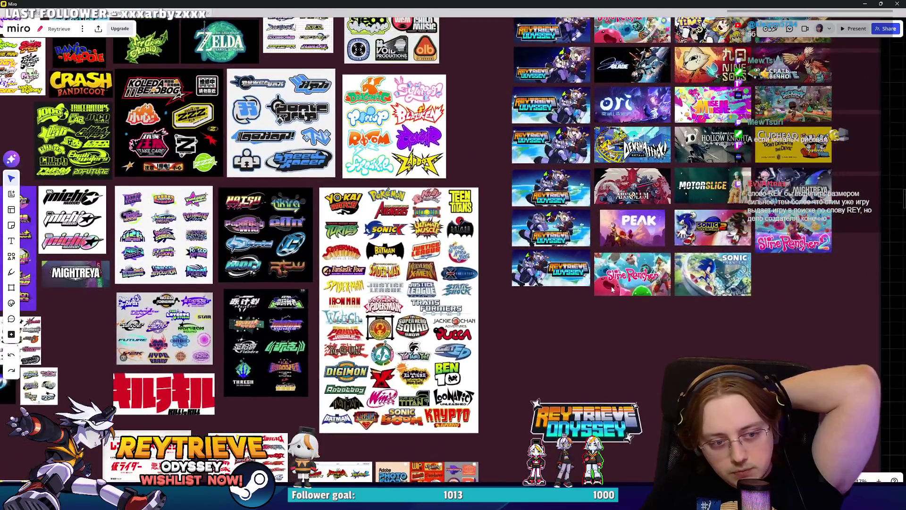
scroll(644, 268, "up", 5)
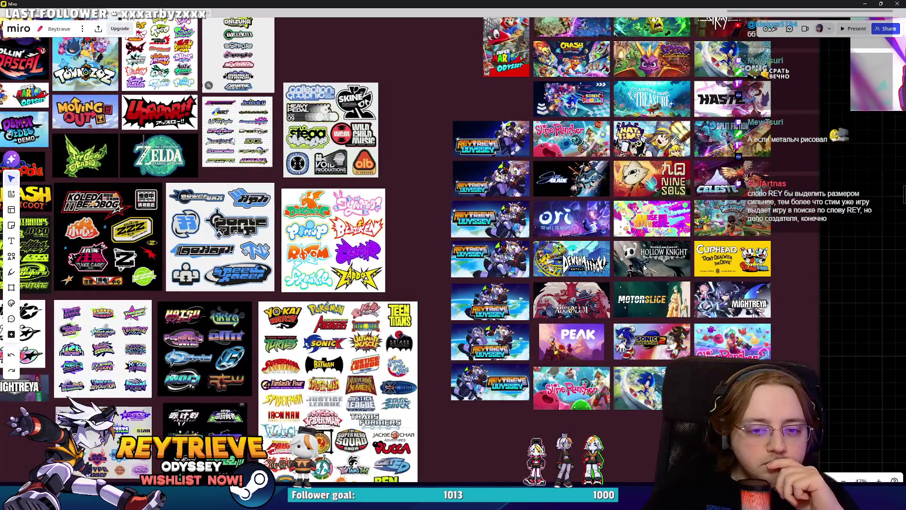
scroll(644, 268, "down", 3)
scroll(699, 234, "right", 8)
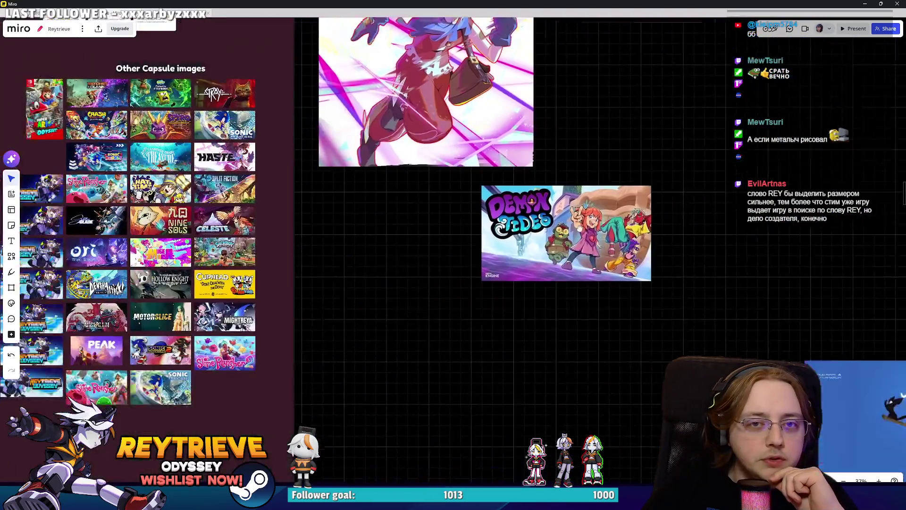
mouse_move(579, 228)
left_mouse_down()
mouse_move(314, 403)
mouse_move(330, 403)
left_mouse_up()
Step: Shrink Demon Tides to match the neighbouring covers beside Slime Rancher 2
scroll(610, 293, "up", 5)
left_click(610, 292)
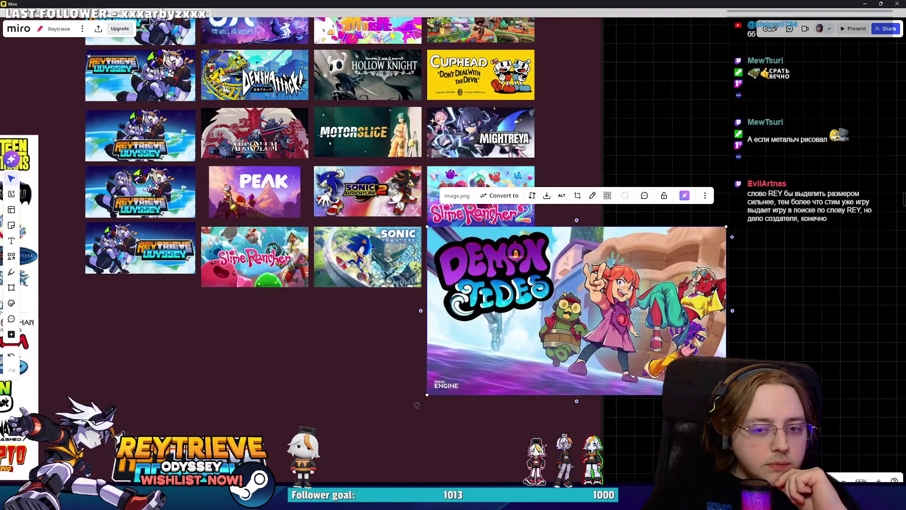
left_click_drag(725, 394, 535, 289)
scroll(535, 288, "down", 4)
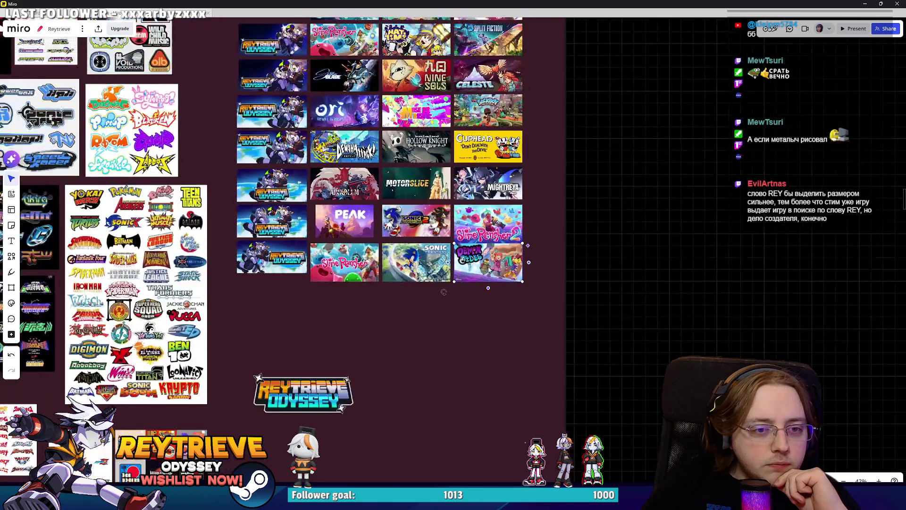
scroll(543, 331, "left", 3)
left_click_drag(550, 350, 559, 363)
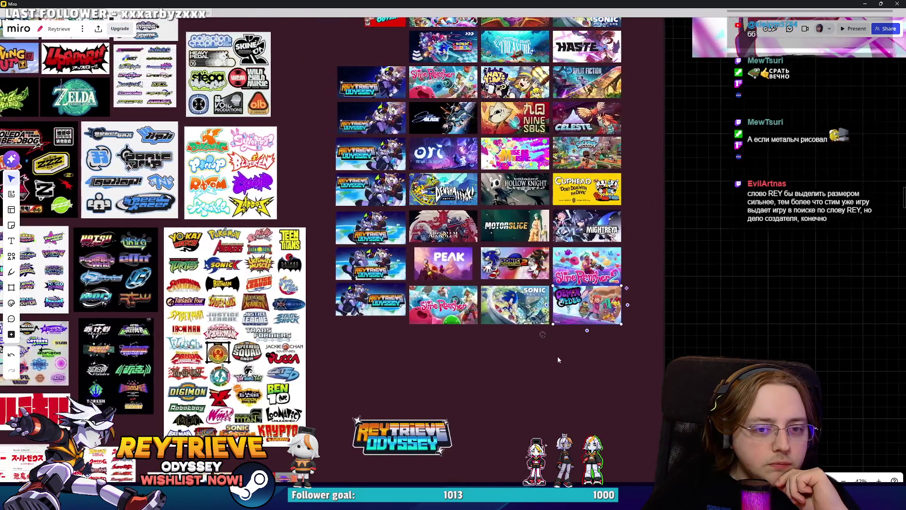
scroll(564, 359, "up", 3)
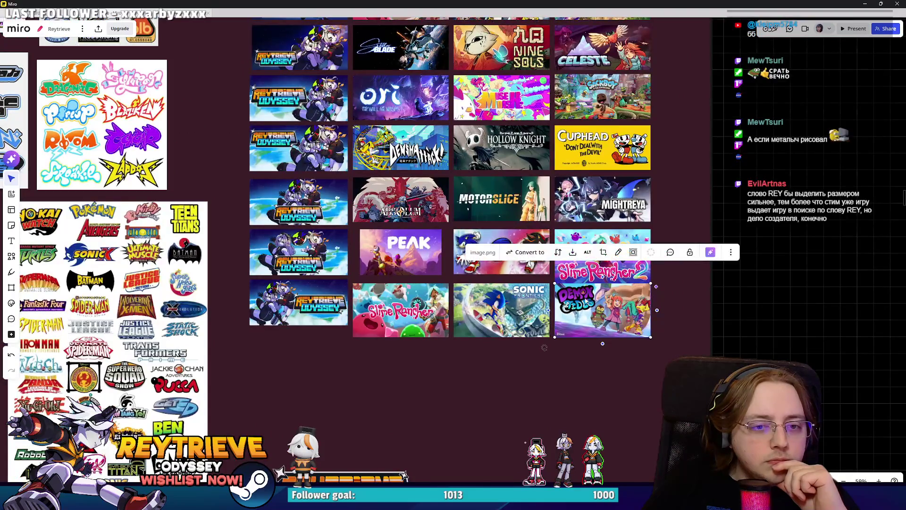
scroll(584, 292, "up", 5)
scroll(584, 293, "up", 2)
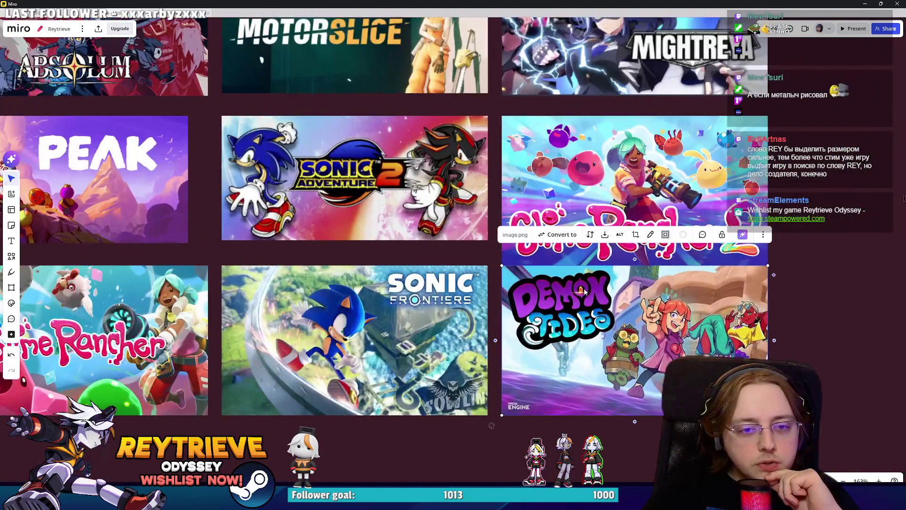
scroll(584, 291, "down", 3)
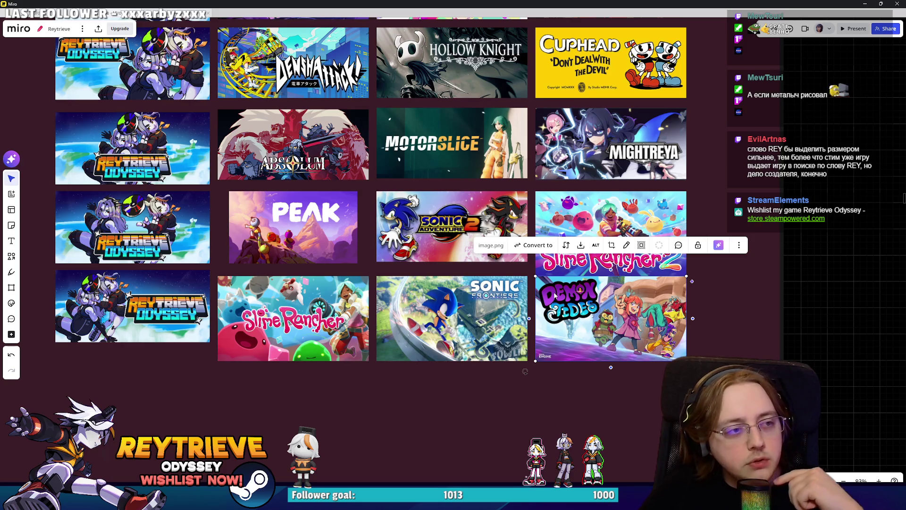
key("alt+Tab")
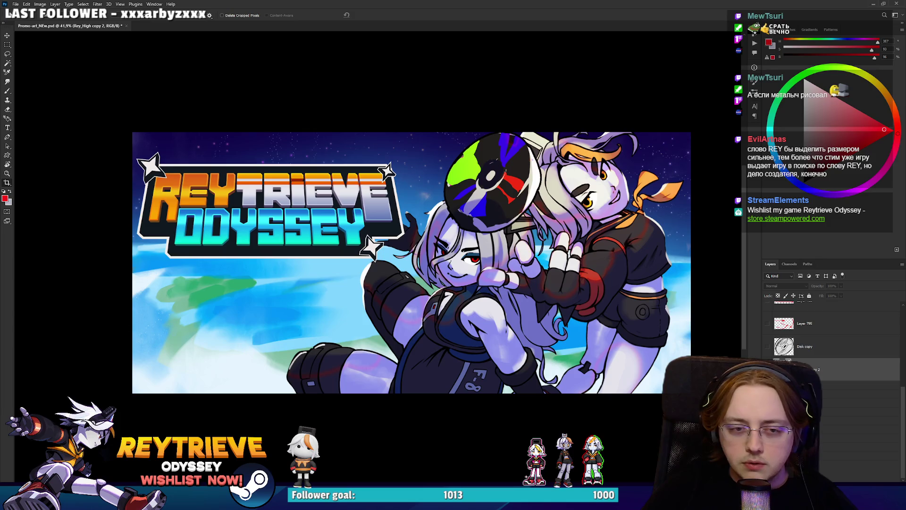
Step: Compare artwork versions with undo/redo, ending on the smaller, higher logo version
key("ctrl+alt+z")
key("ctrl+alt+z")
key("ctrl+shift+z")
key("ctrl+shift+z")
key("ctrl+alt+z")
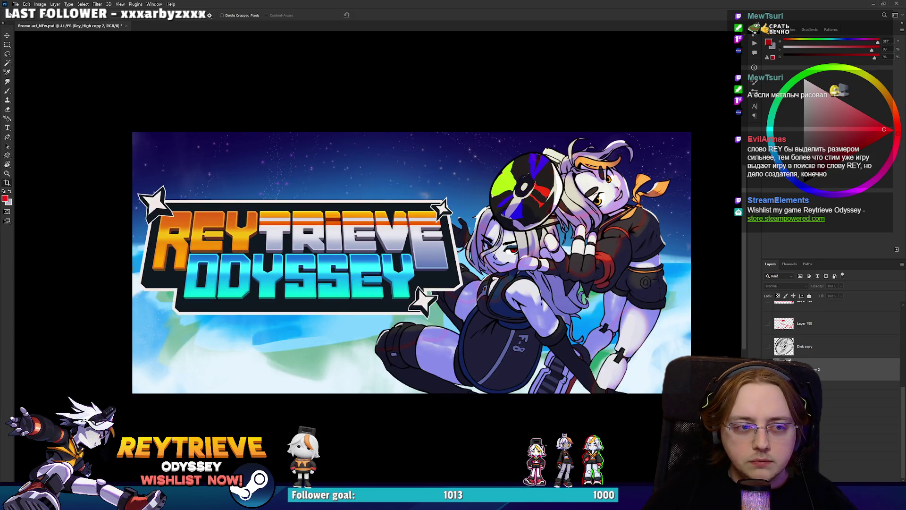
key("ctrl+shift+z")
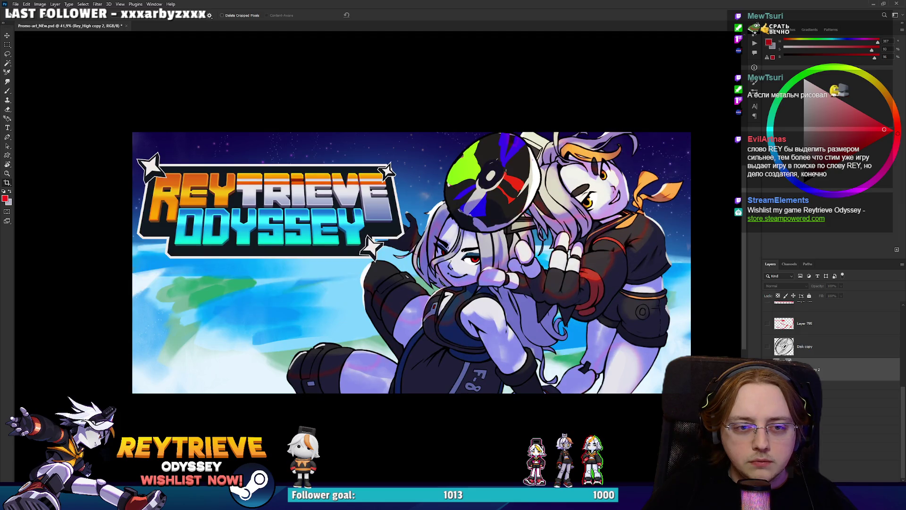
scroll(832, 401, "down", 5)
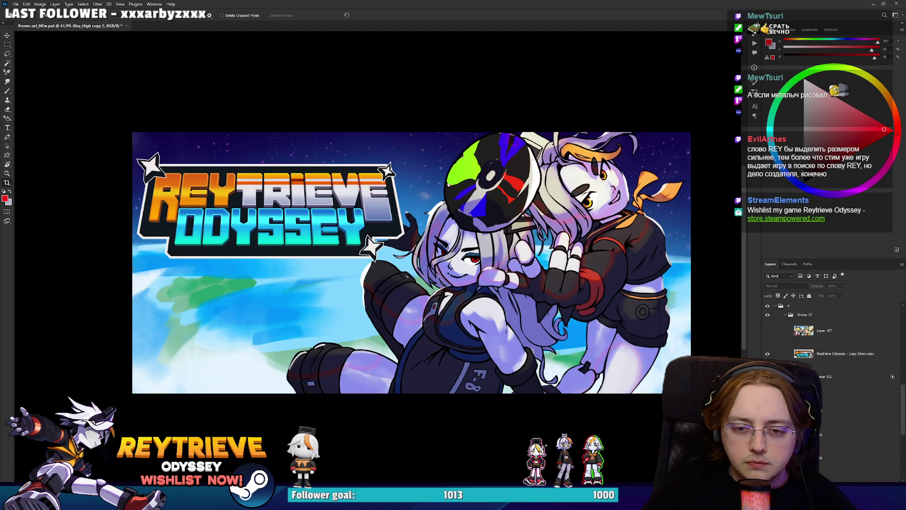
Step: Try a -6.7° tilt on Layer 120, then cancel it
left_click(832, 427)
key("ctrl+t")
mouse_move(694, 204)
left_mouse_down()
mouse_move(685, 172)
mouse_move(682, 179)
left_mouse_up()
key("Escape")
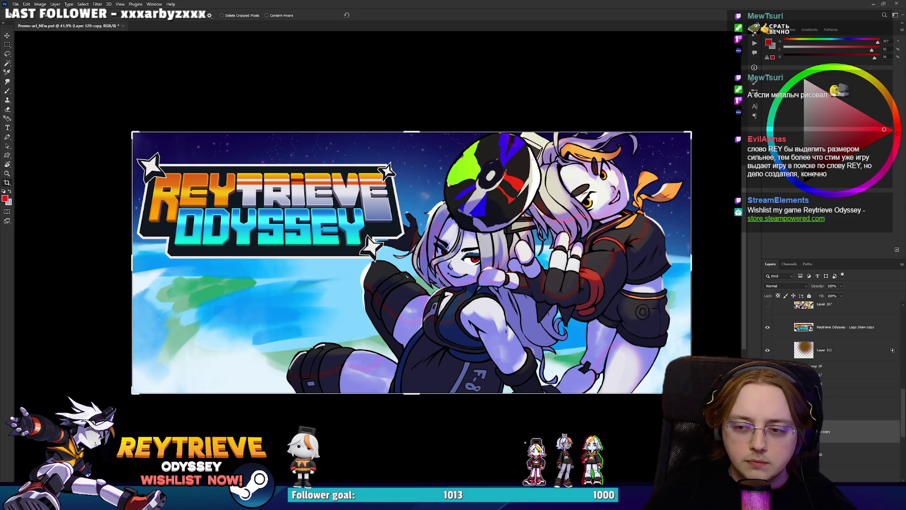
Step: Duplicate Layer 120, then rotate and move the copy down about 253 px, and commit
key("ctrl+j")
key("ctrl+t")
mouse_move(692, 227)
left_mouse_down()
mouse_move(717, 206)
mouse_move(715, 222)
left_mouse_up()
mouse_move(628, 228)
left_mouse_down()
mouse_move(628, 278)
mouse_move(645, 242)
left_mouse_up()
mouse_move(659, 195)
left_mouse_down()
mouse_move(646, 160)
mouse_move(685, 343)
mouse_move(694, 236)
mouse_move(626, 144)
left_mouse_up()
mouse_move(730, 218)
left_mouse_down()
mouse_move(711, 210)
mouse_move(736, 189)
mouse_move(716, 202)
mouse_move(703, 258)
mouse_move(717, 226)
mouse_move(670, 193)
mouse_move(676, 213)
left_mouse_up()
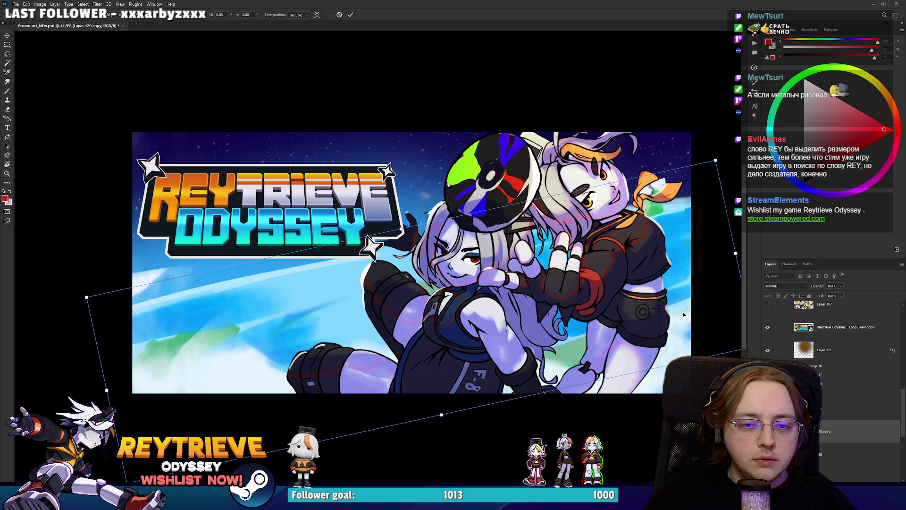
key("Return")
Step: Move the clouds and green strokes layer up 209 px
scroll(635, 306, "down", 3)
scroll(635, 307, "up", 3)
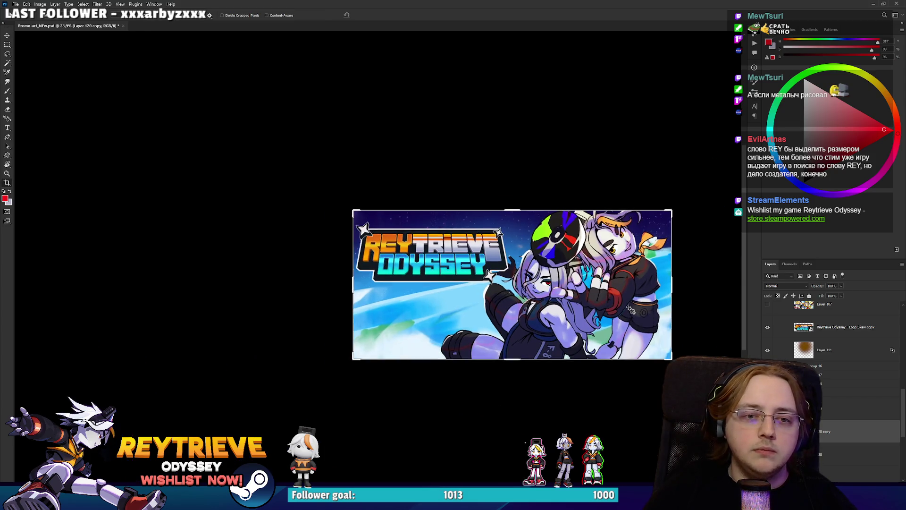
left_click_drag(635, 307, 623, 275)
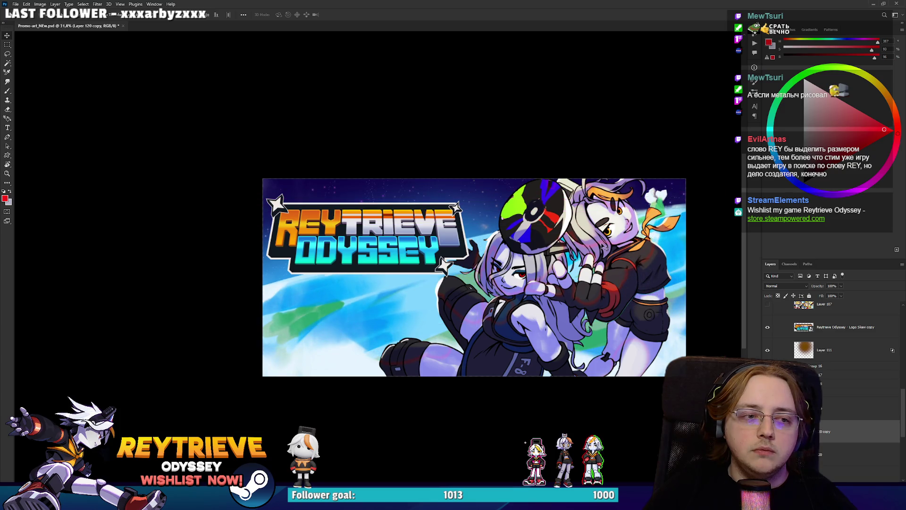
Step: Try a -2.5° tilt on the cloud layer, cancel it, and zoom in
key("ctrl+t")
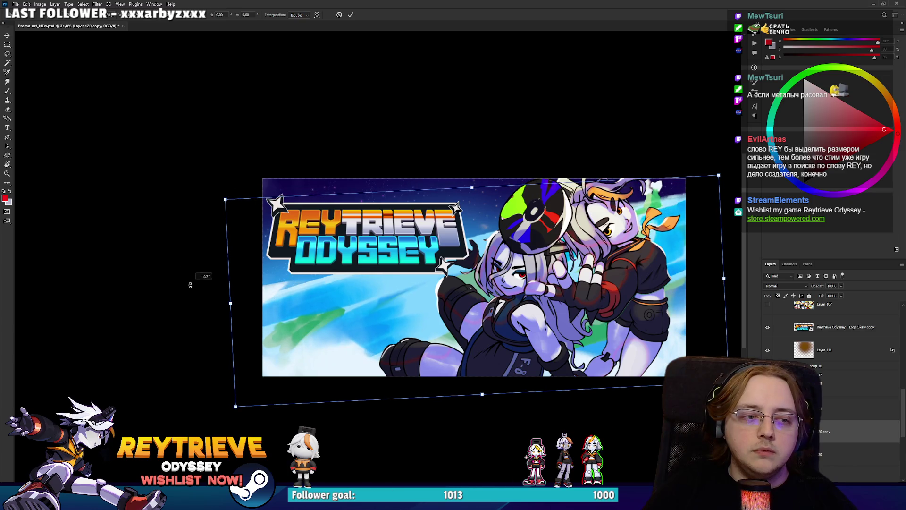
left_click_drag(191, 280, 193, 279)
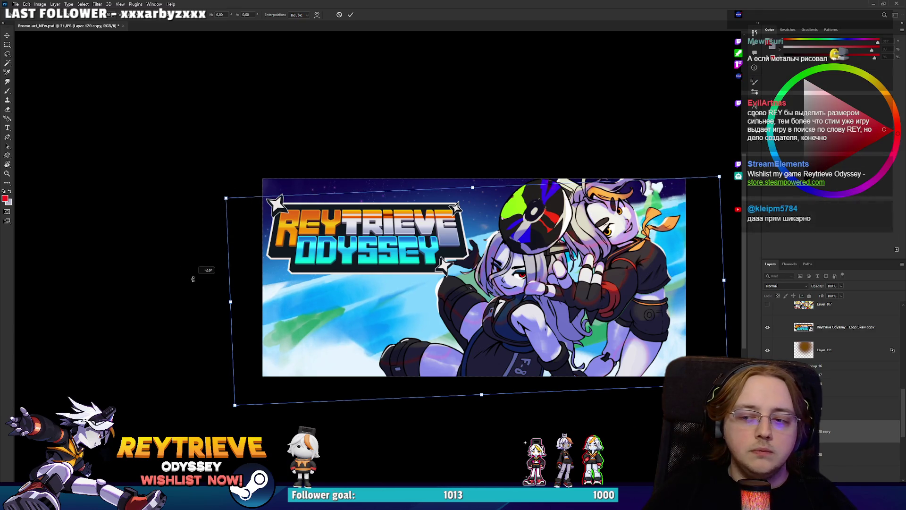
key("Escape")
scroll(197, 279, "down", 2)
scroll(447, 285, "up", 2)
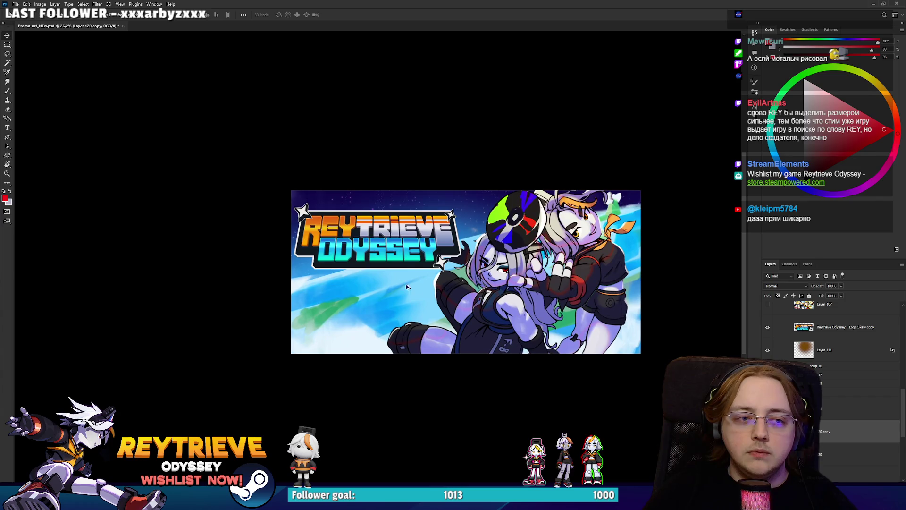
scroll(448, 284, "up", 2)
scroll(576, 308, "up", 1)
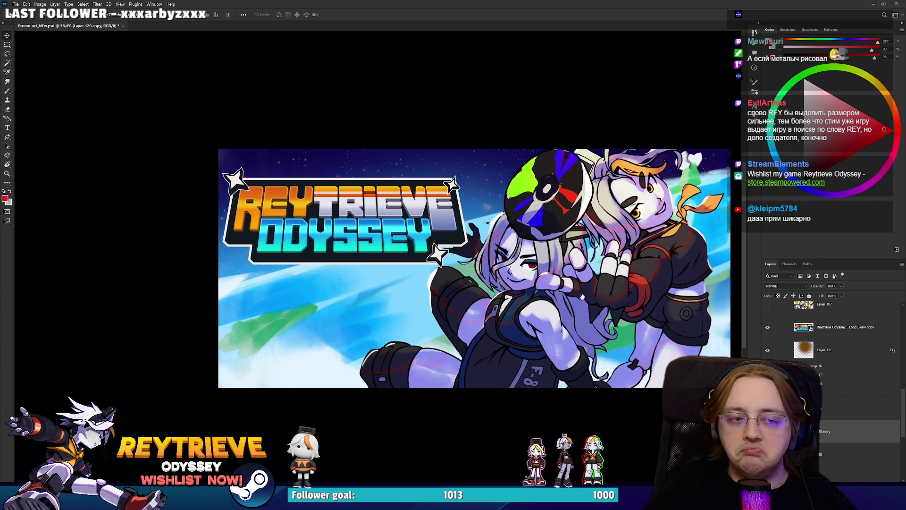
scroll(576, 308, "up", 1)
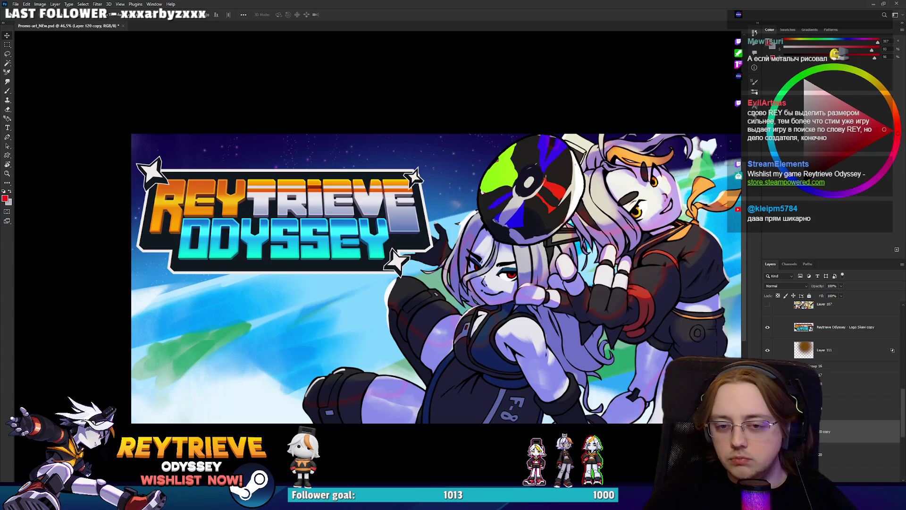
scroll(830, 368, "up", 3)
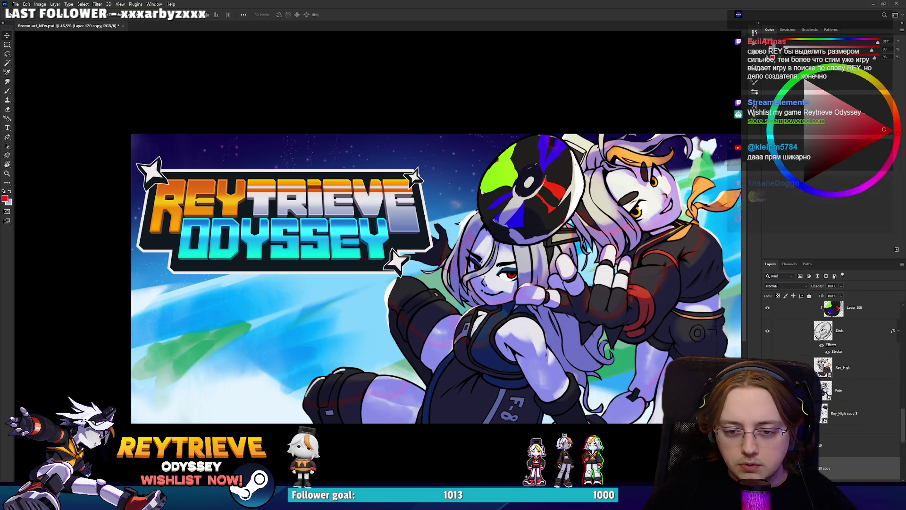
Step: Add an inverted mask from the left character's selection to the Logo Skew copy layer
left_click(822, 367, "ctrl")
scroll(840, 406, "up", 5)
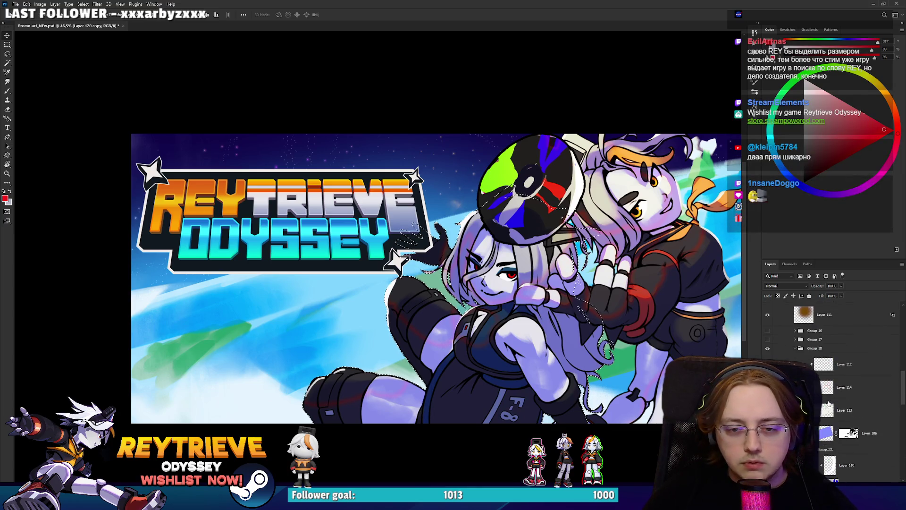
scroll(839, 407, "down", 1)
left_click(849, 353)
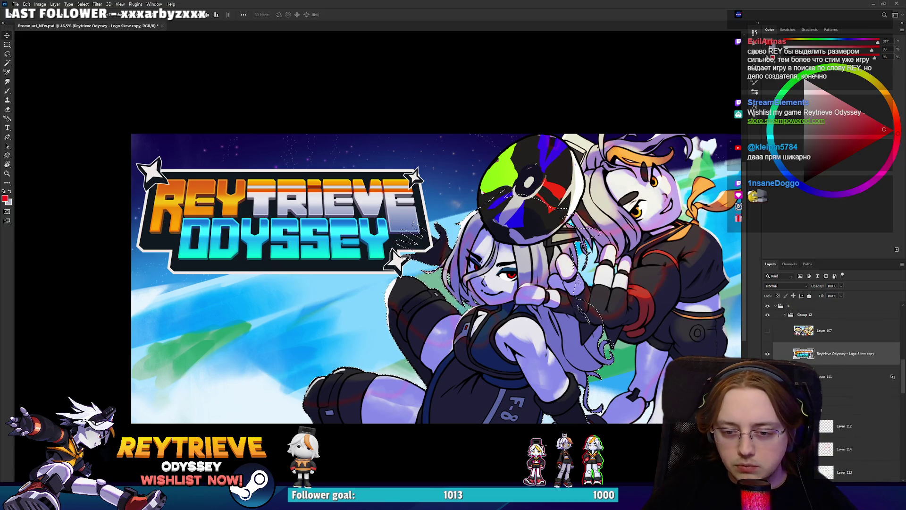
left_click(802, 486)
key("ctrl+i")
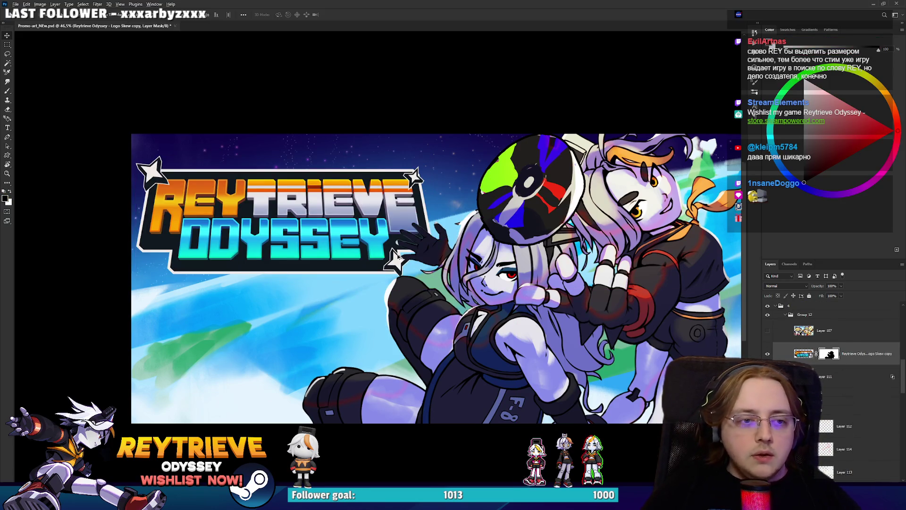
Step: Apply the mask so the character's gloved hand sits over the logo
scroll(398, 249, "up", 1)
scroll(398, 249, "down", 3)
scroll(451, 291, "up", 3)
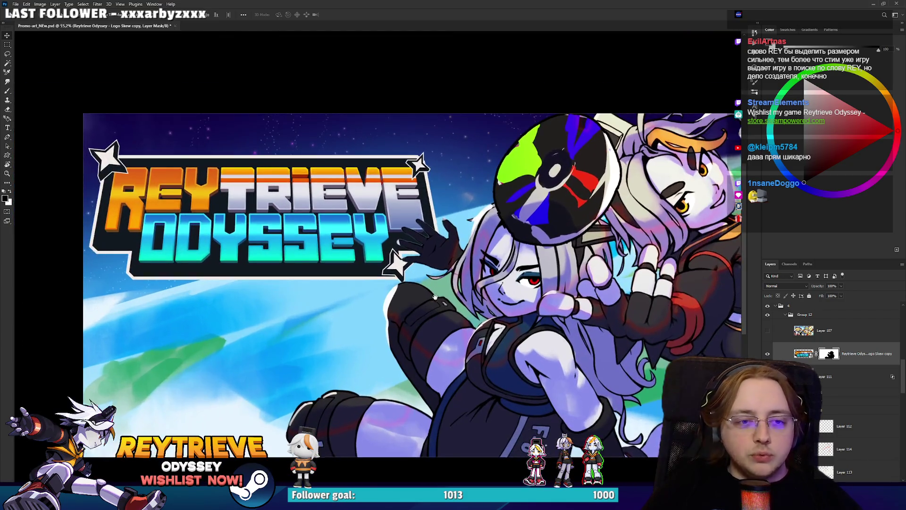
key("ctrl+z")
key("ctrl+z")
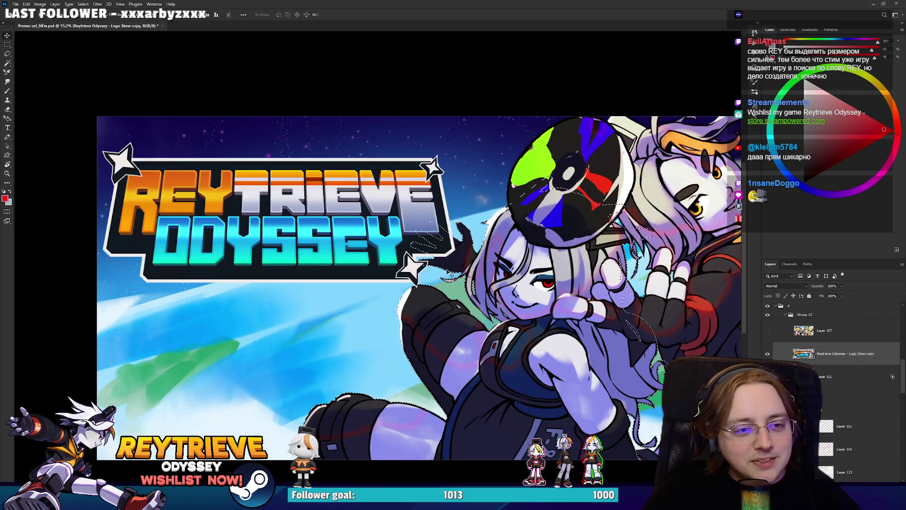
scroll(451, 275, "down", 2)
scroll(451, 274, "up", 3)
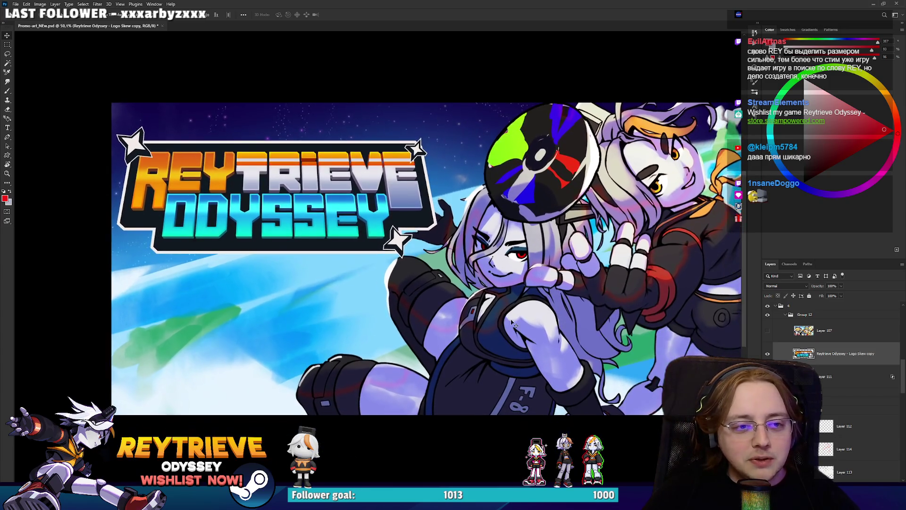
scroll(501, 305, "down", 4)
scroll(501, 304, "up", 1)
scroll(797, 359, "up", 1)
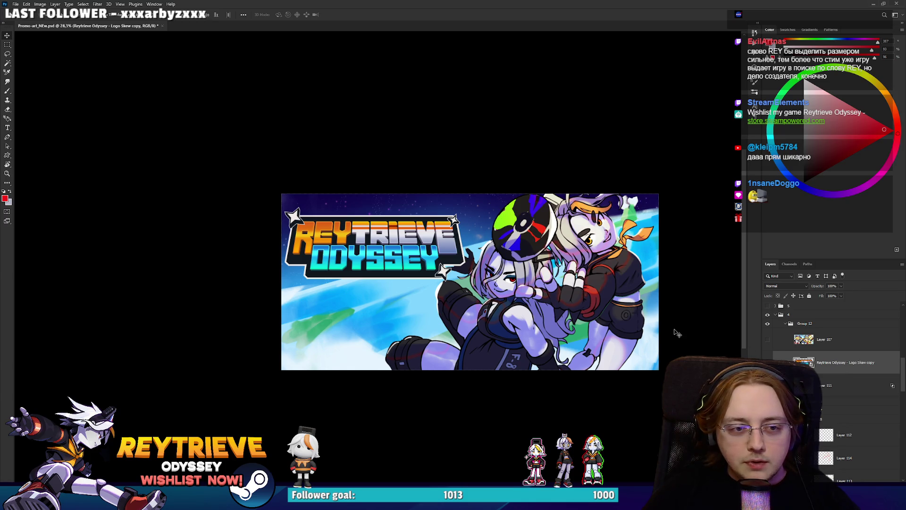
key("alt+Tab")
key("alt+Tab")
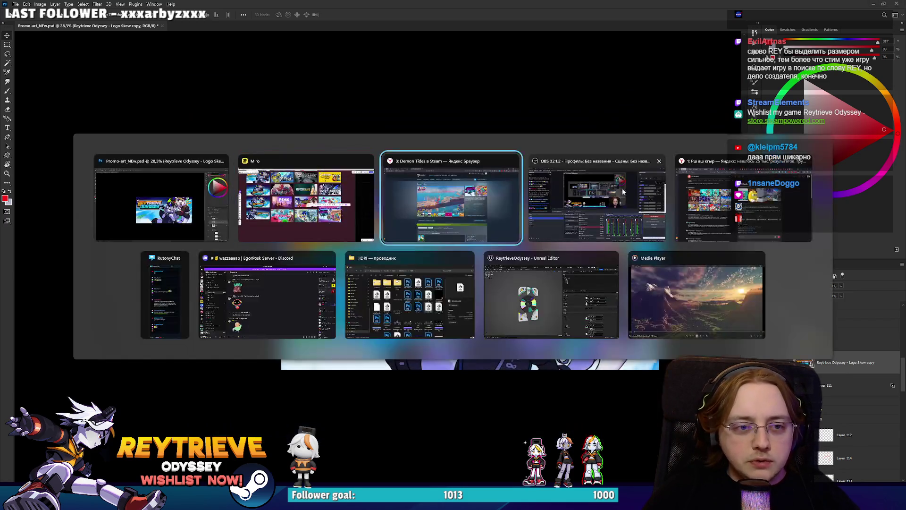
Step: Zoom over the Reytrieve capsule versions and other games' capsules in Miro to compare them
key("alt+Tab")
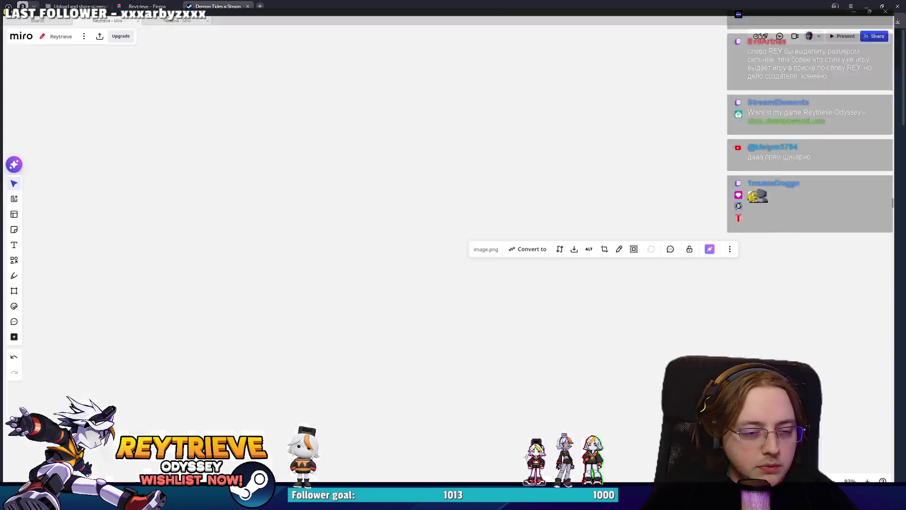
scroll(408, 165, "up", 5)
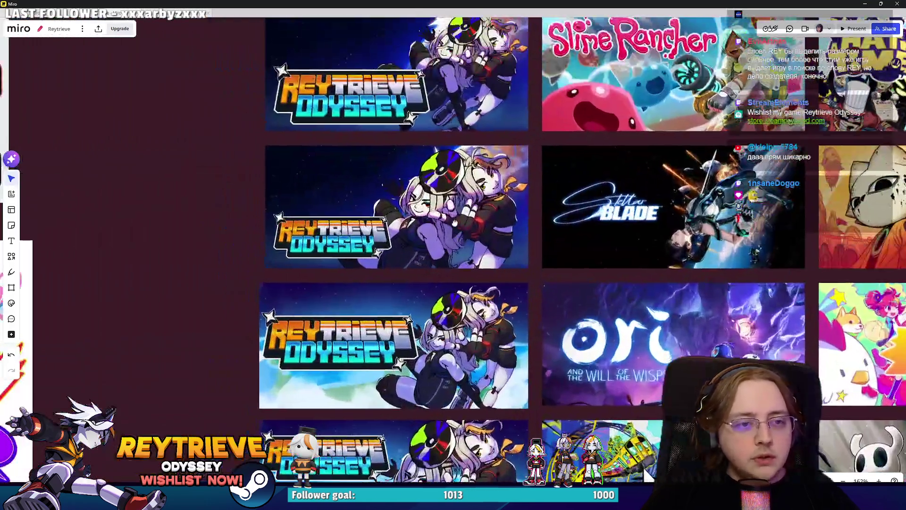
scroll(441, 208, "down", 5)
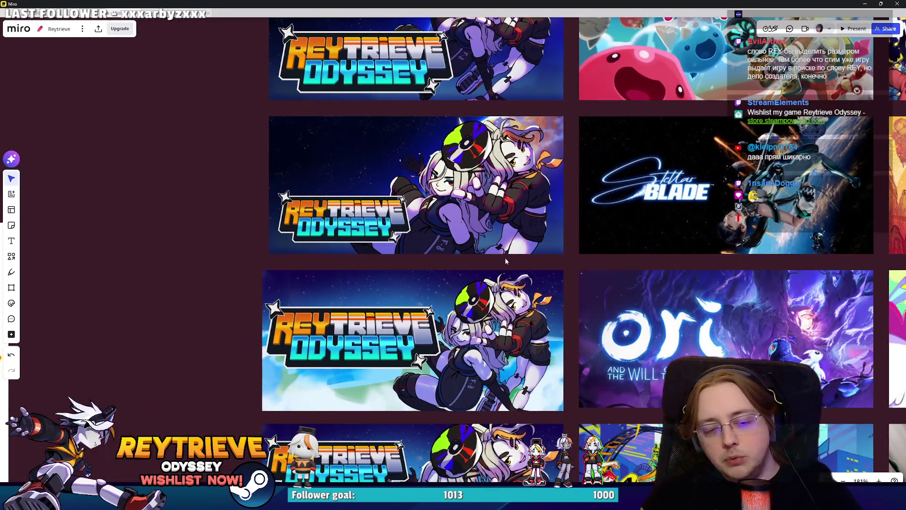
scroll(553, 349, "down", 5)
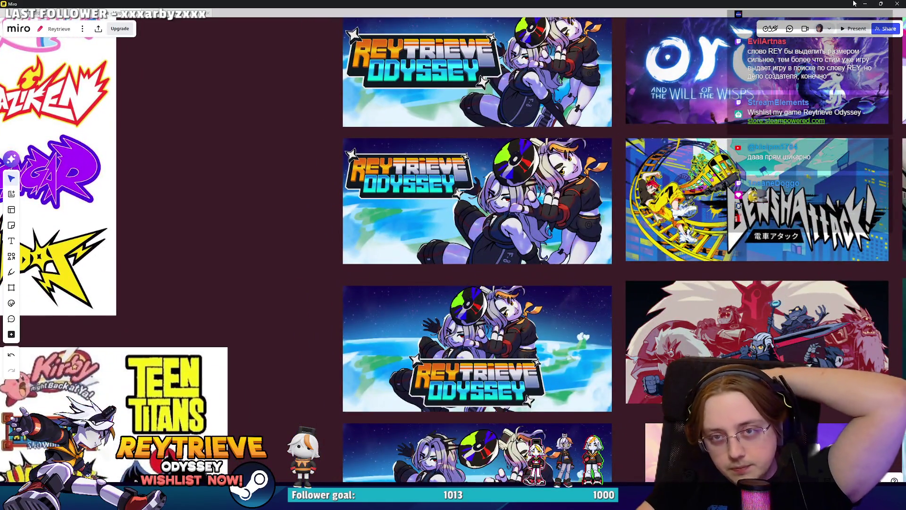
key("alt+Tab")
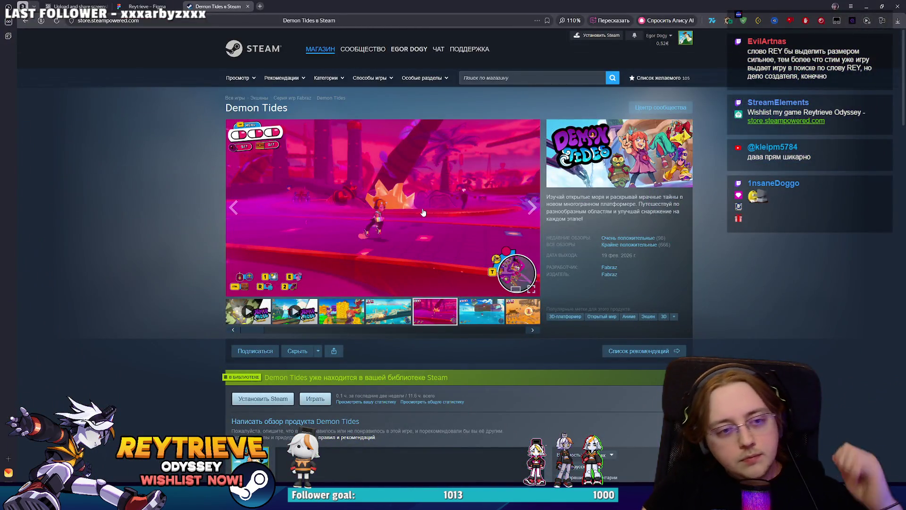
left_click(428, 195)
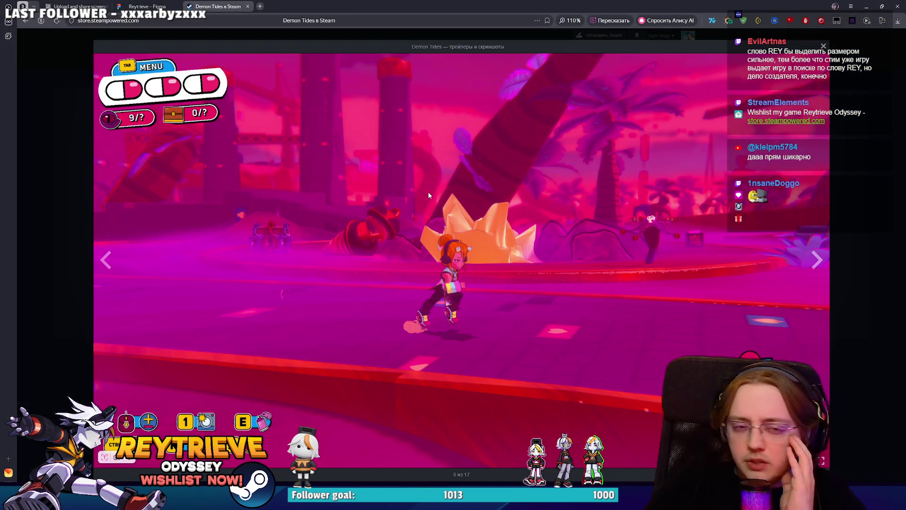
key("Right")
key("Right")
key("Right")
key("Right")
key("Right")
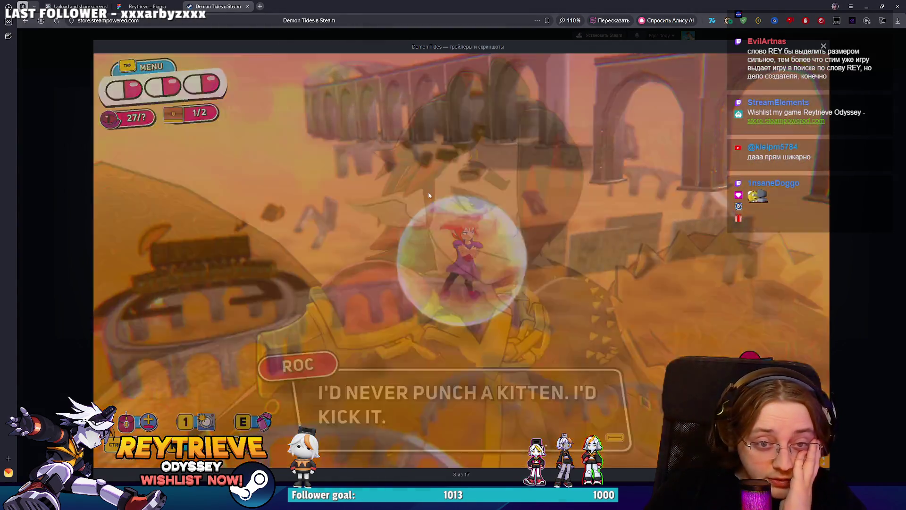
key("Right")
key("Right")
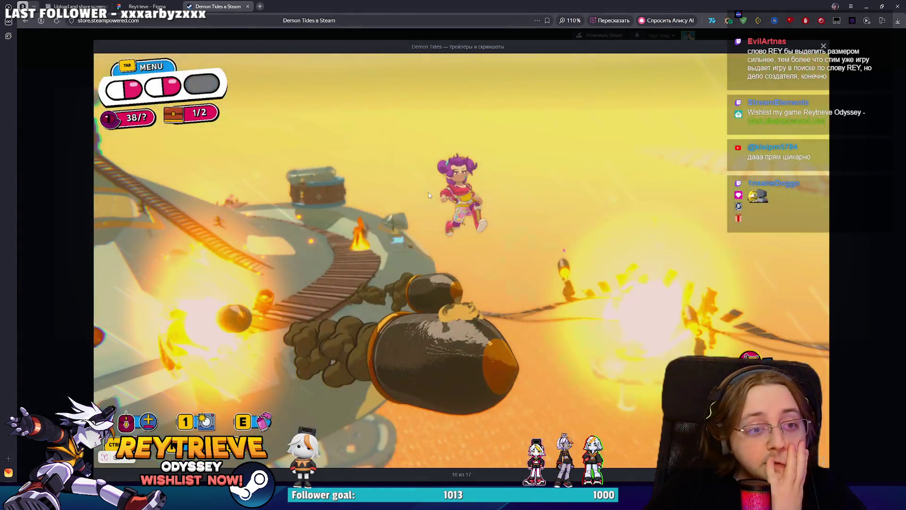
key("Right")
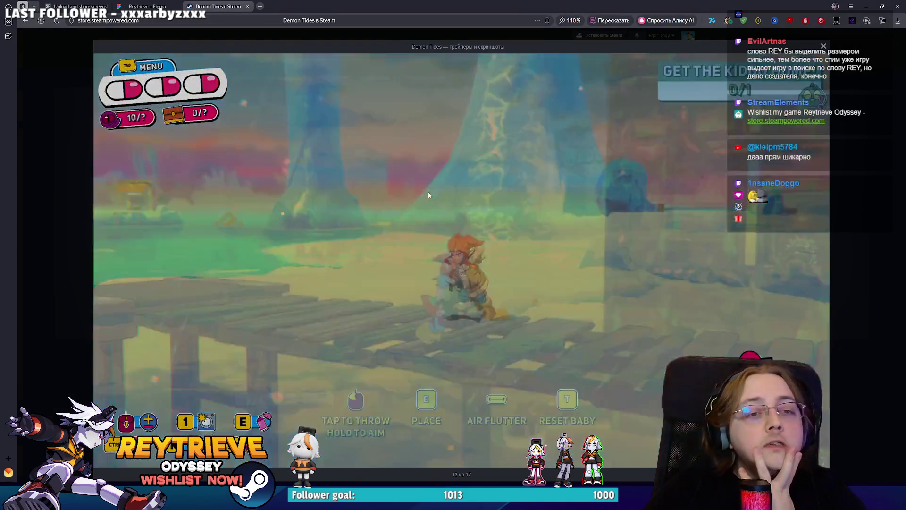
left_click(842, 183)
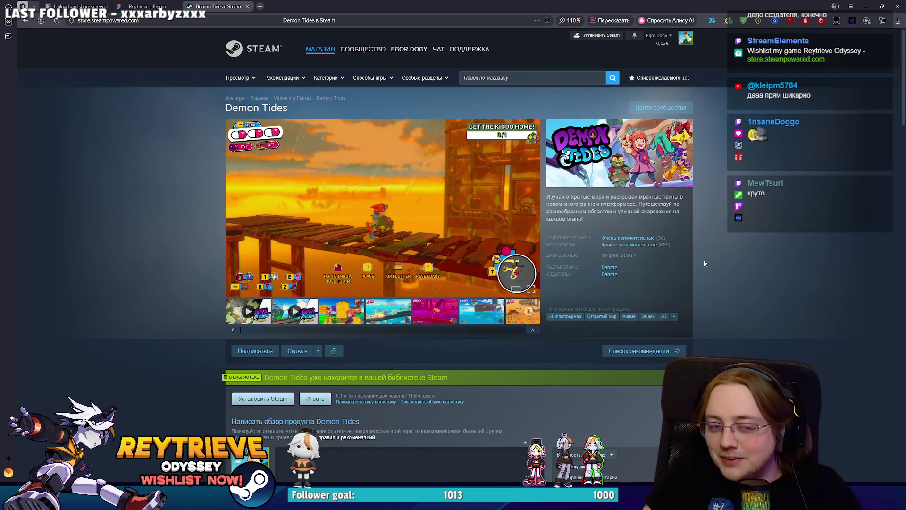
left_click(538, 216)
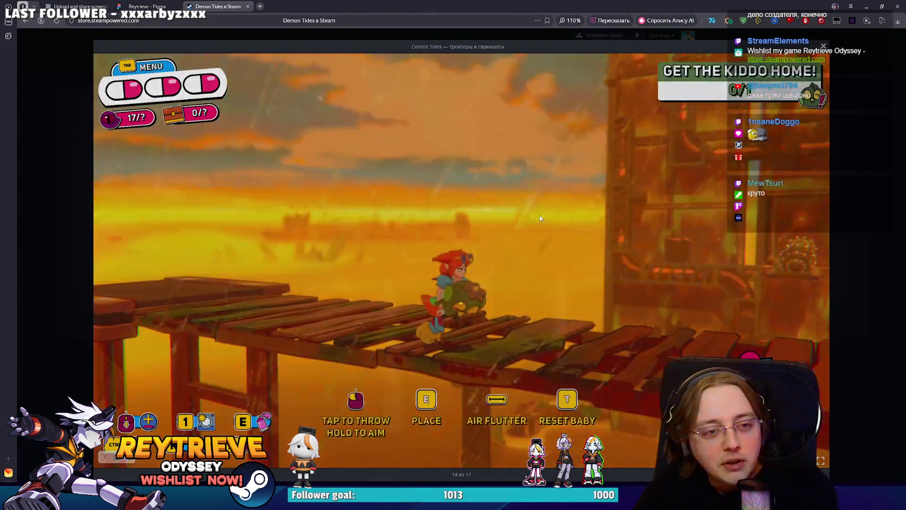
left_click(539, 216)
left_click(540, 219)
left_click(541, 218)
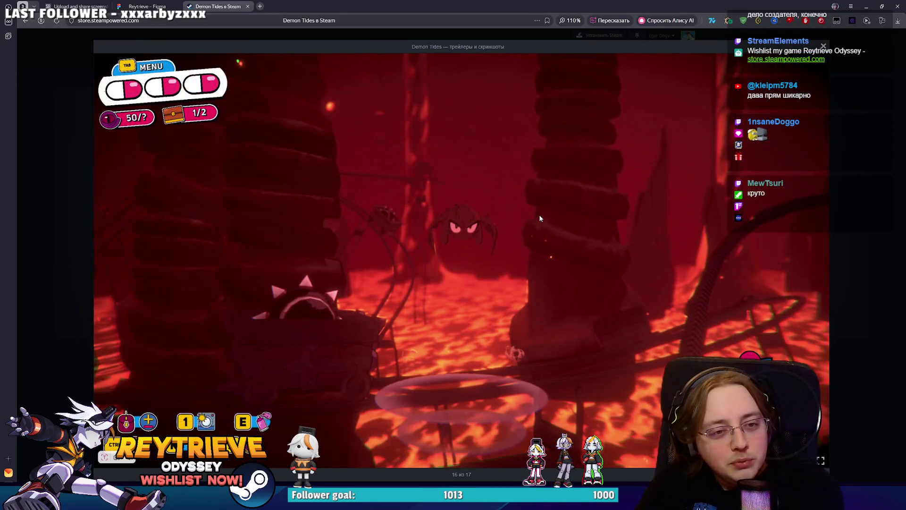
left_click(540, 218)
left_click(540, 218)
left_click(540, 219)
left_click(540, 218)
left_click(540, 218)
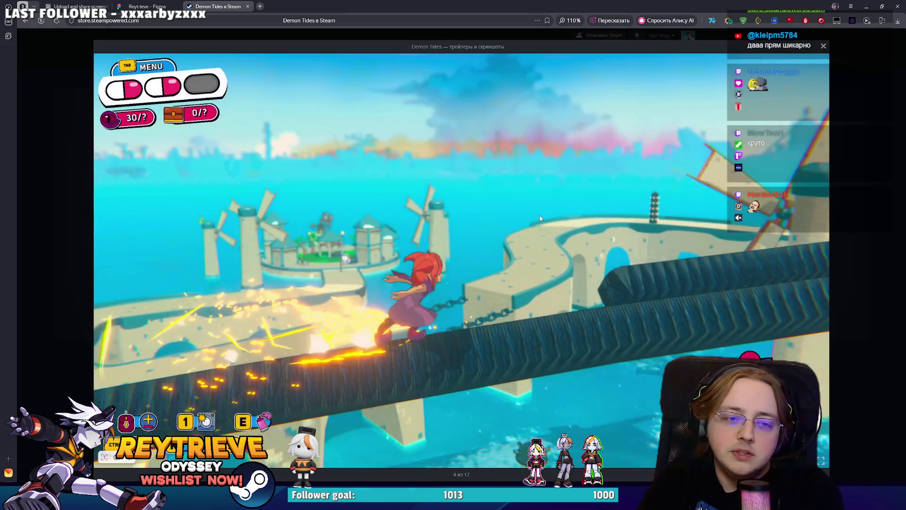
left_click(540, 216)
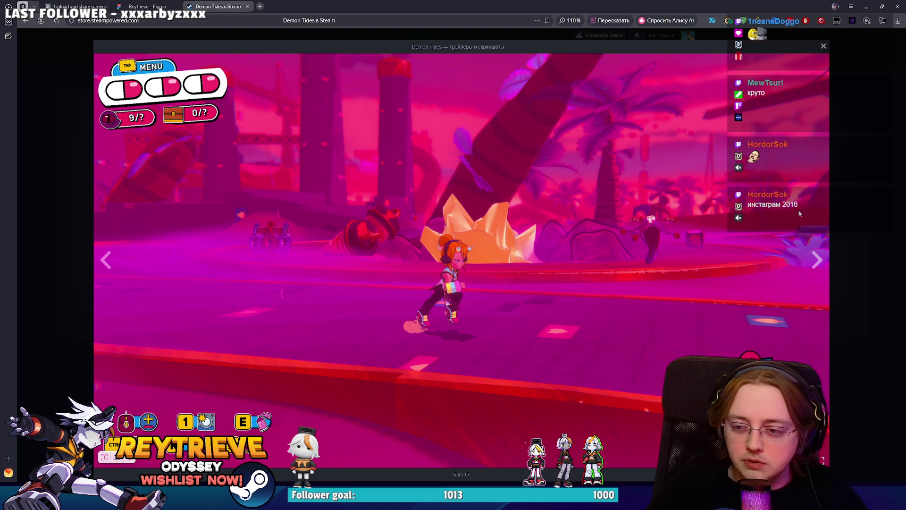
left_click(844, 216)
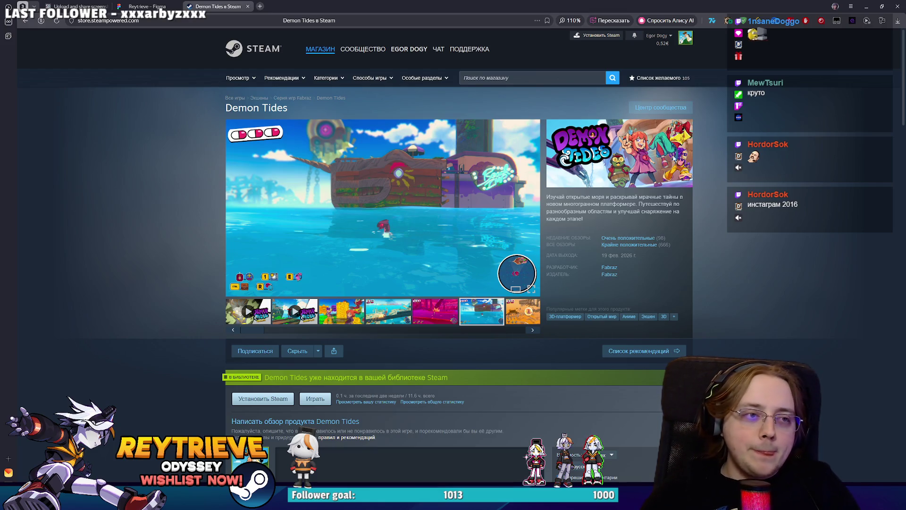
left_click(175, 5)
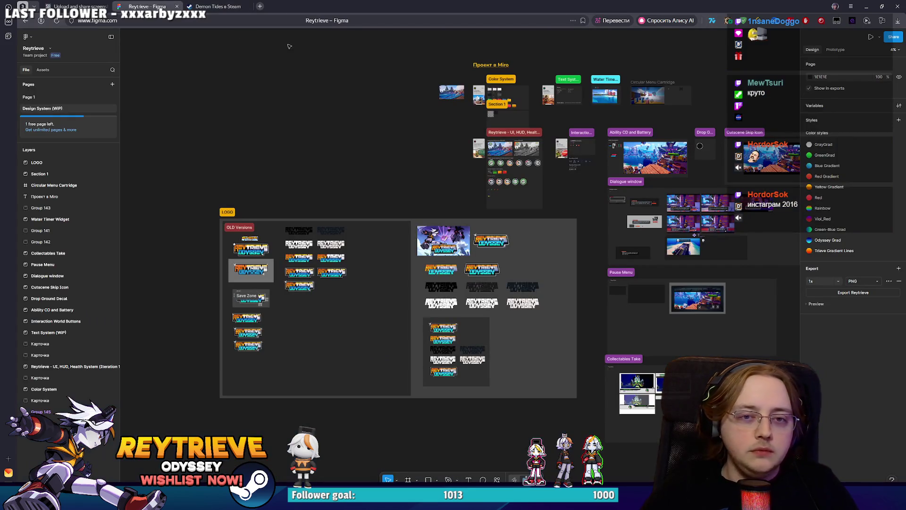
scroll(558, 286, "up", 5)
scroll(557, 286, "up", 5)
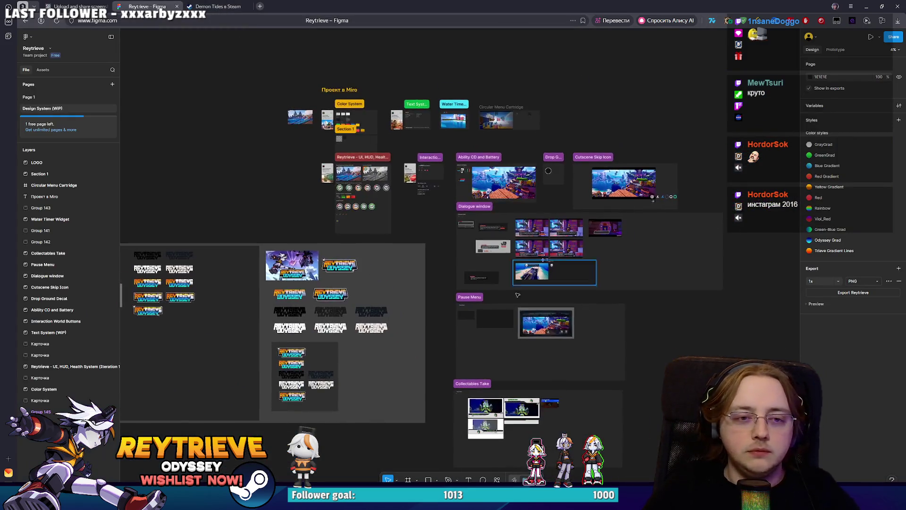
scroll(558, 287, "down", 5)
scroll(667, 165, "up", 8)
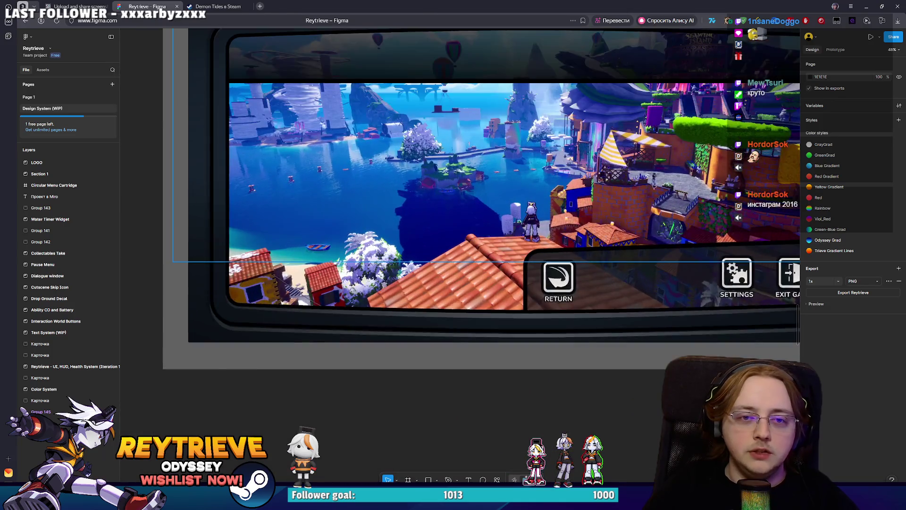
scroll(667, 165, "down", 8)
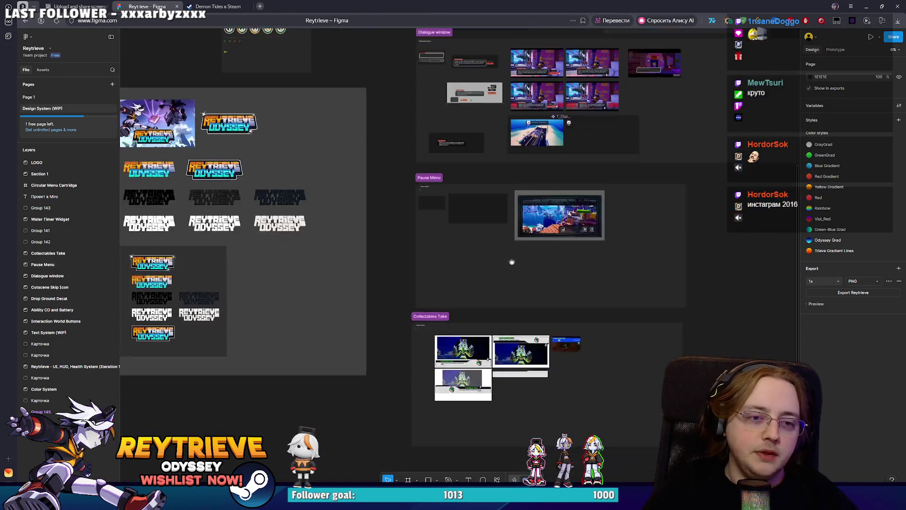
scroll(497, 348, "up", 3)
scroll(497, 348, "up", 5)
scroll(493, 330, "down", 5)
scroll(491, 321, "up", 3)
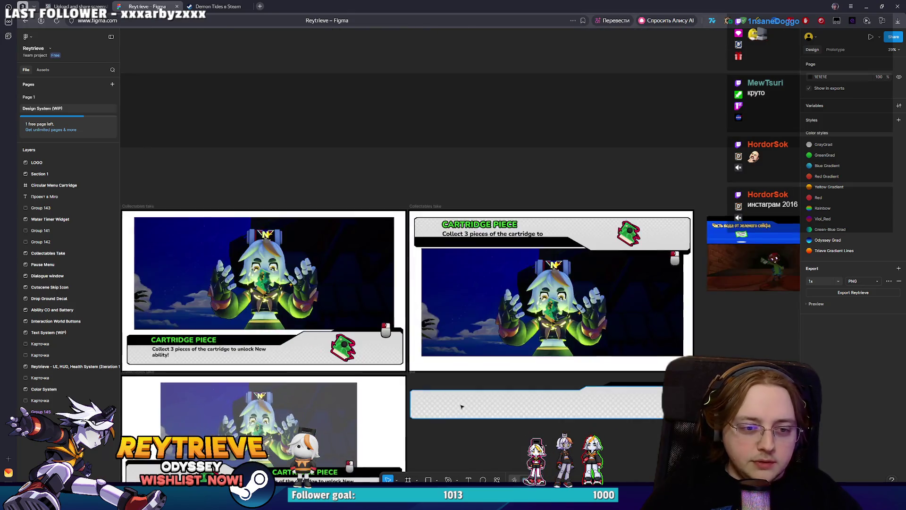
scroll(486, 298, "down", 5)
scroll(486, 298, "up", 2)
scroll(486, 297, "up", 5)
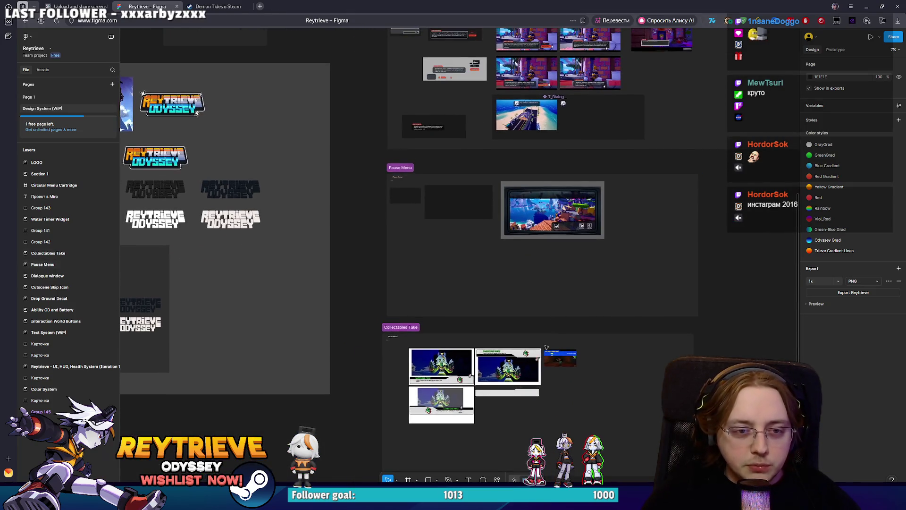
scroll(533, 179, "up", 1)
scroll(533, 179, "down", 5)
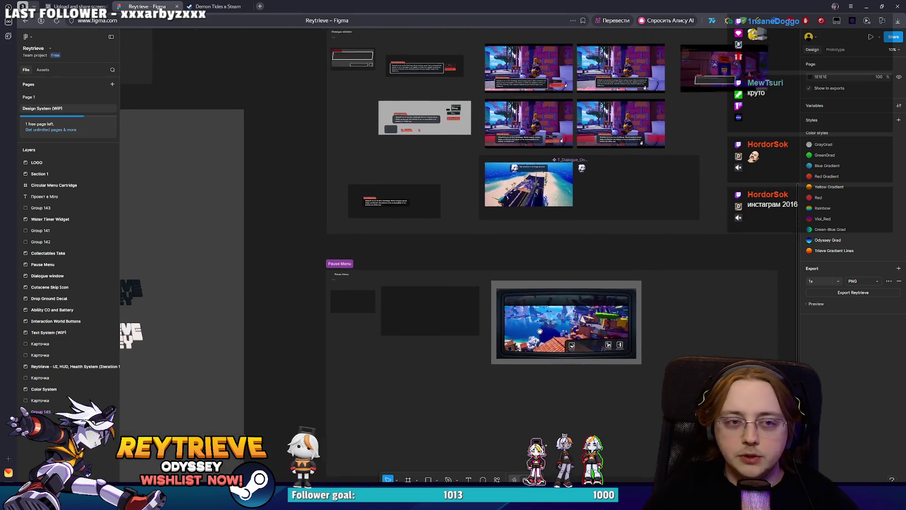
left_click(80, 6)
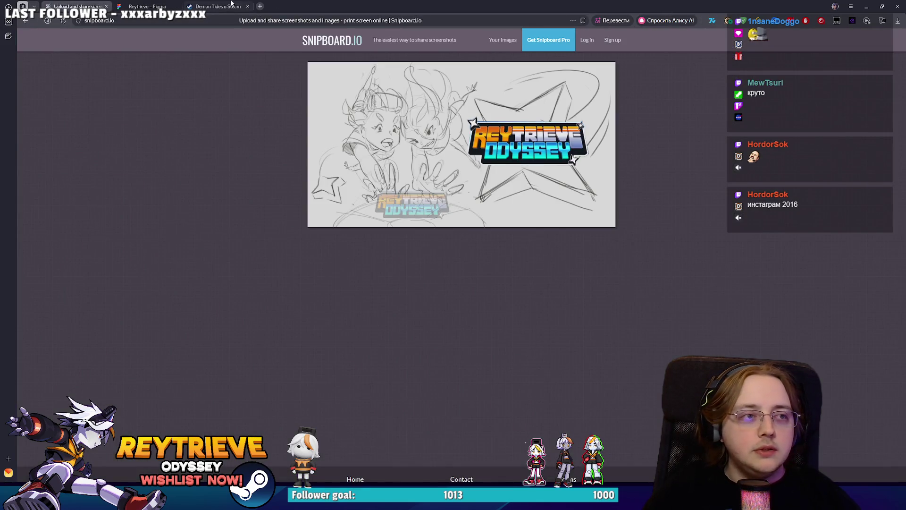
Step: Check the Demon Tides store page, then minimize the browser to reveal the Photoshop promo art
left_click(224, 4)
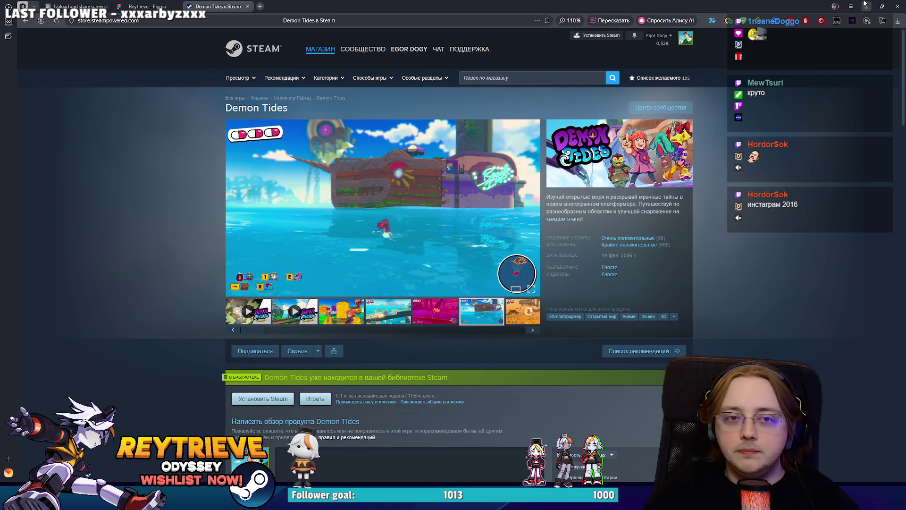
left_click(865, 5)
scroll(515, 279, "up", 2)
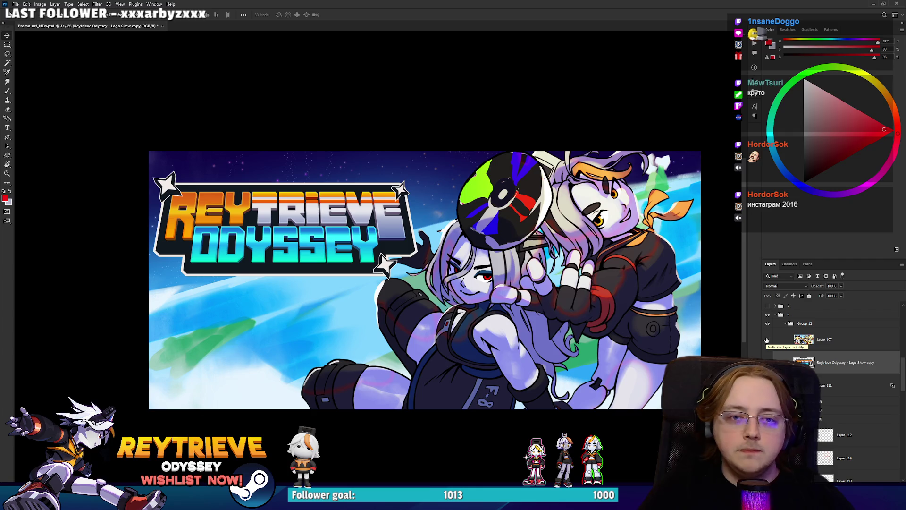
Step: Move the Reytrieve Odyssey - Logo Skew layer down, centred over the characters
left_click(777, 318)
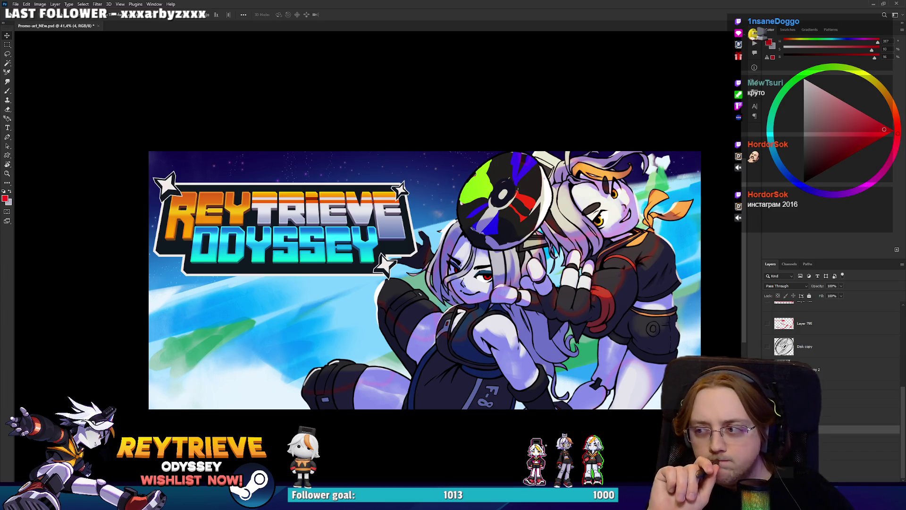
scroll(830, 375, "up", 5)
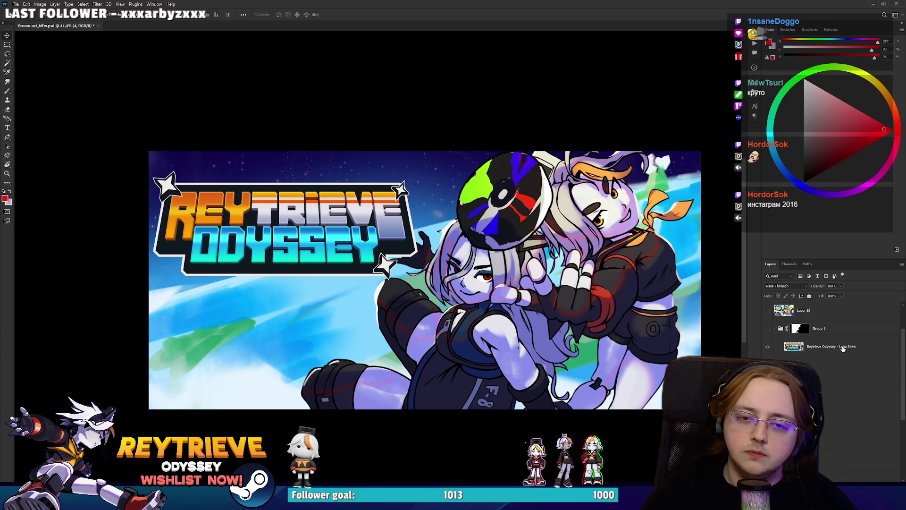
left_click(831, 346)
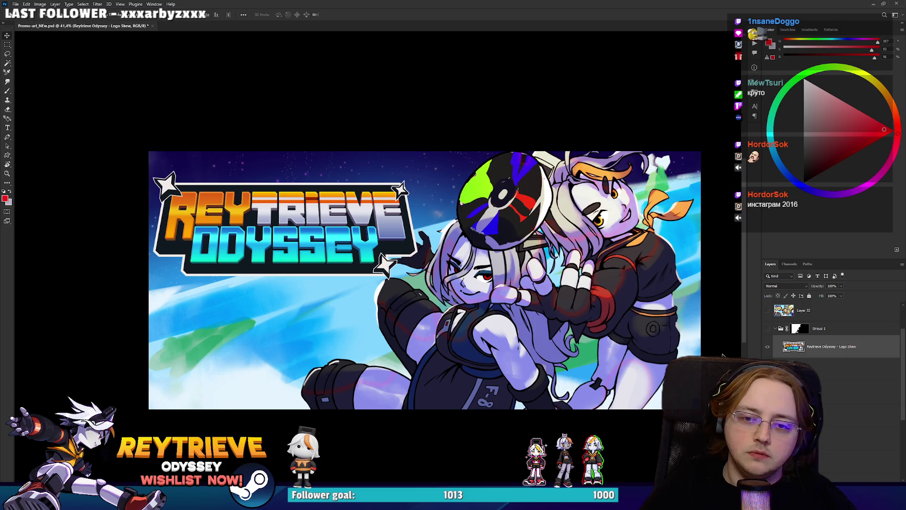
scroll(831, 331, "down", 5)
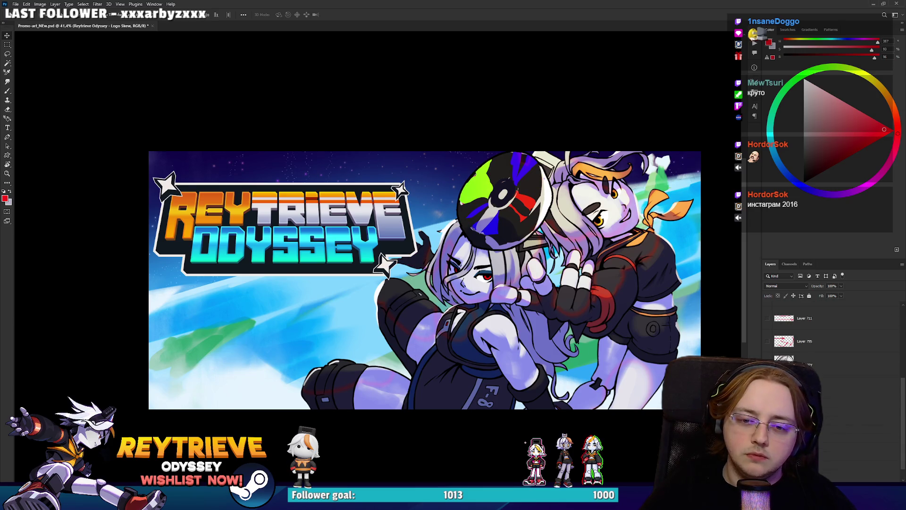
mouse_move(365, 239)
left_mouse_down()
mouse_move(365, 362)
mouse_move(615, 341)
mouse_move(631, 256)
left_mouse_up()
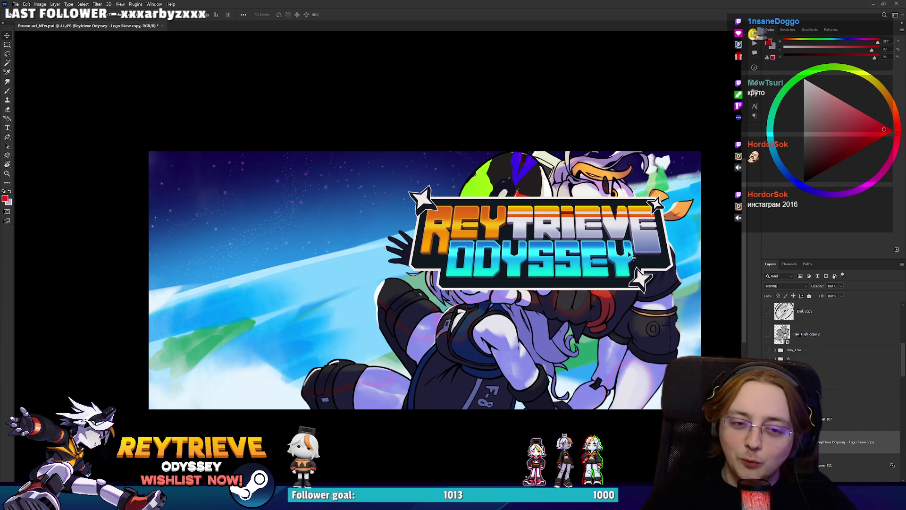
scroll(633, 257, "up", 5)
scroll(598, 279, "down", 5)
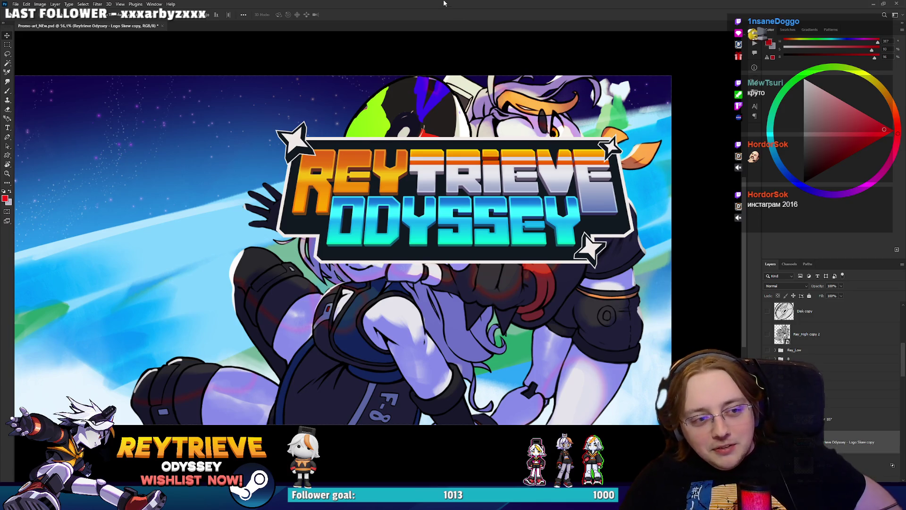
Step: Move the disc layers, Layers 110 through 108, to the left
left_click_drag(371, 195, 491, 209)
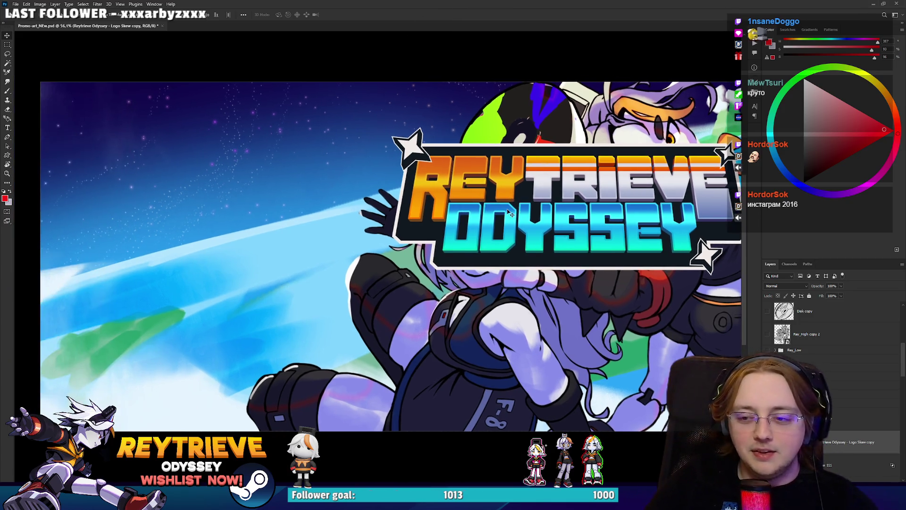
scroll(490, 209, "down", 2)
left_click(849, 425)
scroll(849, 437, "down", 4)
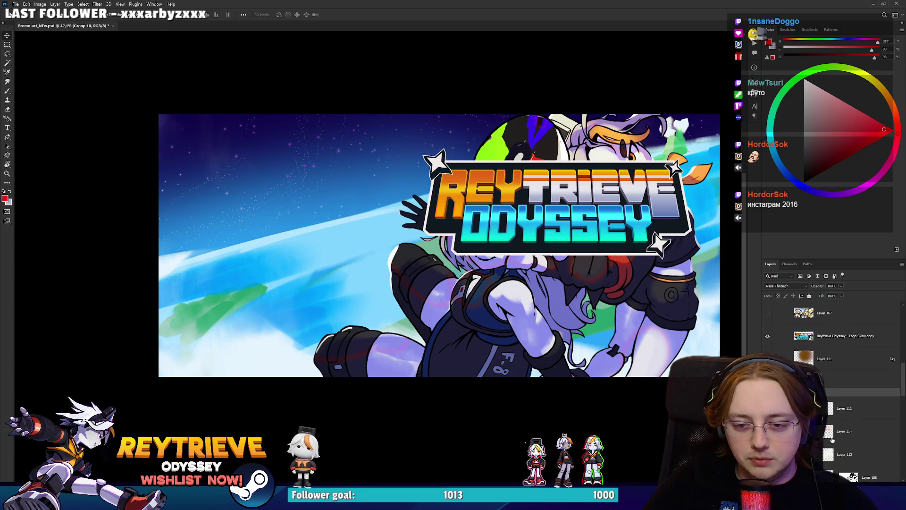
left_click(855, 424)
left_click(849, 376, "shift")
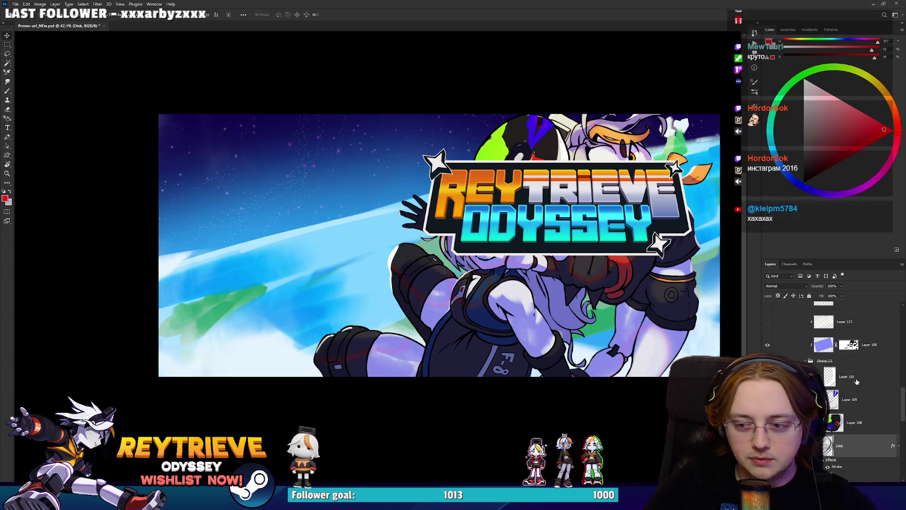
left_click_drag(575, 231, 330, 250)
scroll(447, 266, "down", 2)
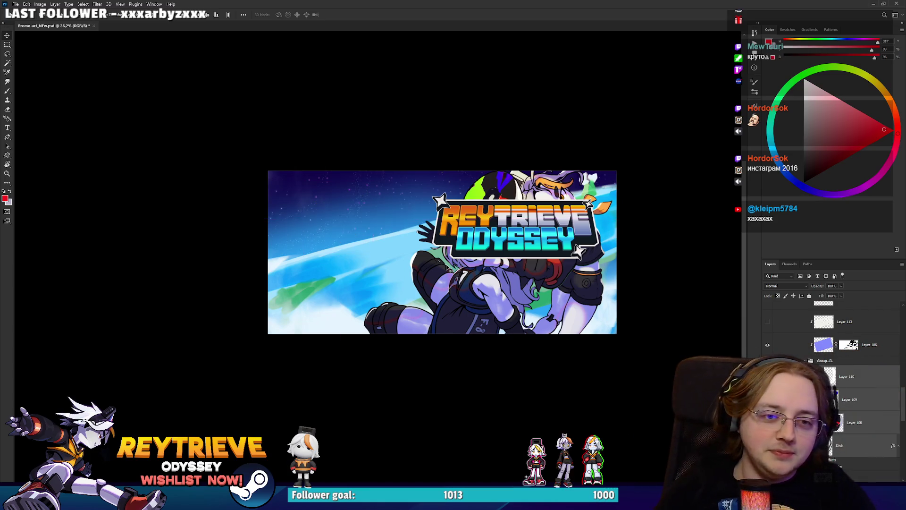
Step: Undo back to the layout with the larger logo at left
key("ctrl+z")
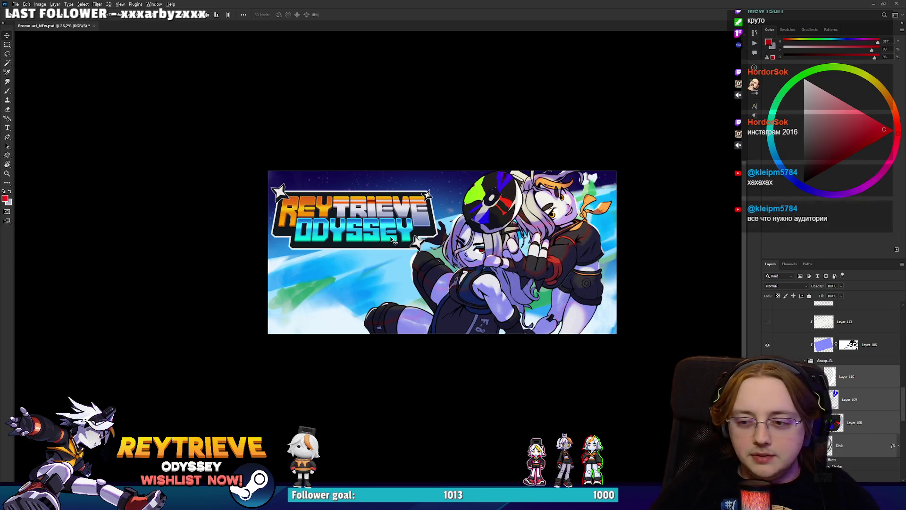
scroll(403, 241, "up", 2)
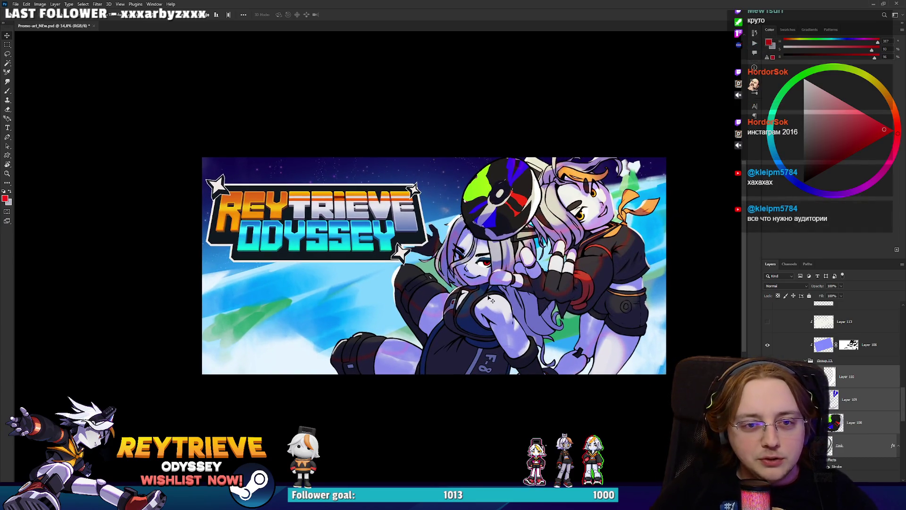
left_click(491, 300, "ctrl")
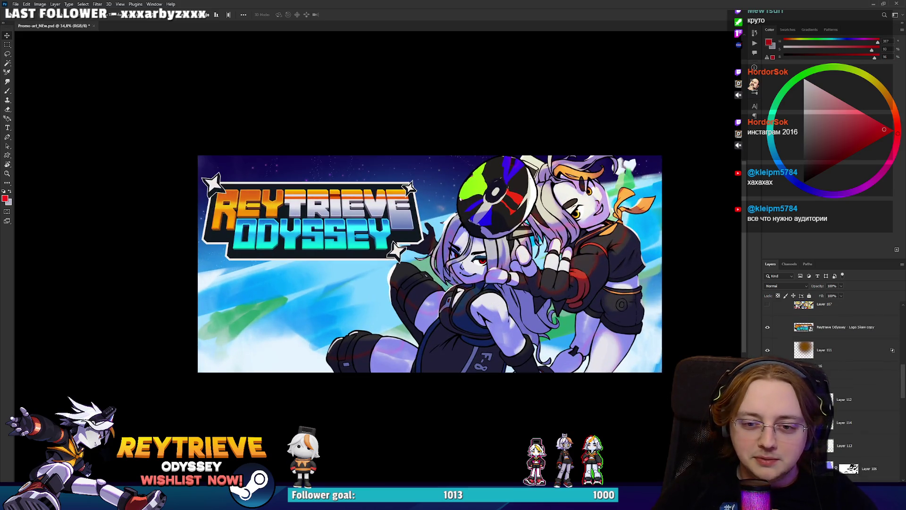
scroll(831, 330, "up", 3)
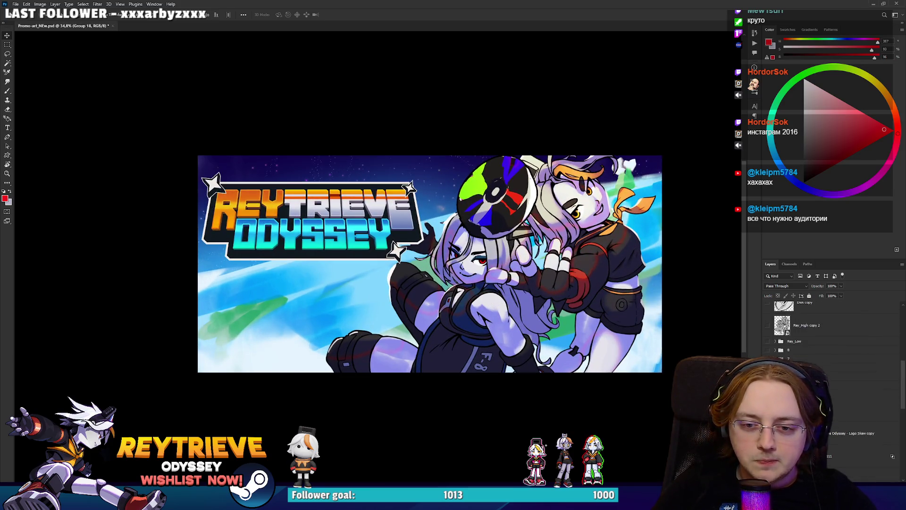
key("ctrl+z")
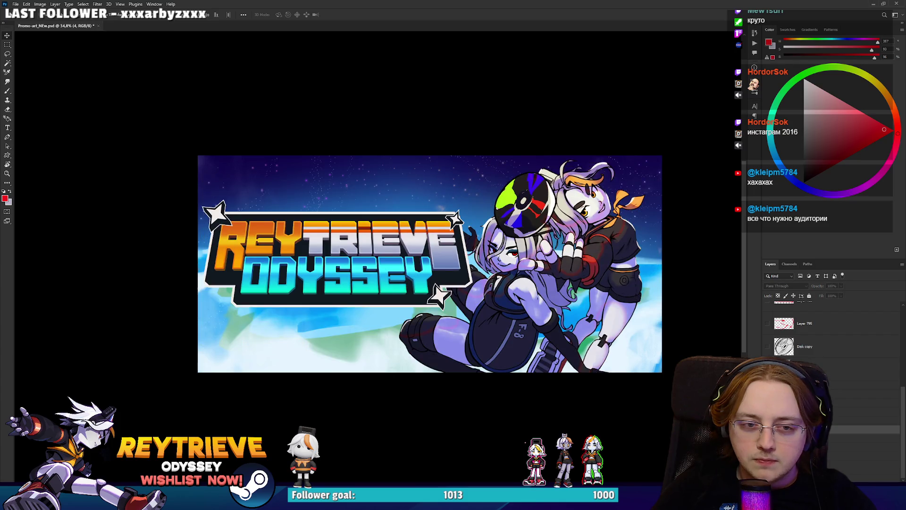
scroll(892, 367, "down", 3)
scroll(892, 367, "down", 1)
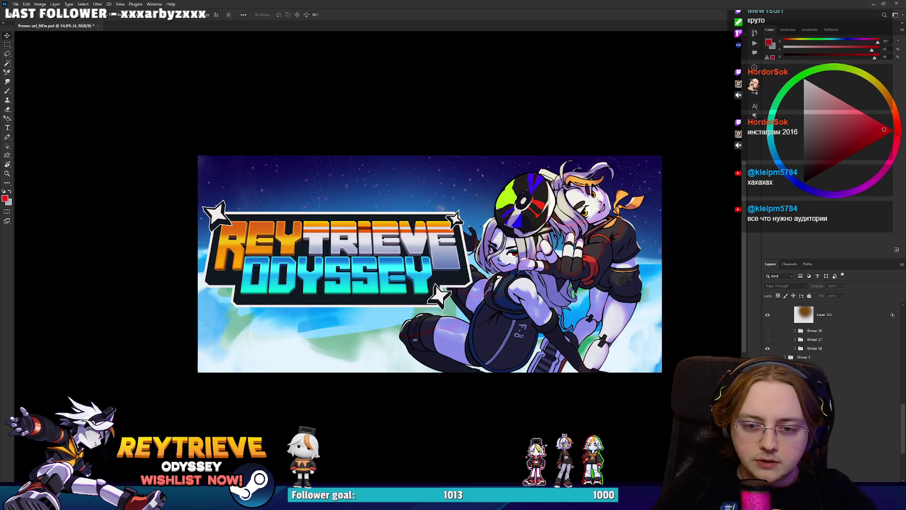
Step: Rotate Layer 120 about -10°, enlarge it slightly, and shift it down-right
left_click(887, 394)
key("ctrl+t")
mouse_move(677, 262)
left_mouse_down()
mouse_move(662, 194)
mouse_move(671, 216)
left_mouse_up()
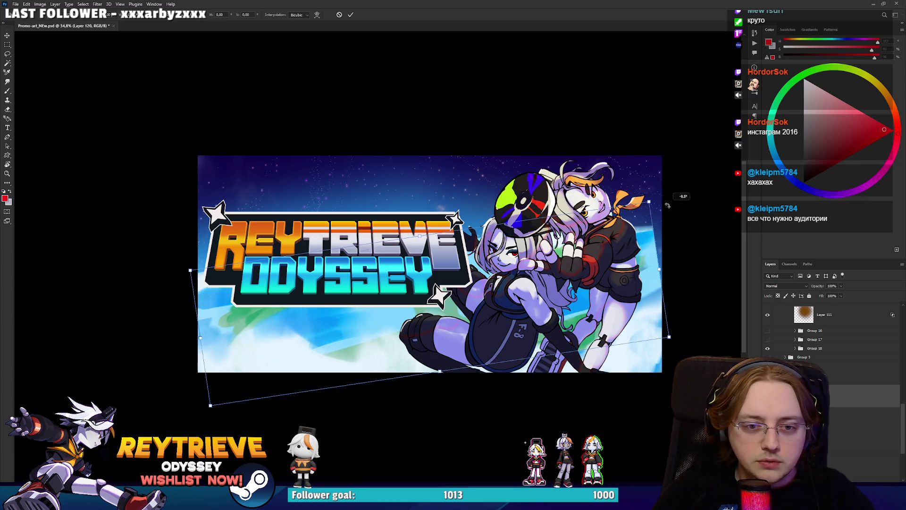
left_click_drag(571, 248, 588, 273)
left_click_drag(680, 260, 676, 271)
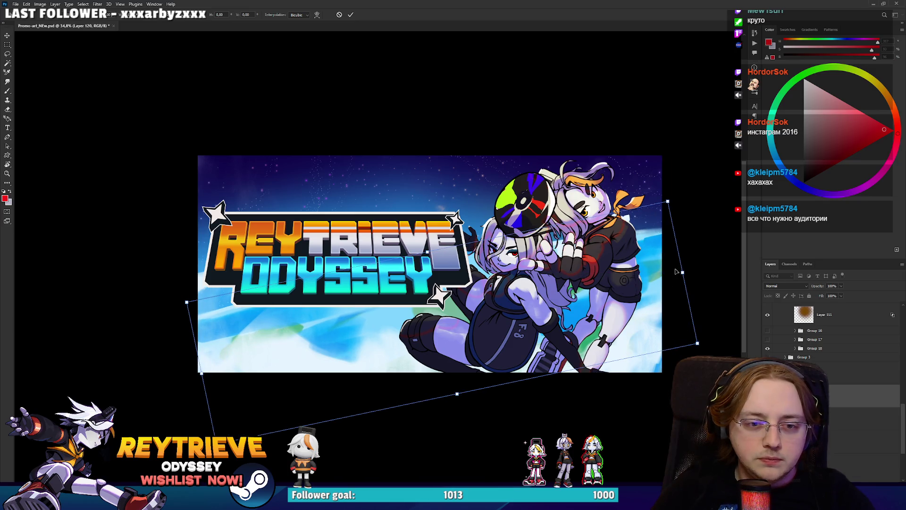
key("Return")
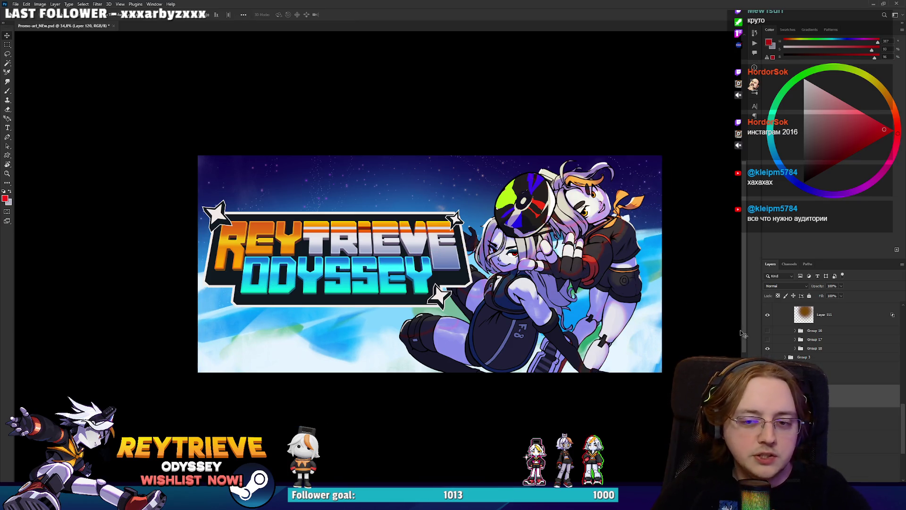
Step: Duplicate the logo layer and shrink the copy to about 84%
key("ctrl+j")
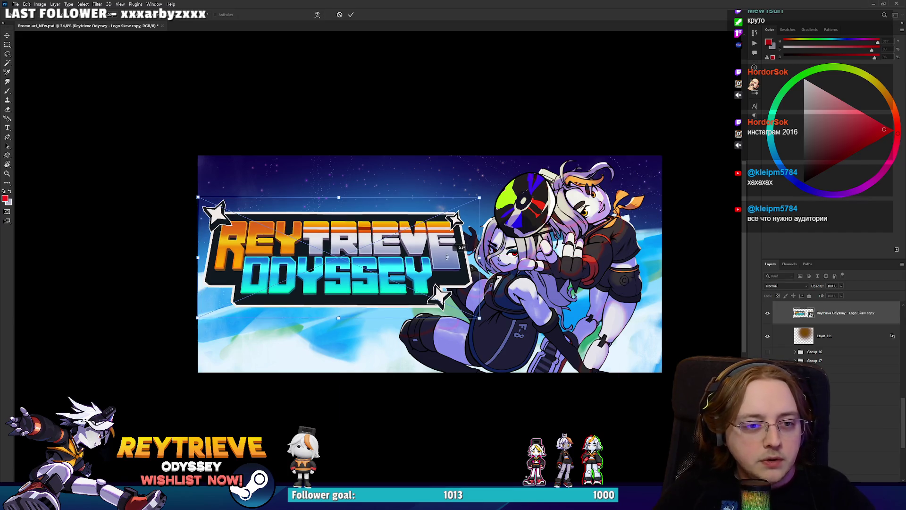
key("ctrl+t")
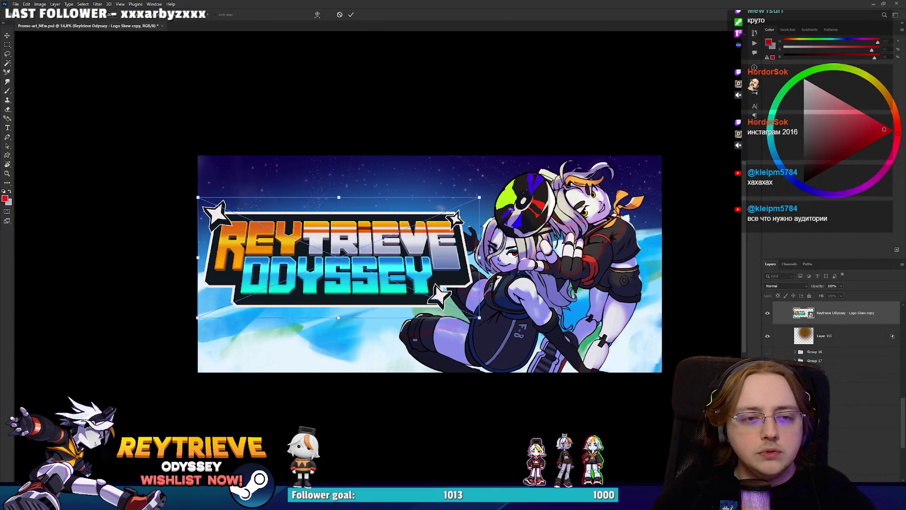
left_click_drag(482, 262, 376, 238)
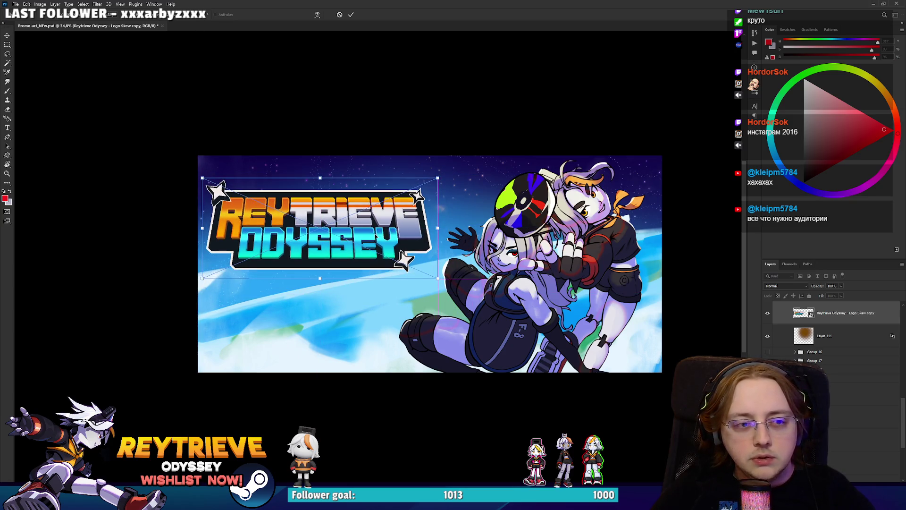
key("Return")
Step: Move the Logo Skew copy down and shift the two characters up and right
scroll(384, 243, "down", 5)
scroll(383, 246, "up", 5)
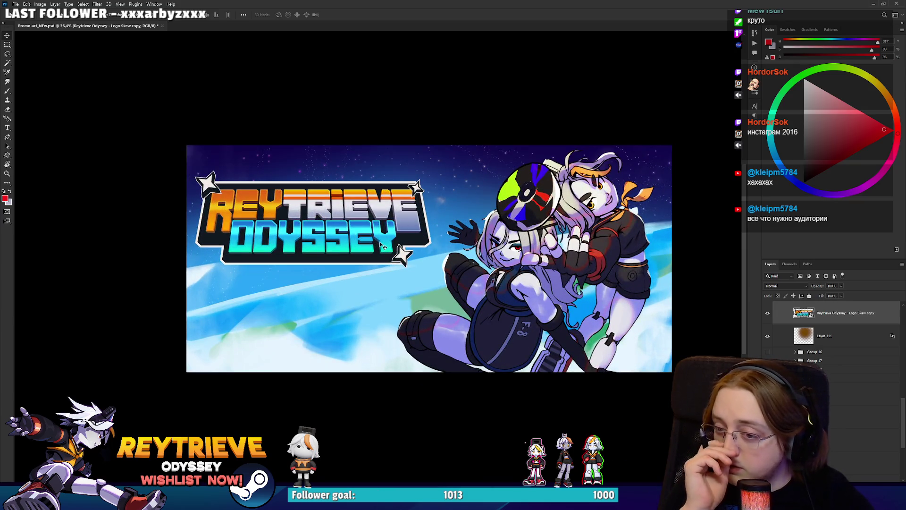
left_click_drag(578, 190, 584, 212)
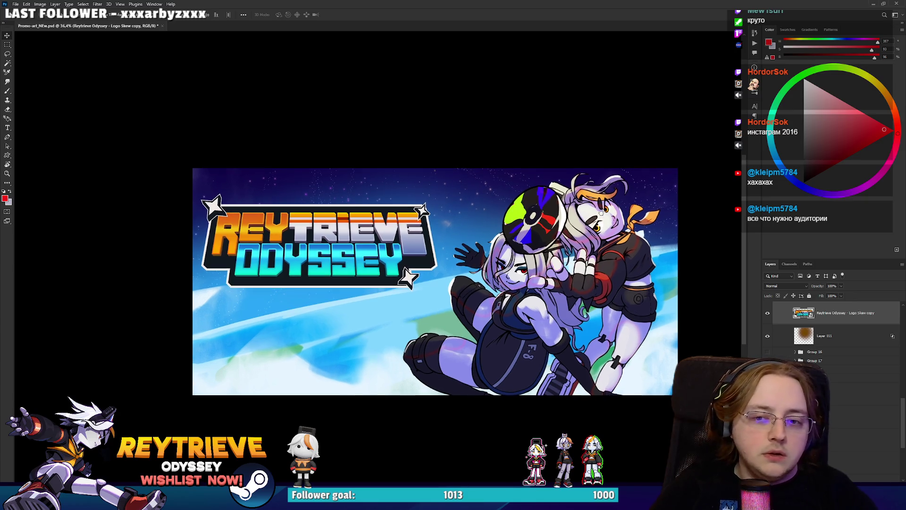
left_click_drag(631, 321, 624, 318)
left_click(838, 318)
left_click_drag(422, 267, 421, 300)
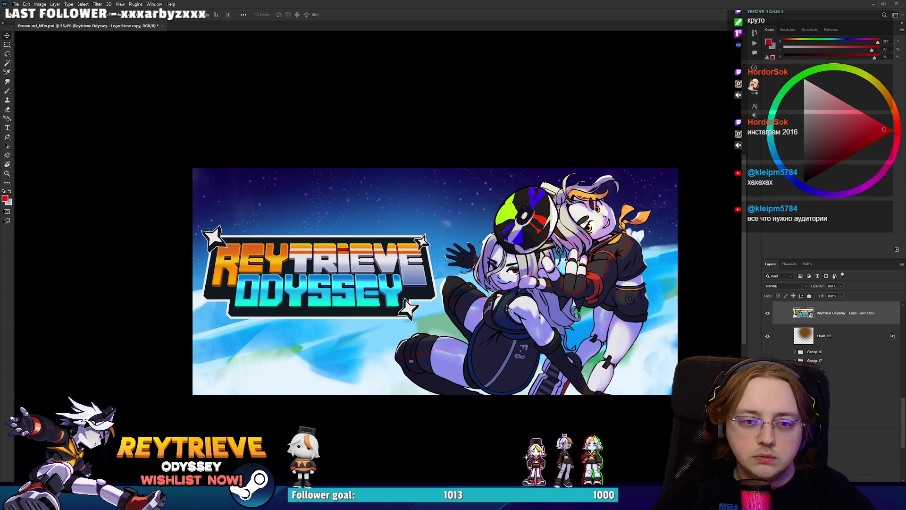
left_click_drag(545, 355, 552, 350)
left_click_drag(456, 133, 534, 241)
key("Return")
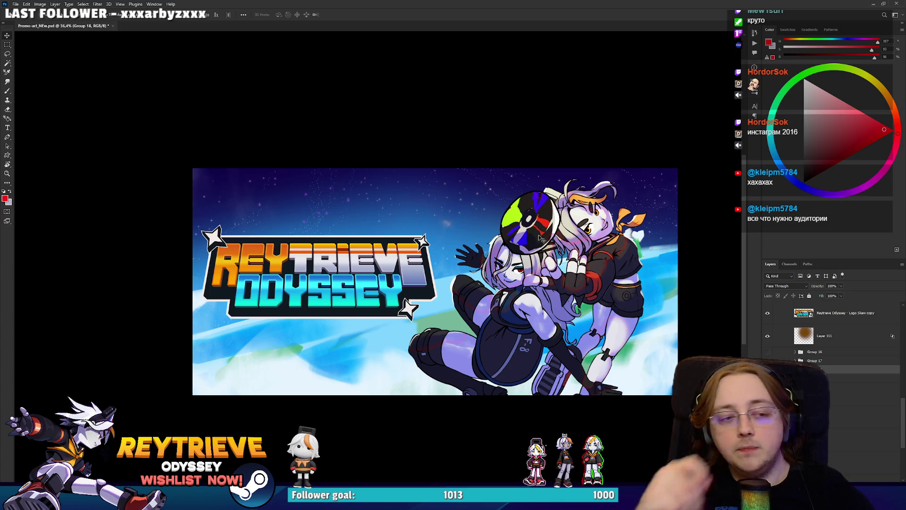
Step: Move the Reytrieve Odyssey logo lower and shrink it proportionally
left_click(821, 316)
left_click_drag(353, 272, 353, 283)
scroll(353, 283, "down", 8)
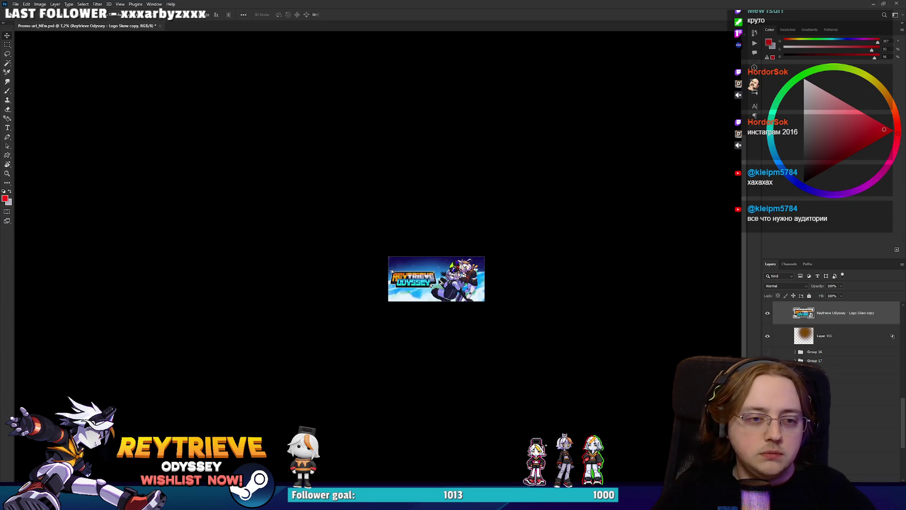
scroll(425, 291, "up", 5)
key("ctrl+t")
mouse_move(377, 223)
left_mouse_down()
mouse_move(380, 204)
mouse_move(404, 243)
mouse_move(402, 285)
mouse_move(408, 237)
left_mouse_up()
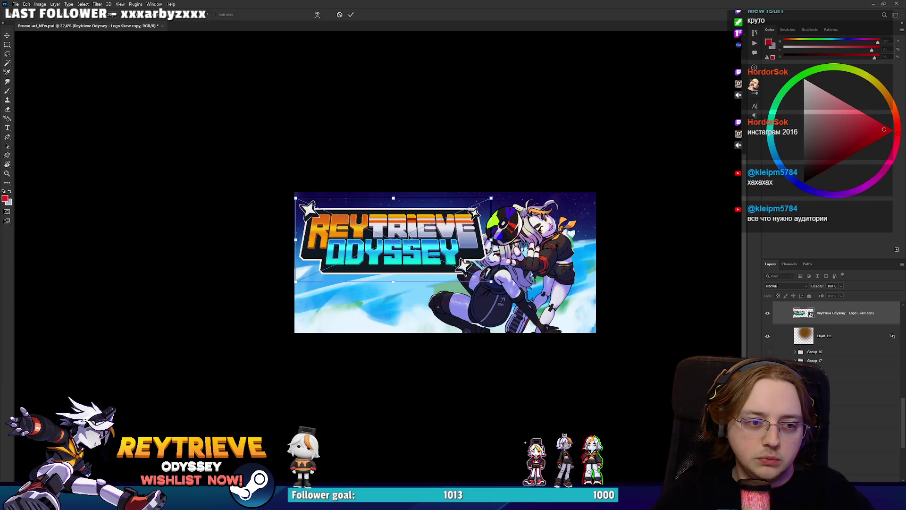
left_click_drag(490, 239, 442, 238)
key("Return")
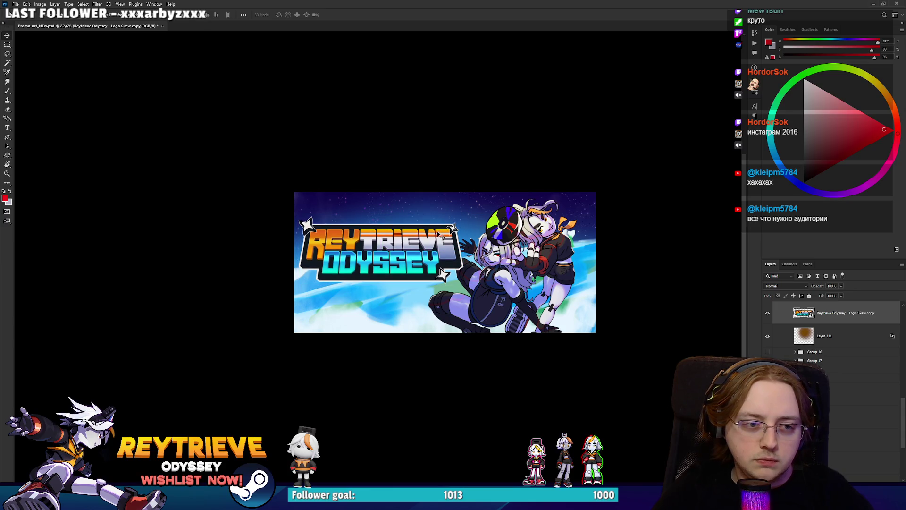
Step: Compare the new layout with the previous version using repeated undo/redo
scroll(438, 233, "down", 5)
scroll(441, 232, "up", 5)
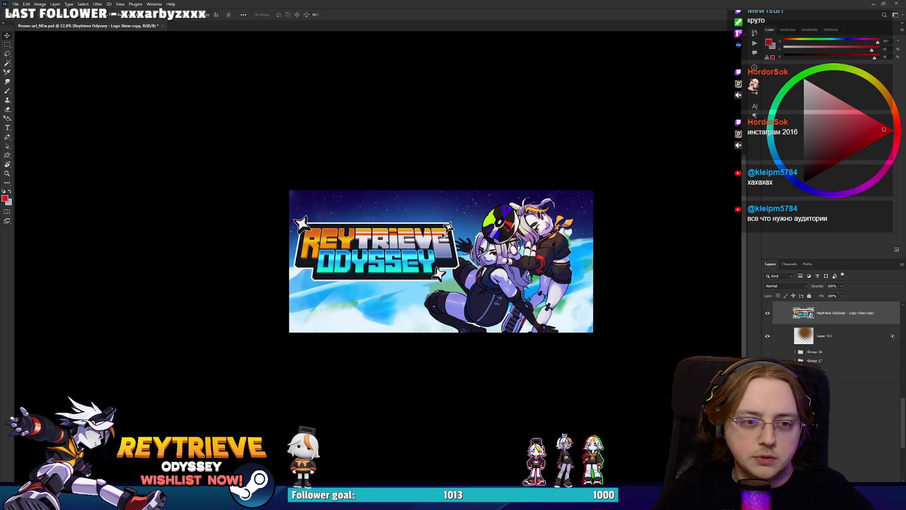
scroll(505, 239, "up", 1)
left_click(505, 238, "ctrl")
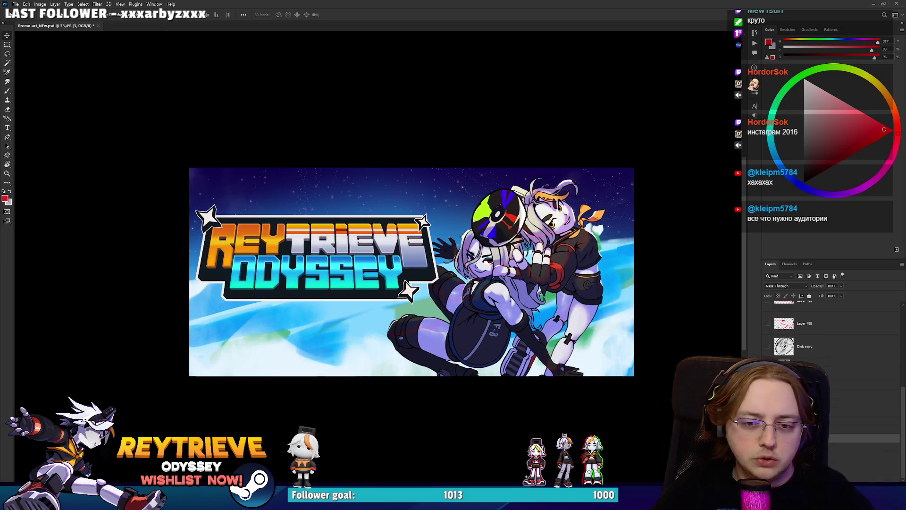
key("ctrl+z")
key("ctrl+shift+z")
key("ctrl+z")
key("ctrl+shift+z")
key("ctrl+z")
key("ctrl+shift+z")
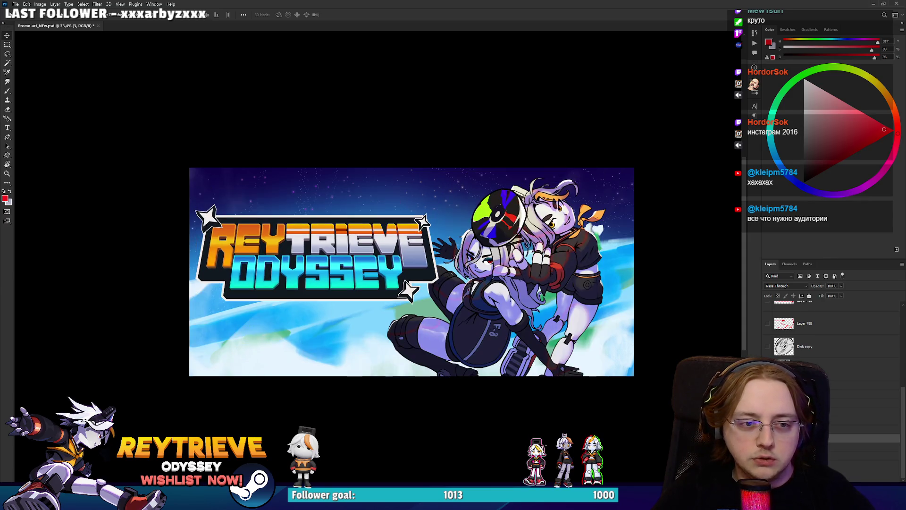
key("alt+Tab")
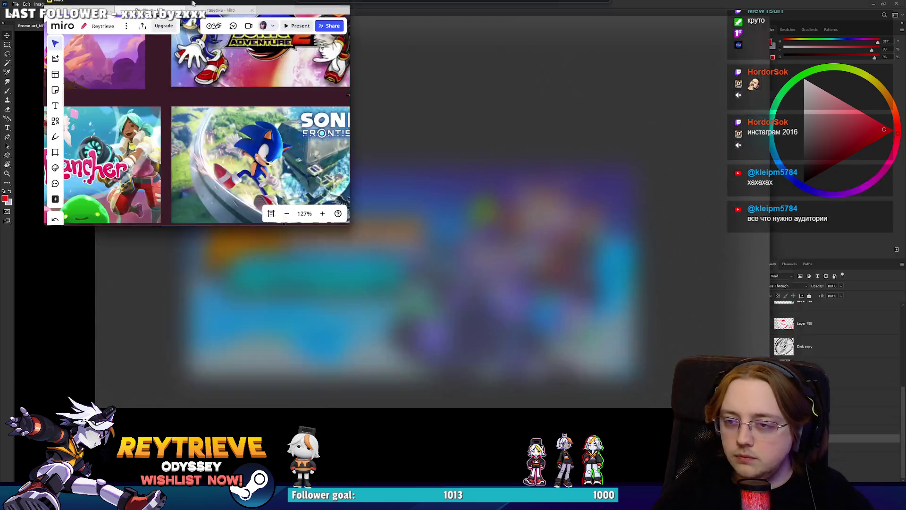
Step: Paste the new Reytrieve Odyssey capsule onto the board, shrink it, and move it beside the grid
scroll(318, 272, "down", 5)
scroll(381, 341, "up", 3)
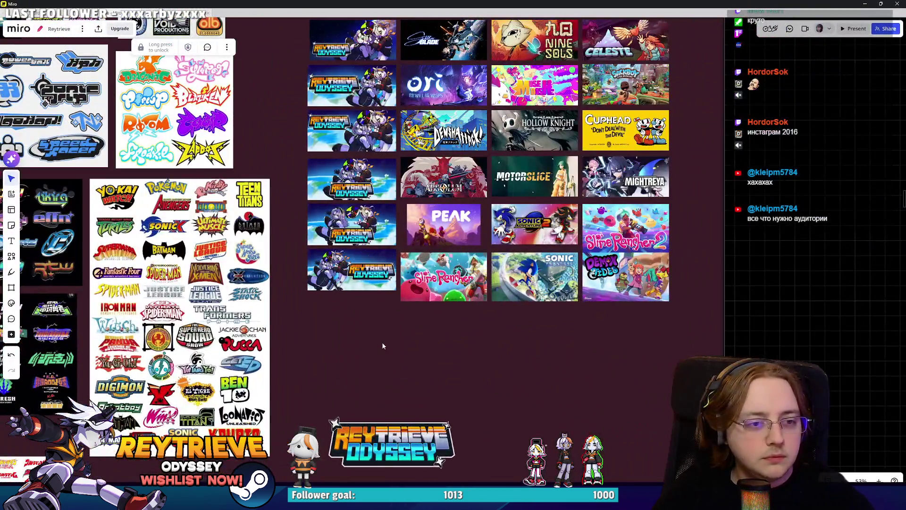
key("ctrl+v")
scroll(115, 174, "down", 2)
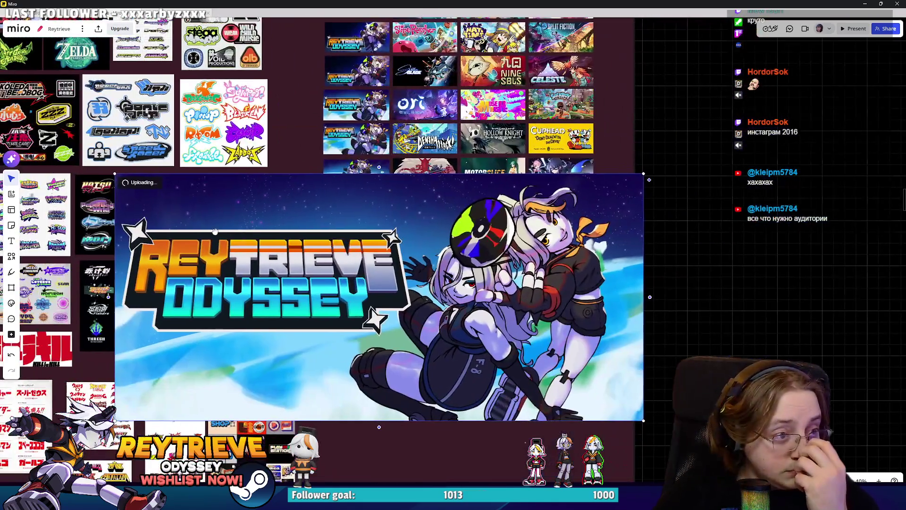
left_click_drag(115, 175, 541, 374)
mouse_move(583, 397)
left_mouse_down()
mouse_move(647, 250)
mouse_move(640, 222)
left_mouse_up()
Step: Pull two old Reytrieve thumbnails out of the grid, stacking one below the other
scroll(381, 279, "up", 3)
mouse_move(333, 236)
left_mouse_down()
mouse_move(519, 394)
mouse_move(565, 351)
mouse_move(572, 383)
left_mouse_up()
left_click(381, 253)
mouse_move(323, 161)
left_mouse_down()
mouse_move(572, 414)
mouse_move(562, 426)
left_mouse_up()
Step: Place the new capsule beside the Cuphead capsule, sized to match the neighbouring tiles
scroll(340, 175, "up", 2)
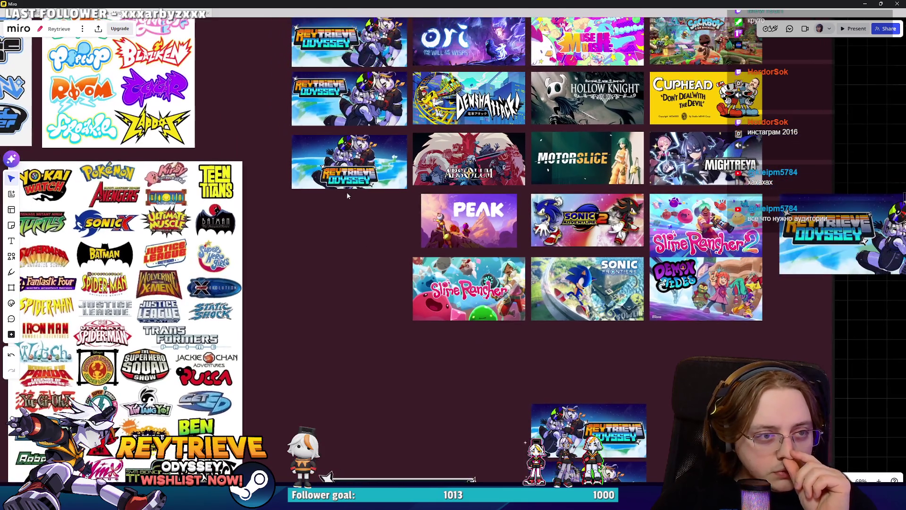
scroll(347, 195, "up", 5)
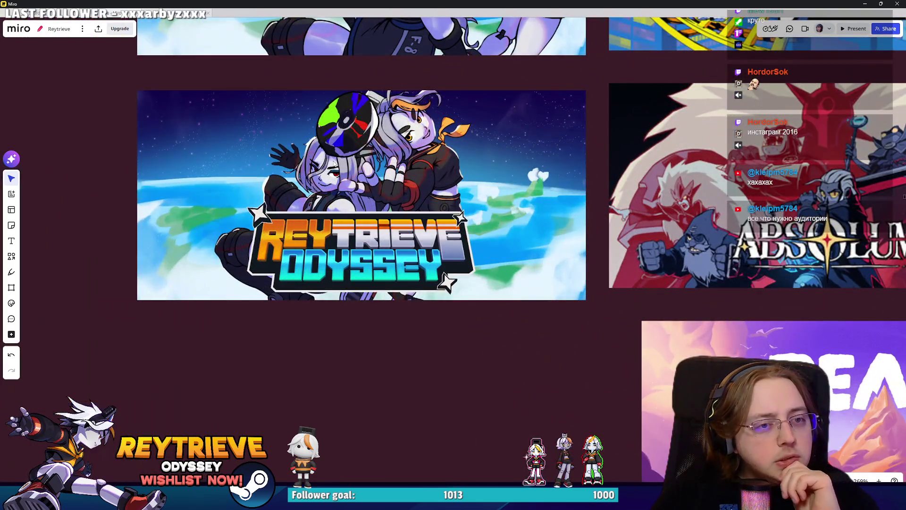
scroll(334, 160, "down", 3)
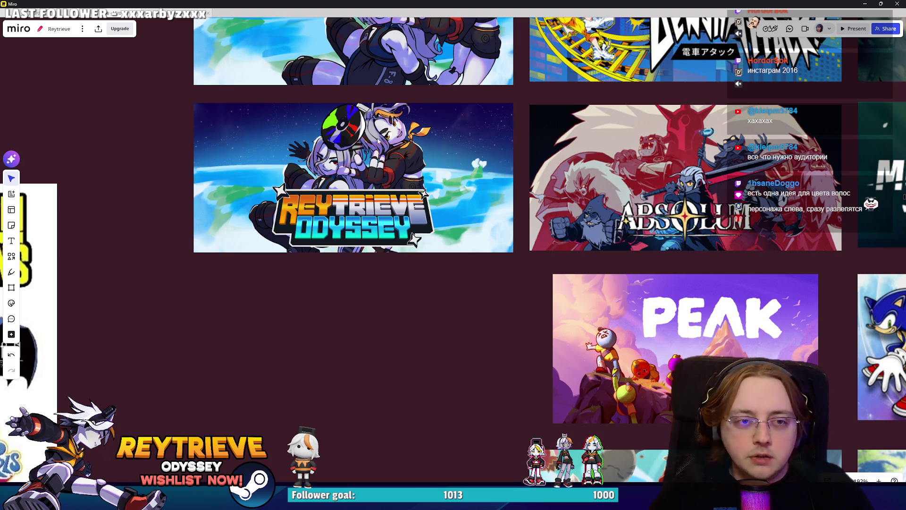
scroll(379, 141, "up", 5)
scroll(405, 252, "down", 3)
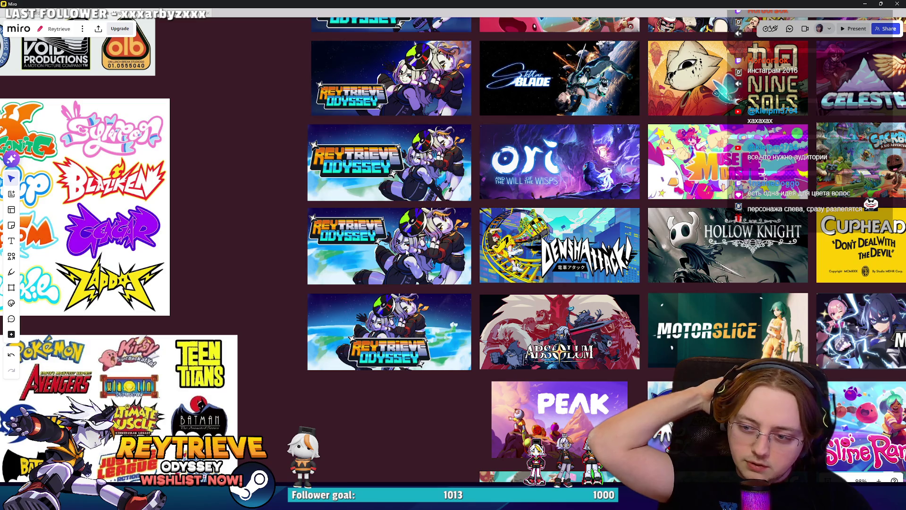
scroll(269, 116, "down", 5)
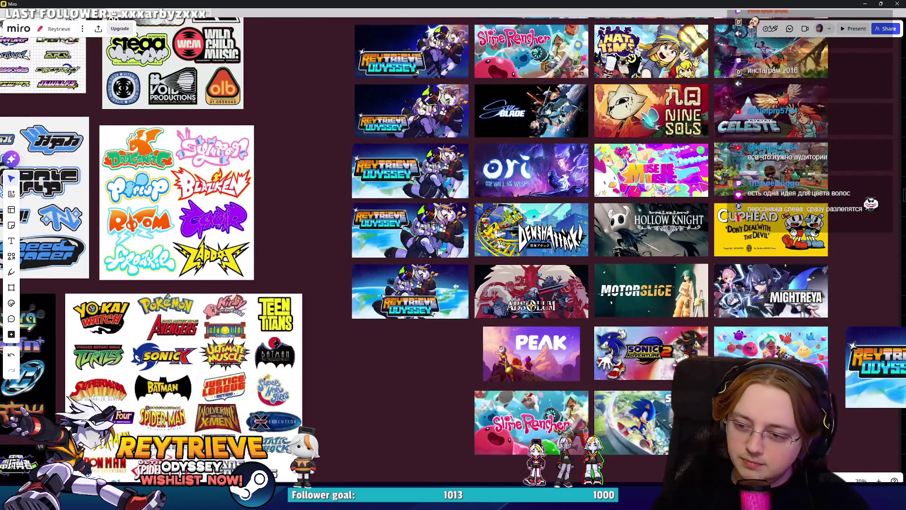
scroll(684, 261, "up", 2)
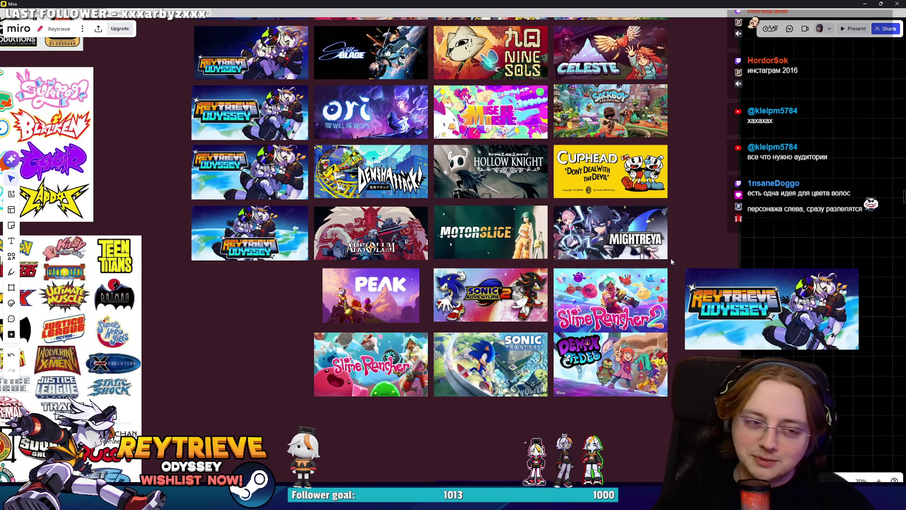
scroll(670, 258, "down", 3)
scroll(684, 308, "up", 2)
left_click(680, 345)
left_click_drag(682, 346, 677, 225)
left_click_drag(757, 194, 718, 210)
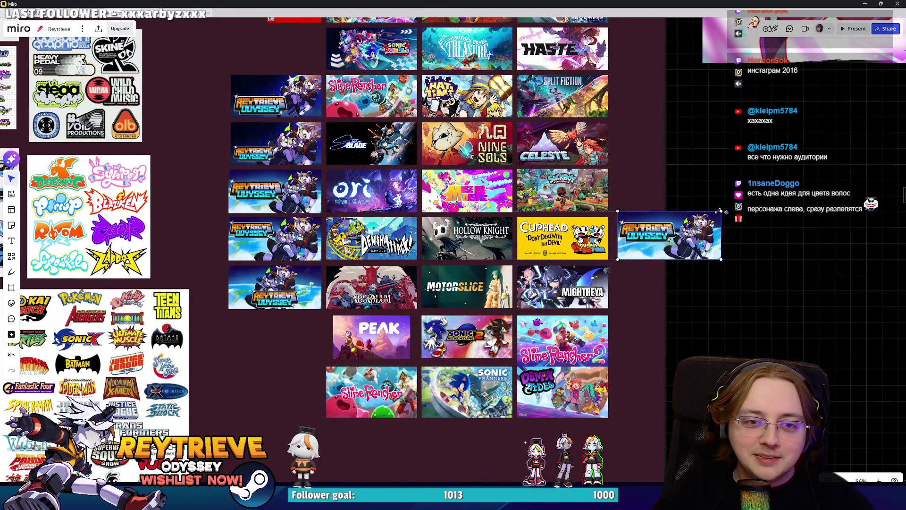
key("alt+Tab")
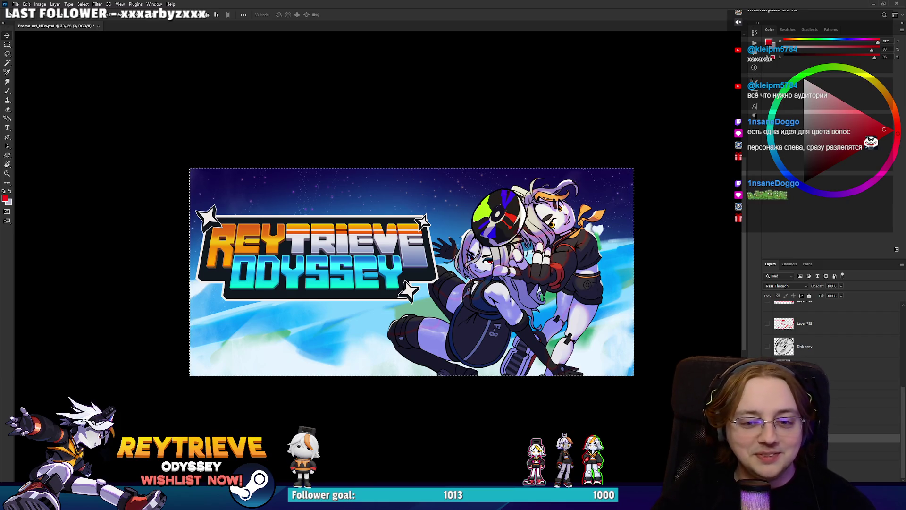
Step: Undo to the alternate capsule layout, copy it, and paste it onto the Miro board
key("ctrl+z")
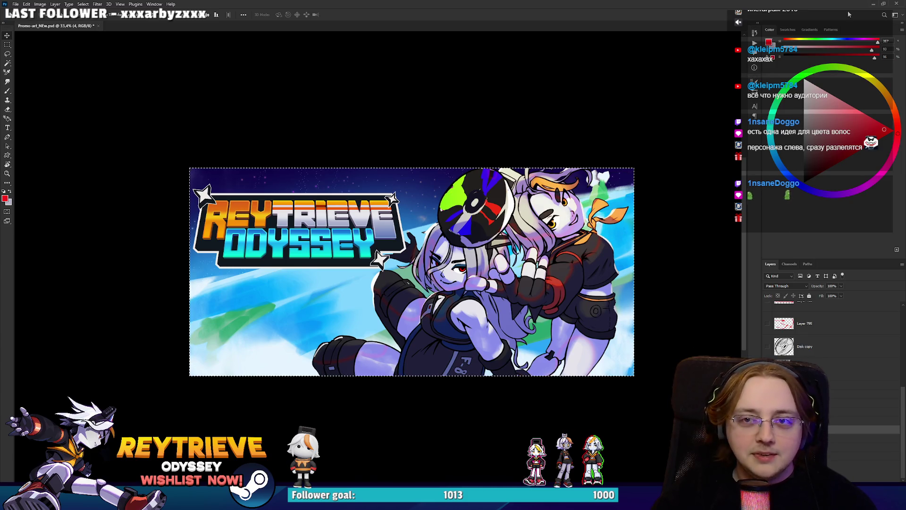
key("alt+Tab")
key("ctrl+v")
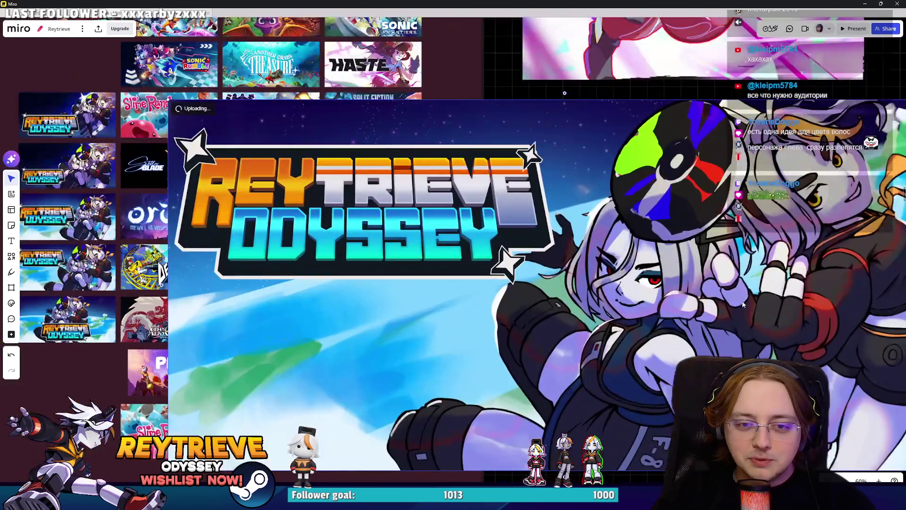
Step: Move the alternate capsule beside the Mightreya tile and shrink it to match the one above
scroll(743, 304, "down", 5)
mouse_move(375, 178)
left_mouse_down()
mouse_move(746, 344)
mouse_move(474, 280)
mouse_move(463, 287)
left_mouse_up()
scroll(778, 363, "up", 3)
scroll(522, 295, "up", 4)
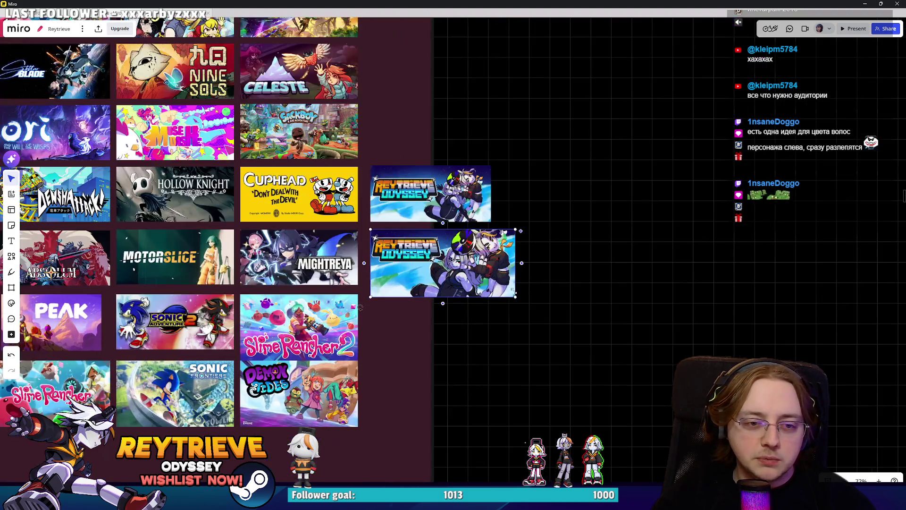
left_click_drag(516, 298, 493, 285)
left_click(606, 330)
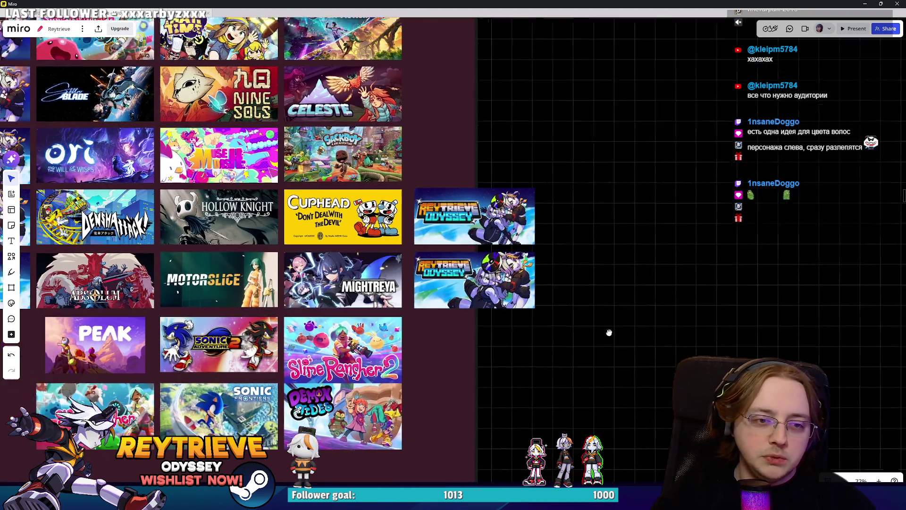
Step: Open the shared Reytrieve capsule image full size in the Discord conversation
scroll(606, 330, "up", 3)
scroll(595, 328, "down", 4)
scroll(587, 326, "up", 3)
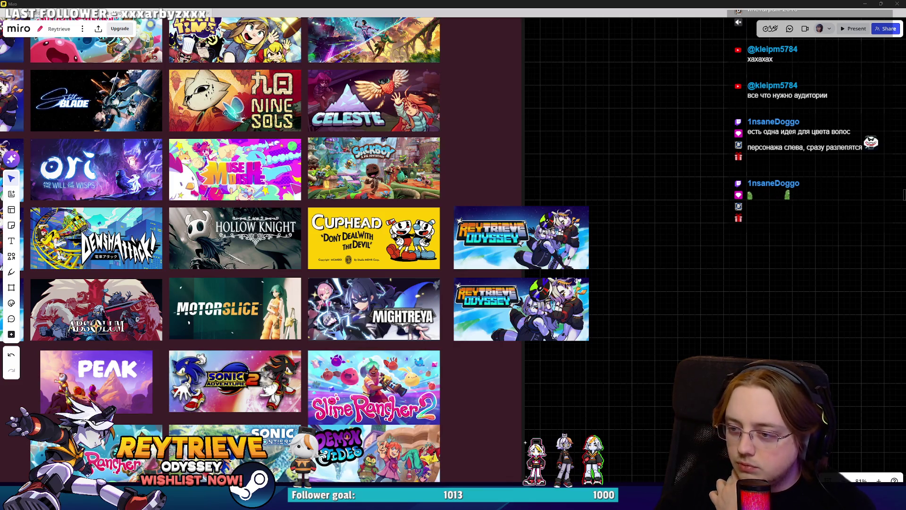
key("alt+Tab")
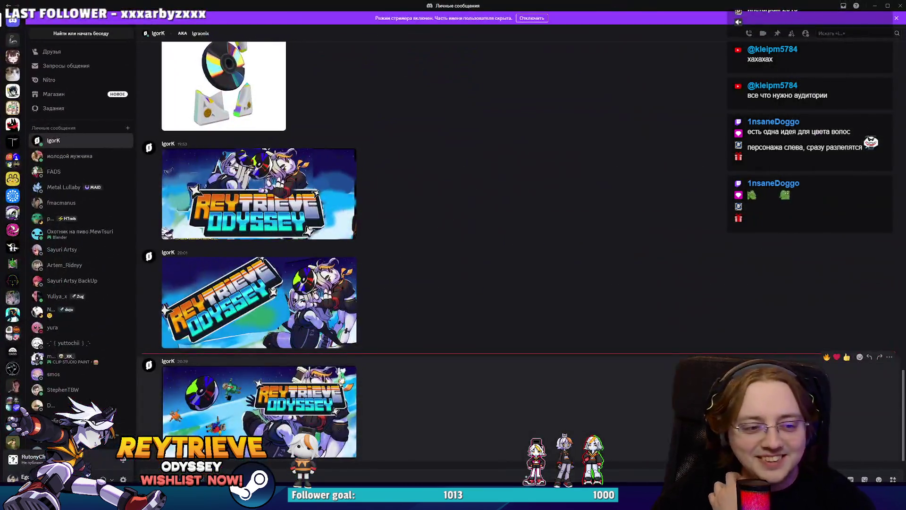
left_click(341, 374)
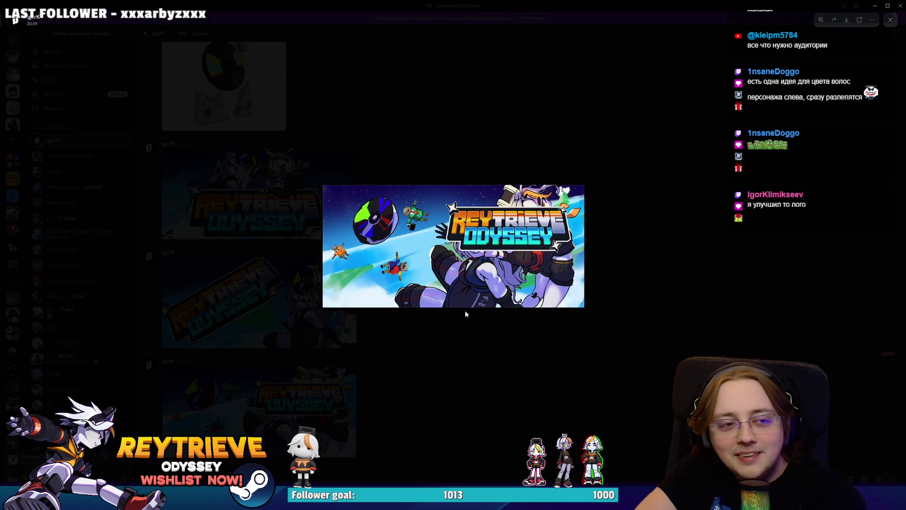
left_click(429, 235)
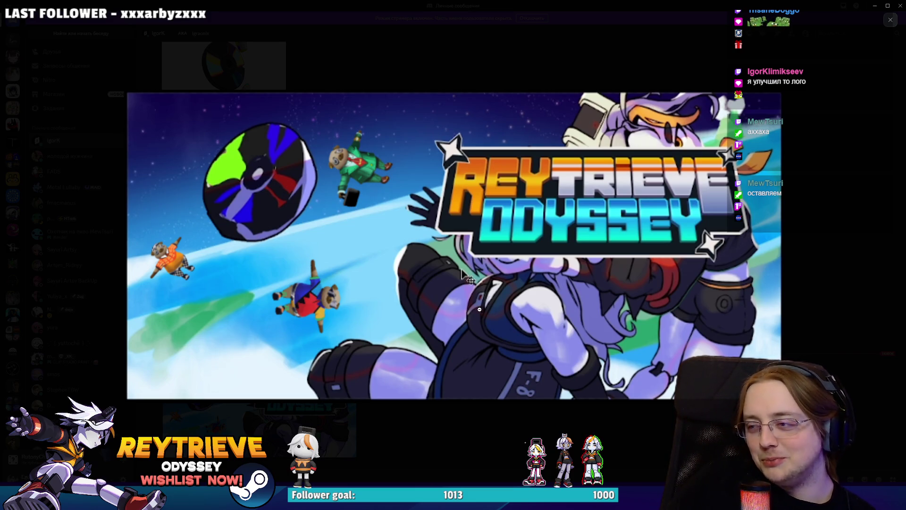
key("alt+Tab")
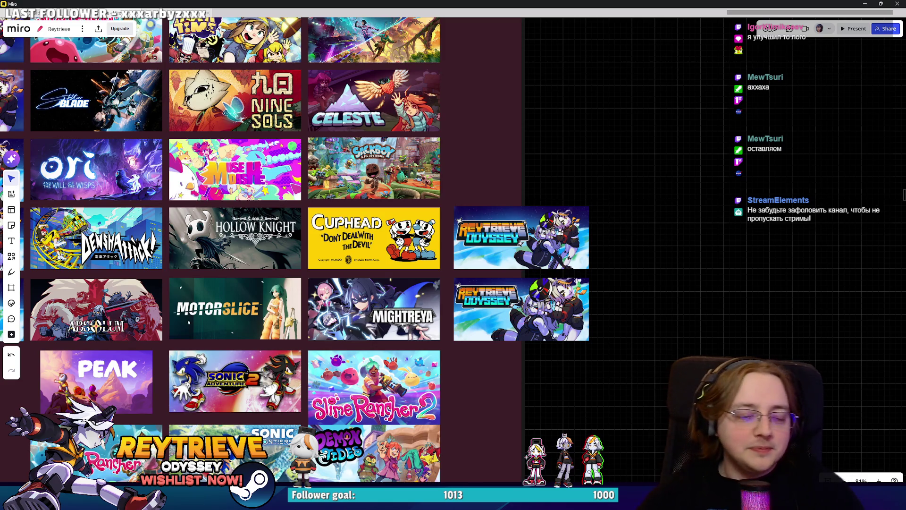
Step: Select the two loose Reytrieve tiles and move them into the slot left of PEAK
scroll(538, 276, "up", 5)
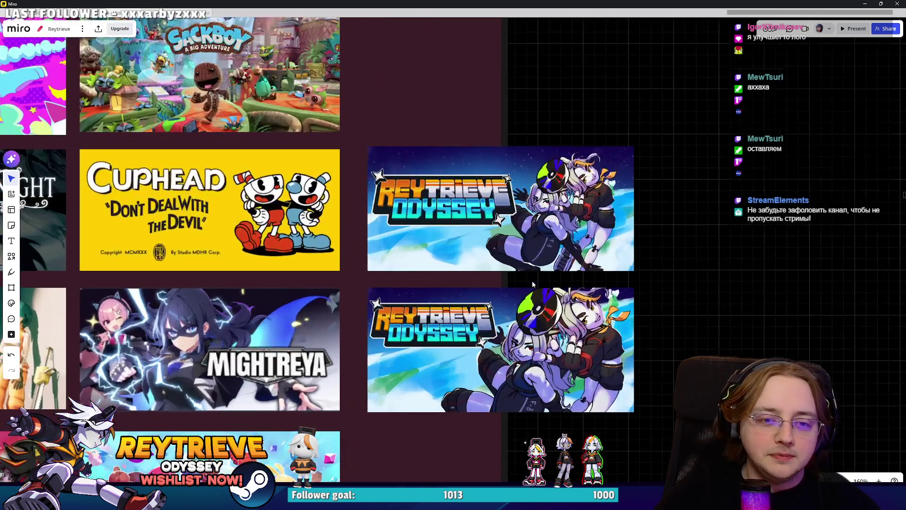
scroll(531, 280, "down", 10)
scroll(603, 248, "up", 5)
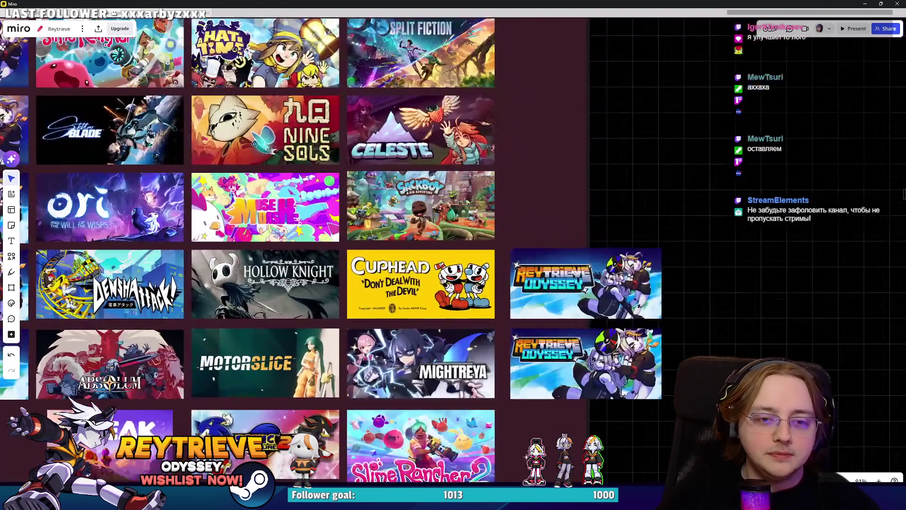
scroll(686, 250, "down", 4)
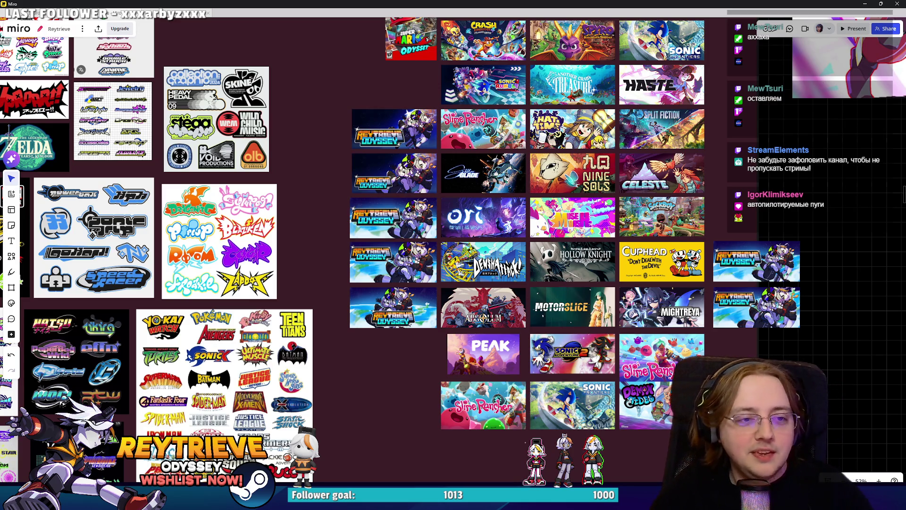
scroll(646, 268, "up", 3)
scroll(646, 268, "down", 3)
scroll(646, 268, "up", 2)
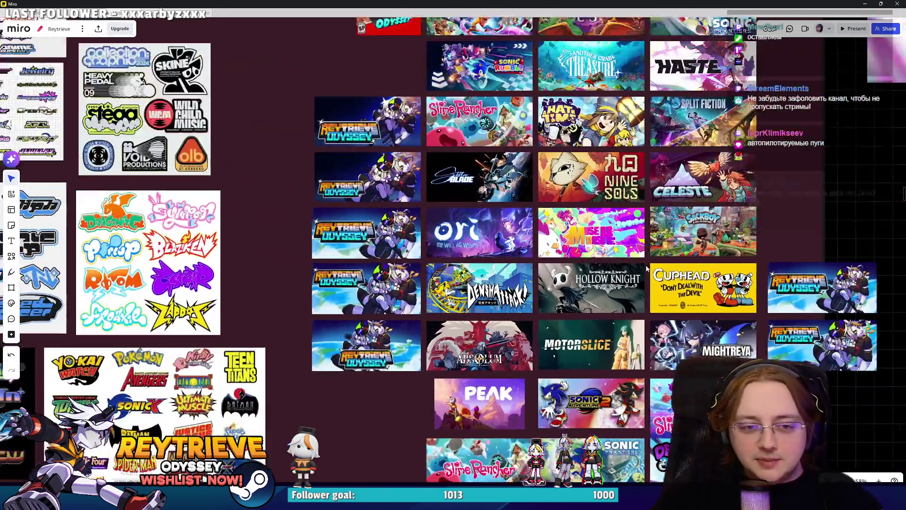
left_click_drag(647, 268, 601, 283)
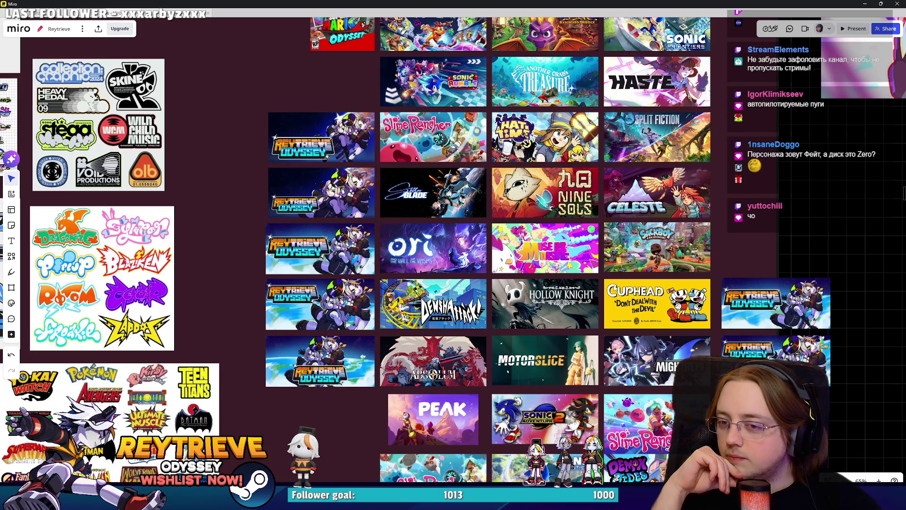
scroll(598, 400, "down", 5)
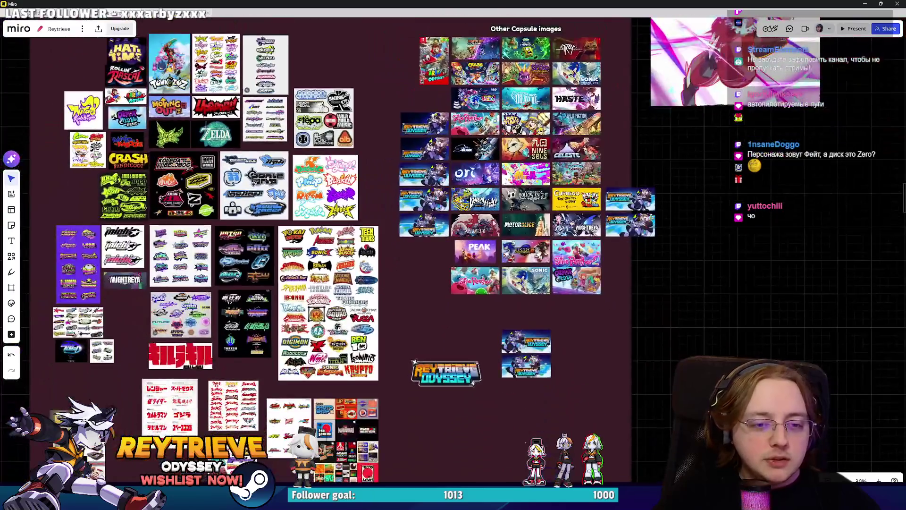
scroll(598, 400, "up", 2)
left_click_drag(598, 400, 503, 370)
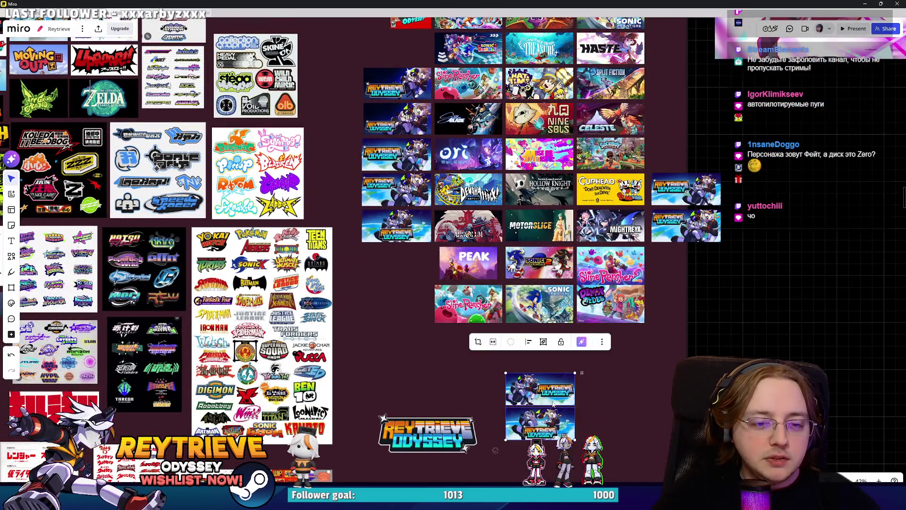
left_click_drag(557, 396, 413, 269)
Step: Move two more Reytrieve tiles side by side beside the sticker panel
scroll(732, 221, "up", 2)
mouse_move(732, 221)
left_mouse_down()
mouse_move(641, 220)
mouse_move(218, 173)
left_mouse_up()
mouse_move(728, 279)
left_mouse_down()
mouse_move(207, 231)
mouse_move(216, 230)
left_mouse_up()
Step: Pan and zoom around the board to compare the grouped Reytrieve capsule variants
left_click_drag(330, 224, 416, 330)
scroll(417, 329, "up", 5)
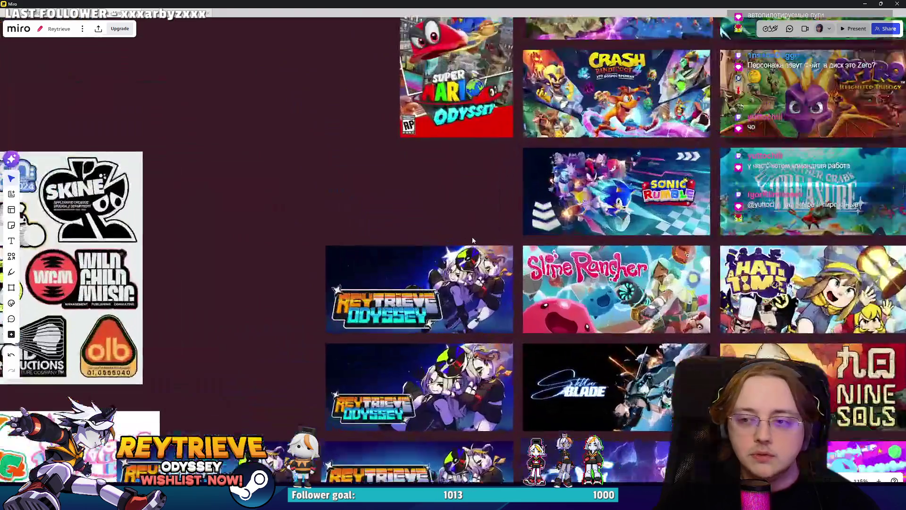
scroll(323, 400, "up", 3)
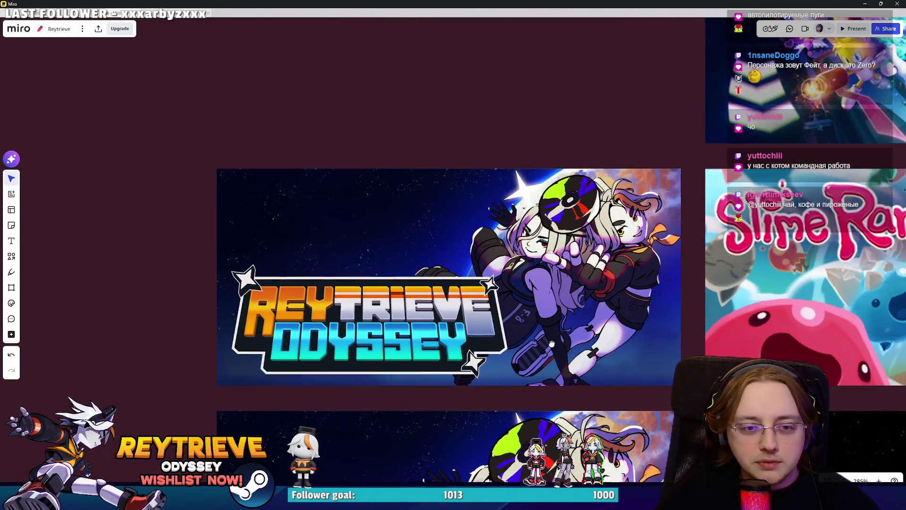
scroll(585, 155, "down", 4)
scroll(572, 231, "down", 3)
scroll(376, 137, "up", 3)
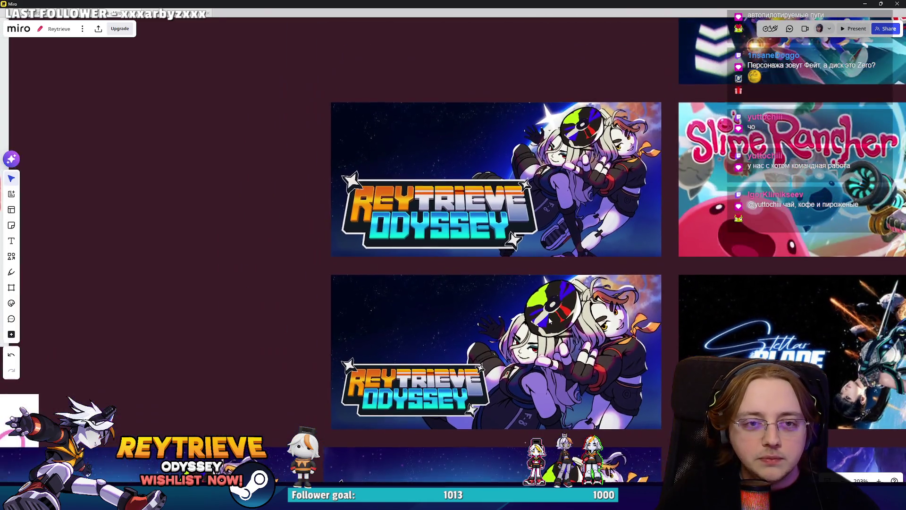
scroll(367, 197, "down", 5)
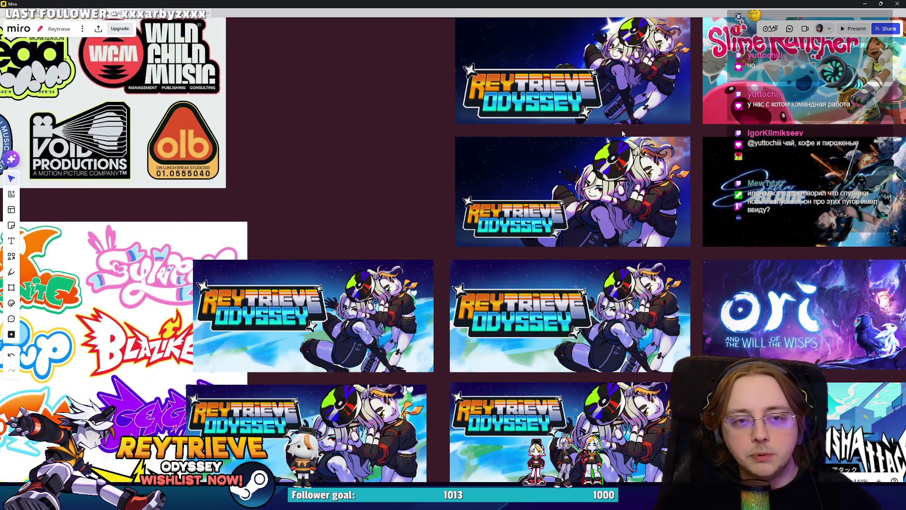
scroll(412, 448, "up", 4)
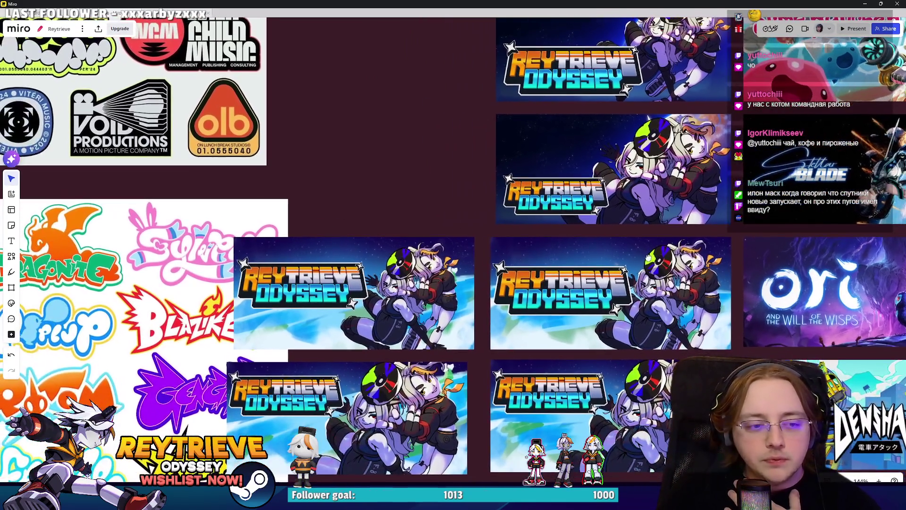
scroll(412, 448, "up", 5)
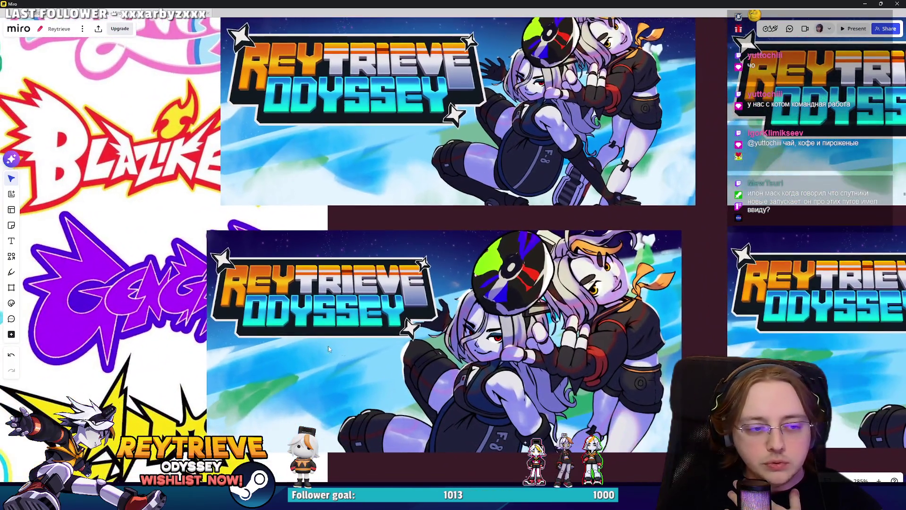
scroll(198, 340, "up", 3)
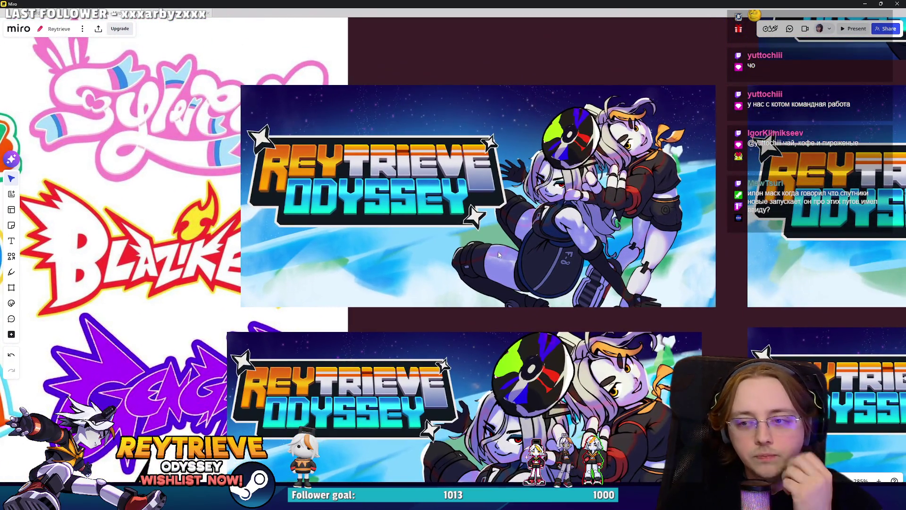
scroll(502, 257, "down", 7)
scroll(346, 412, "up", 6)
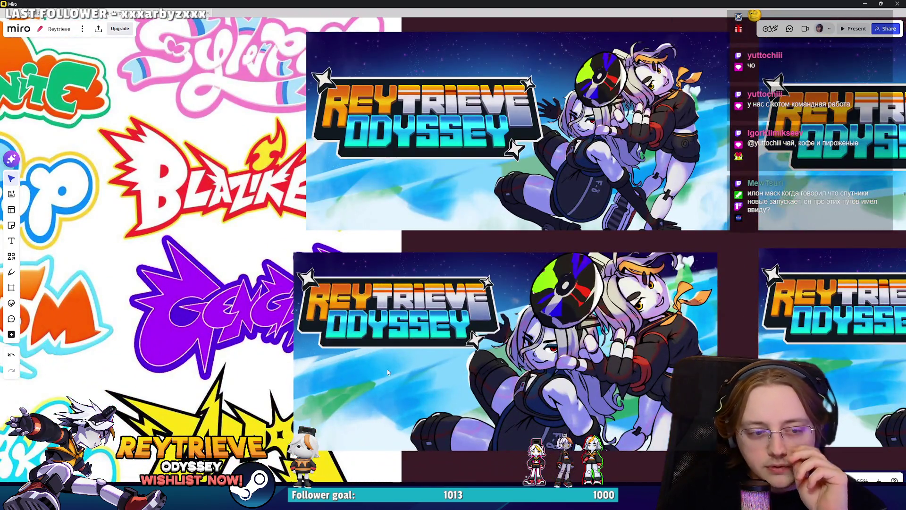
scroll(410, 406, "down", 5)
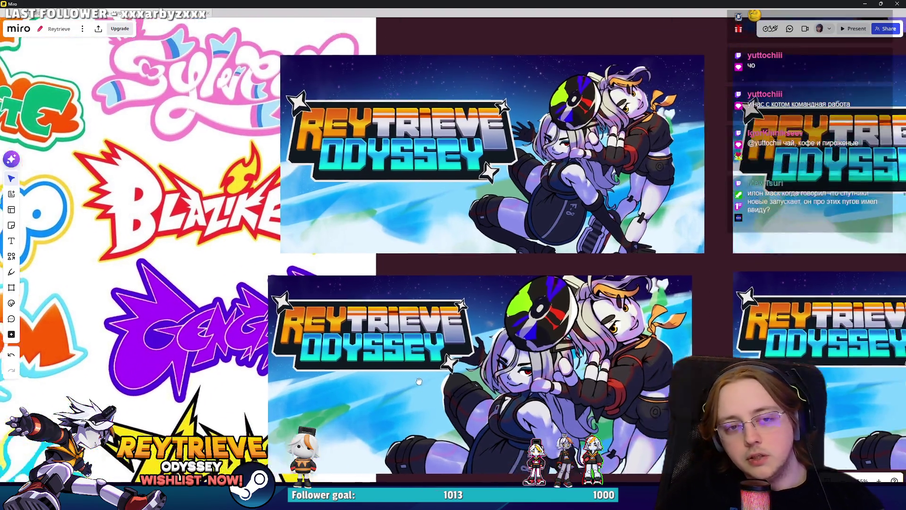
scroll(535, 302, "up", 8)
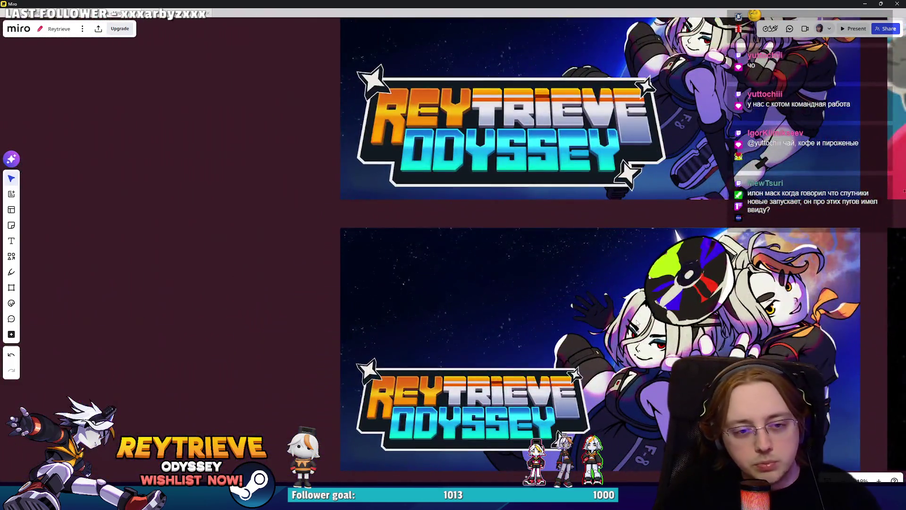
scroll(636, 322, "down", 5)
scroll(523, 226, "up", 8)
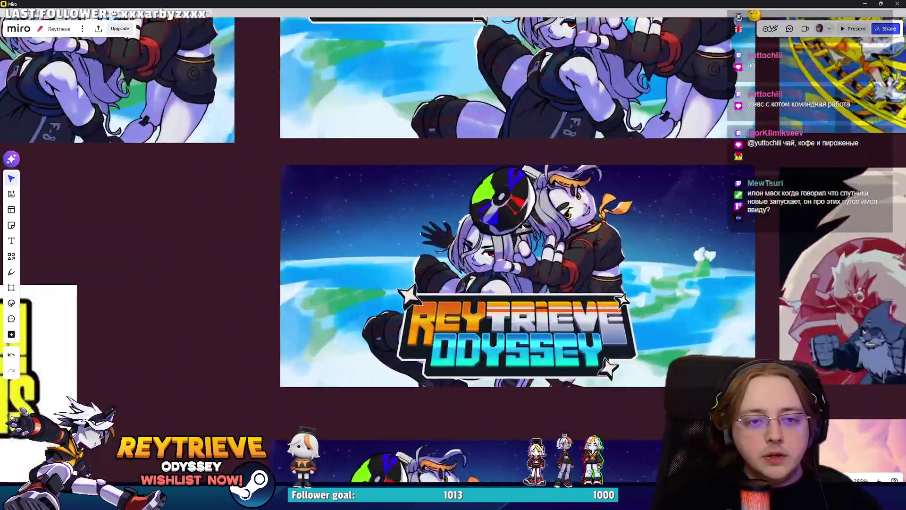
scroll(523, 226, "up", 2)
scroll(429, 332, "down", 5)
scroll(545, 198, "up", 5)
scroll(545, 198, "down", 2)
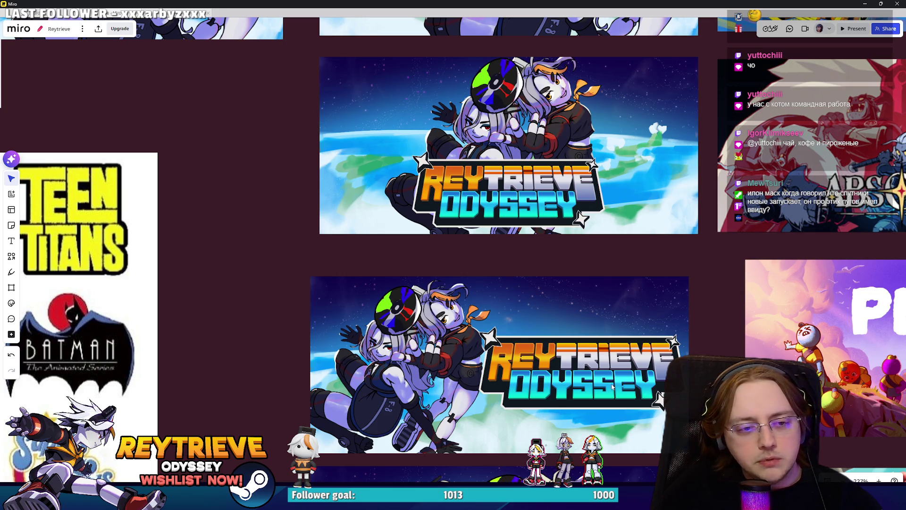
scroll(525, 206, "down", 4)
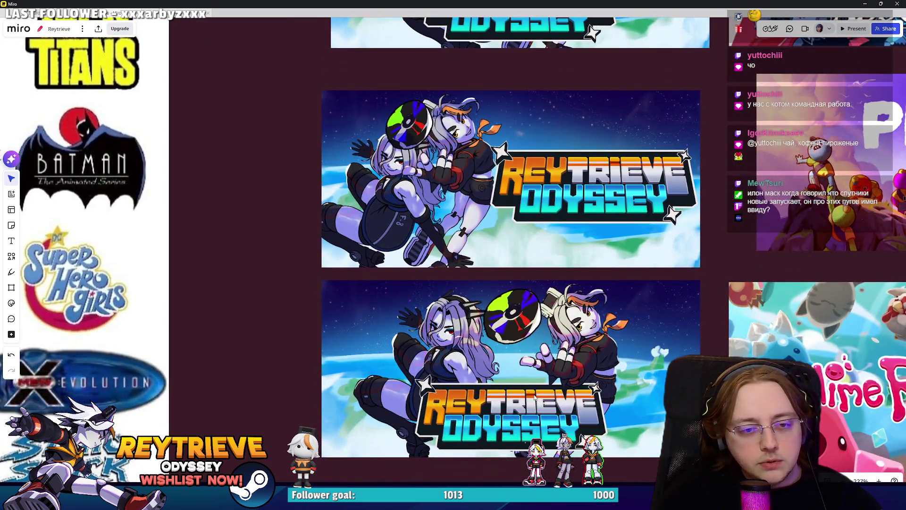
scroll(532, 369, "down", 10)
scroll(522, 185, "down", 2)
scroll(503, 347, "up", 2)
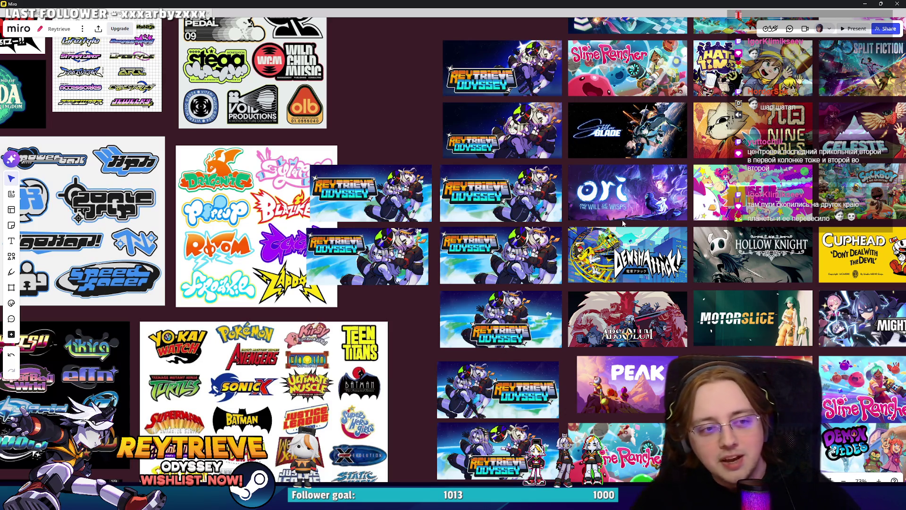
scroll(363, 225, "up", 5)
scroll(422, 336, "down", 5)
scroll(519, 236, "up", 4)
scroll(594, 117, "down", 3)
scroll(624, 313, "up", 5)
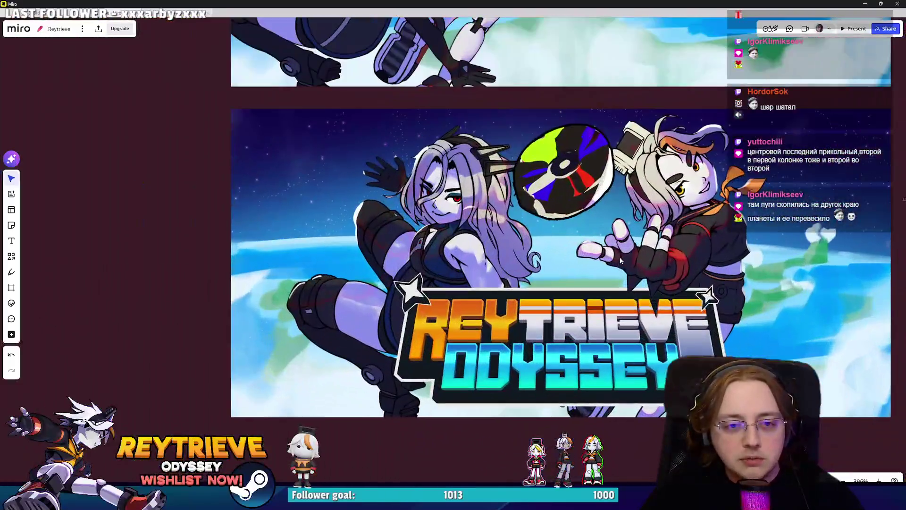
scroll(625, 312, "down", 3)
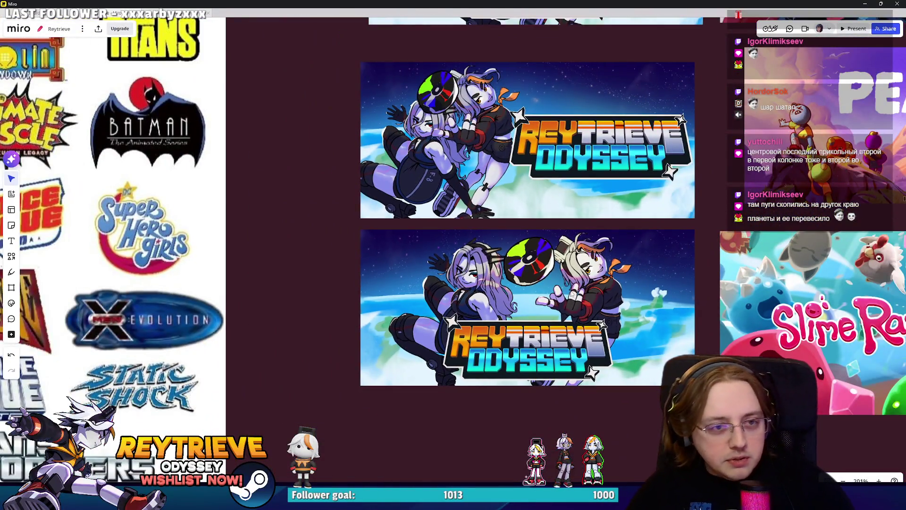
scroll(571, 294, "down", 6)
scroll(575, 321, "up", 4)
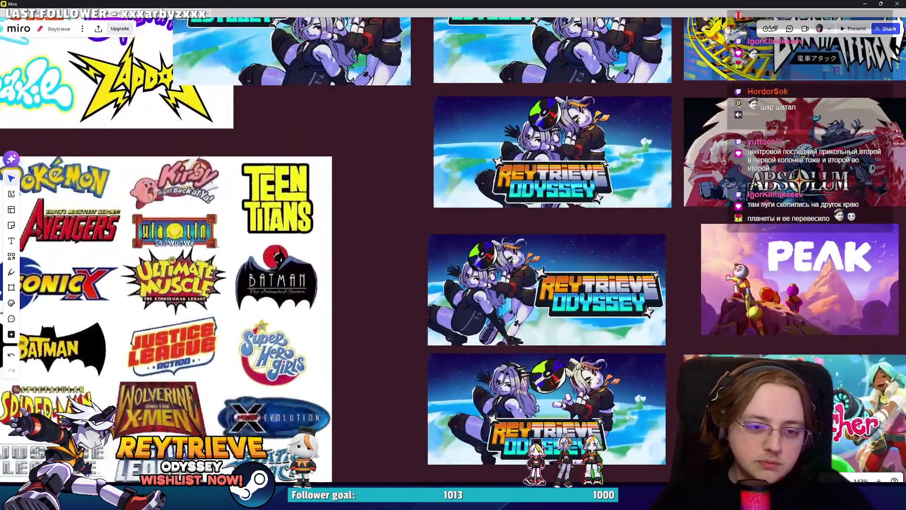
scroll(500, 432, "down", 5)
scroll(481, 338, "up", 2)
scroll(493, 380, "down", 3)
scroll(511, 175, "up", 3)
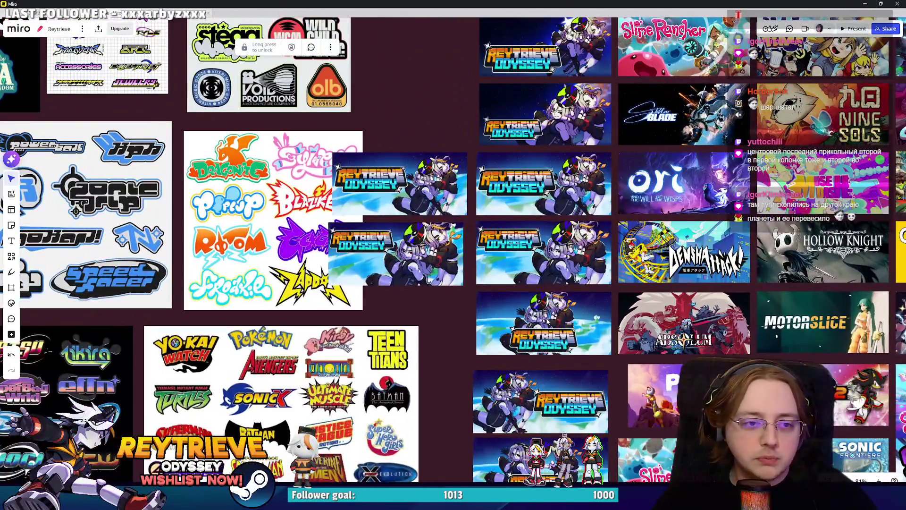
scroll(545, 320, "down", 3)
scroll(531, 317, "up", 2)
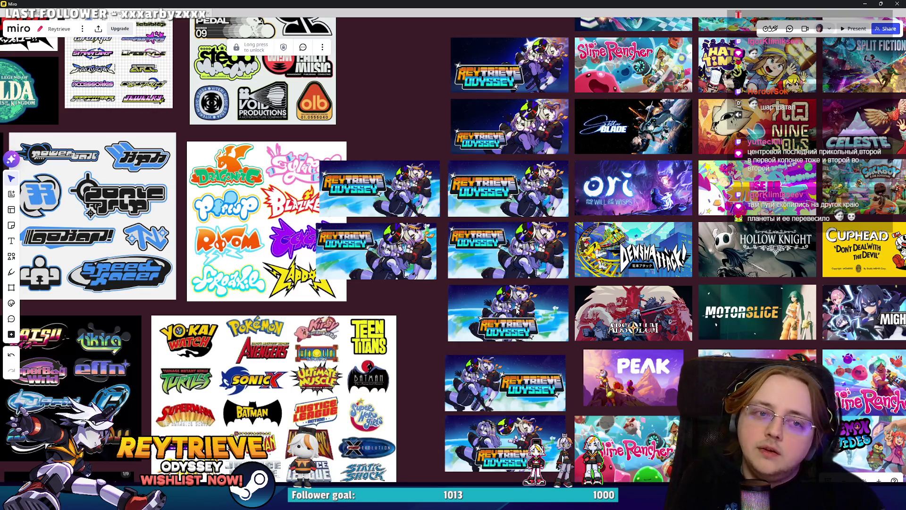
scroll(517, 311, "up", 3)
scroll(462, 140, "down", 2)
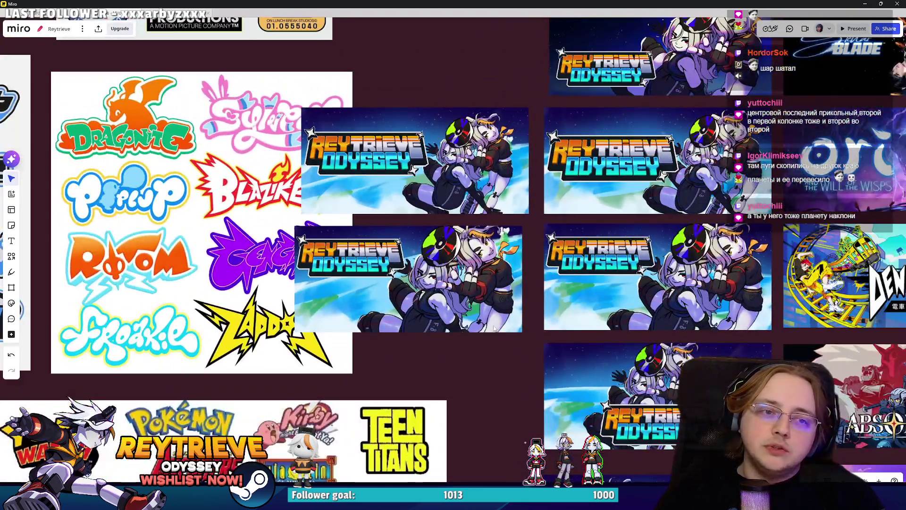
scroll(484, 276, "down", 2)
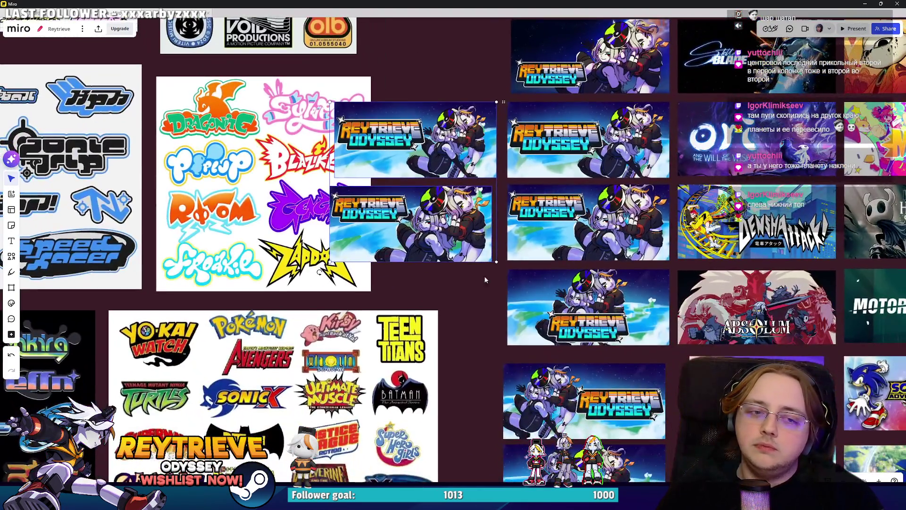
scroll(496, 281, "down", 2)
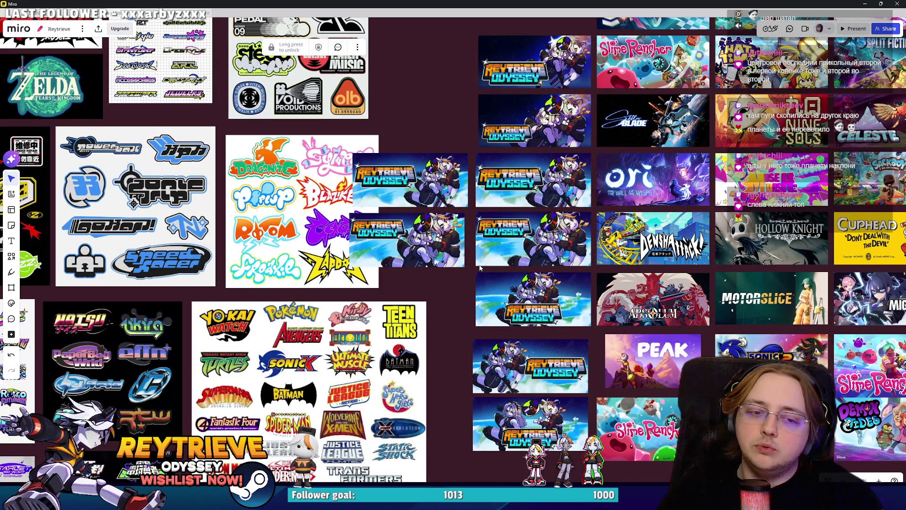
scroll(480, 267, "up", 5)
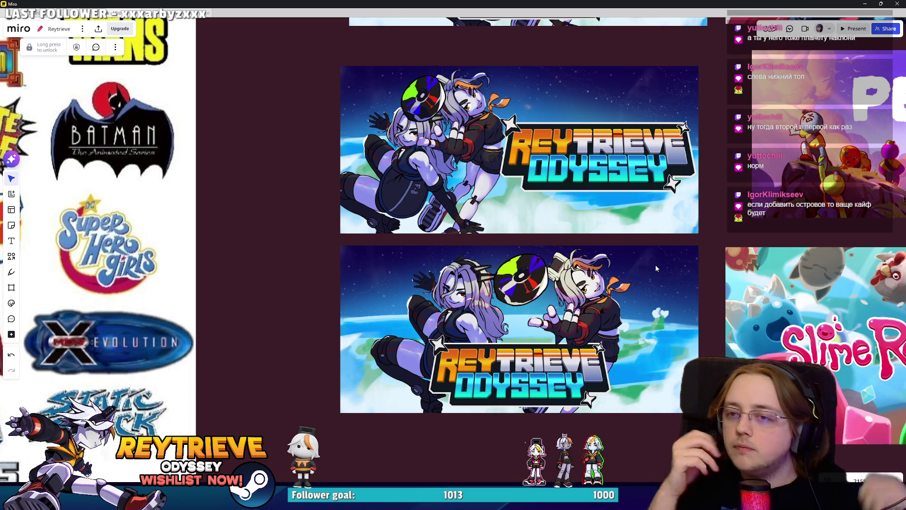
scroll(655, 268, "down", 5)
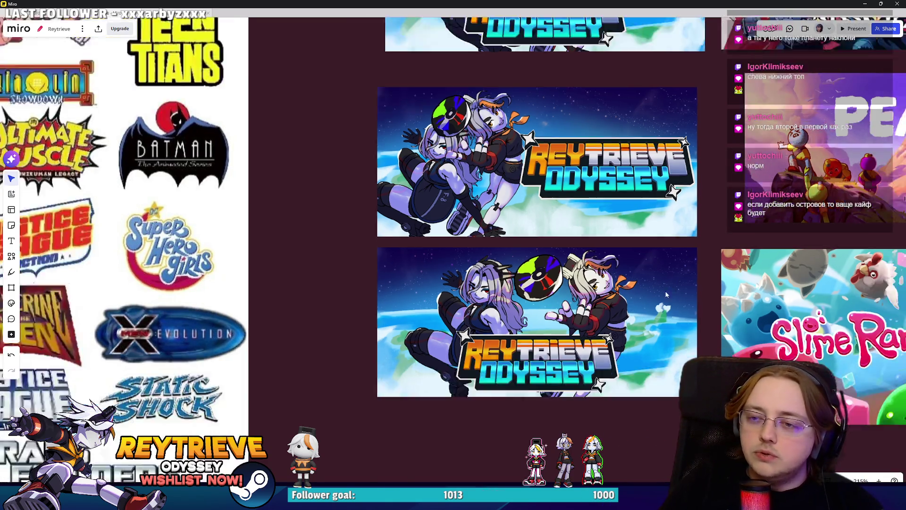
scroll(472, 236, "up", 4)
scroll(520, 325, "up", 3)
scroll(520, 324, "down", 3)
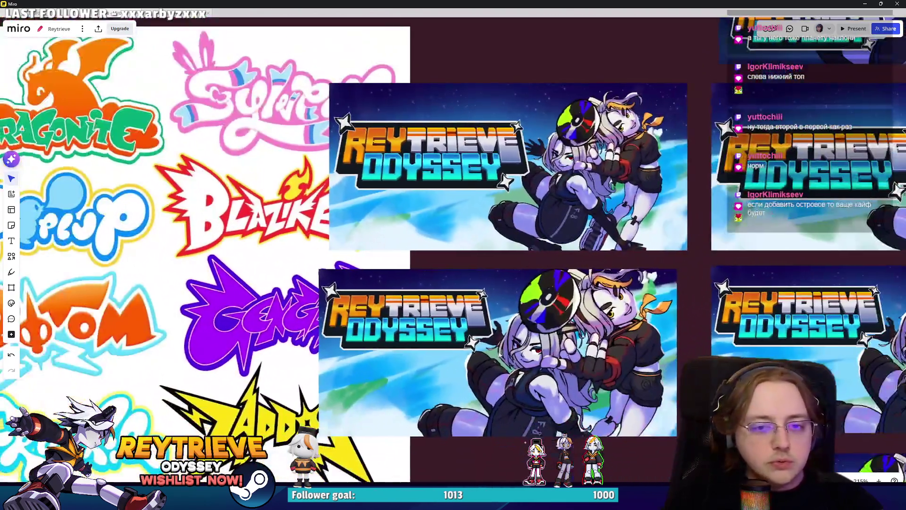
scroll(520, 324, "up", 4)
scroll(520, 323, "down", 3)
scroll(507, 262, "up", 3)
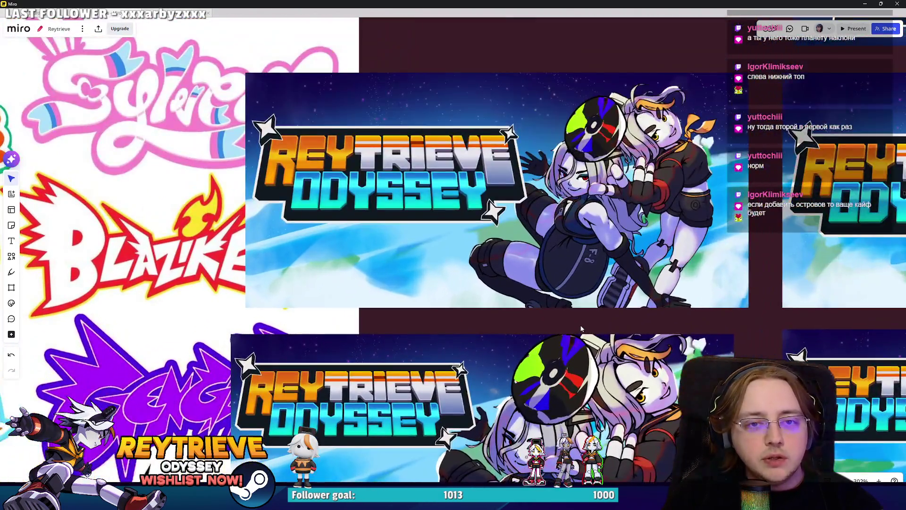
left_click(507, 263)
scroll(642, 186, "down", 1)
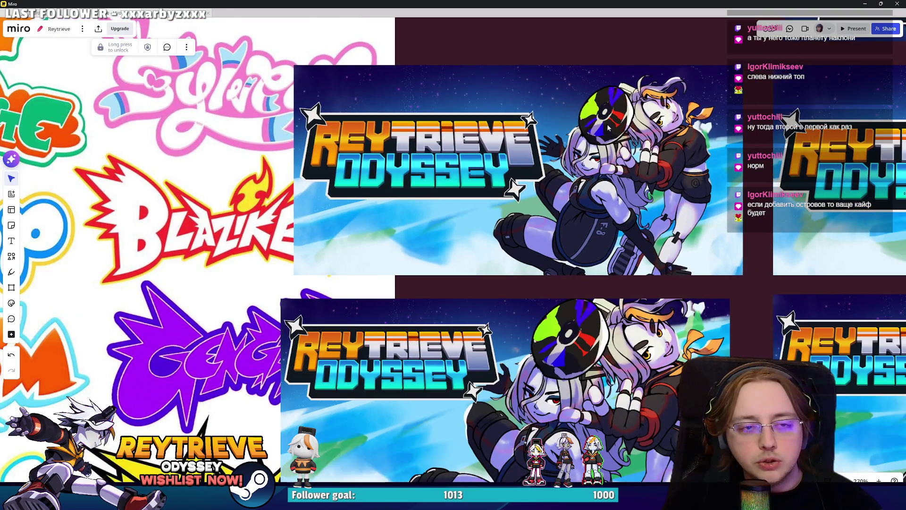
scroll(590, 291, "down", 1)
scroll(519, 302, "down", 3)
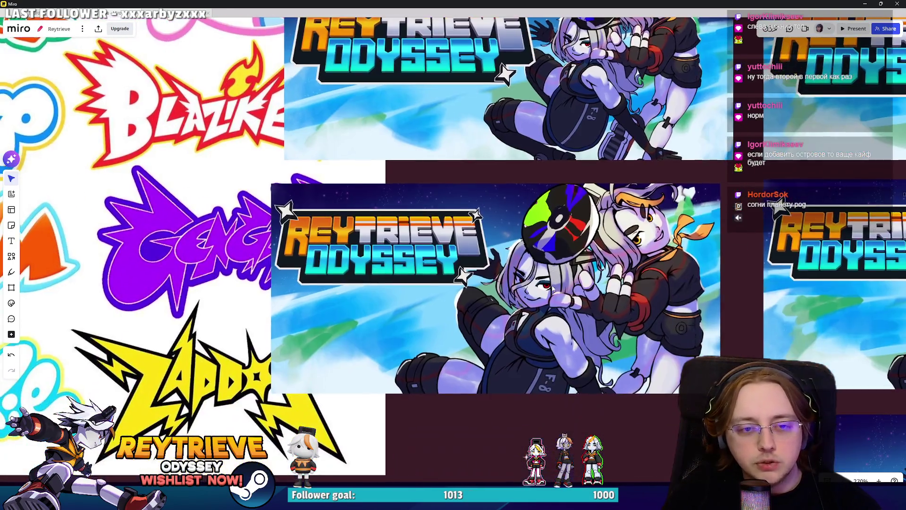
scroll(476, 313, "up", 3)
scroll(476, 314, "down", 5)
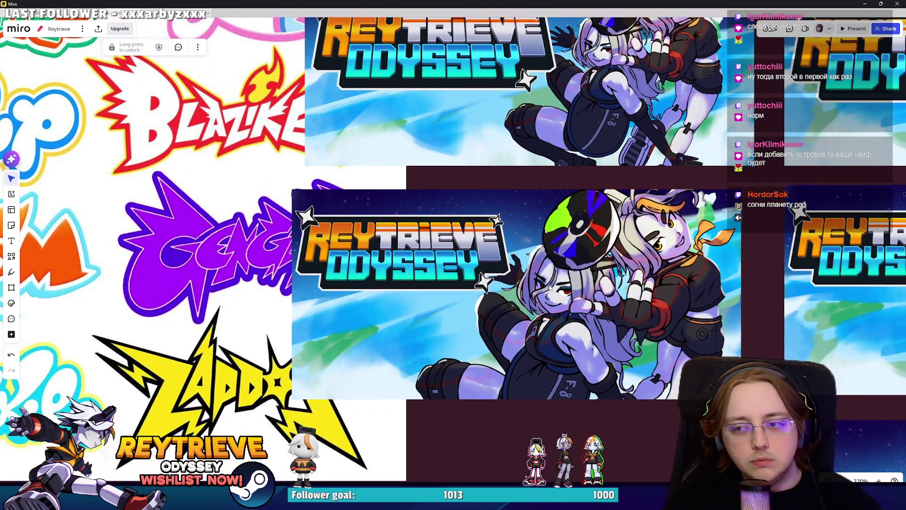
scroll(546, 304, "up", 3)
scroll(555, 304, "down", 5)
scroll(558, 303, "up", 5)
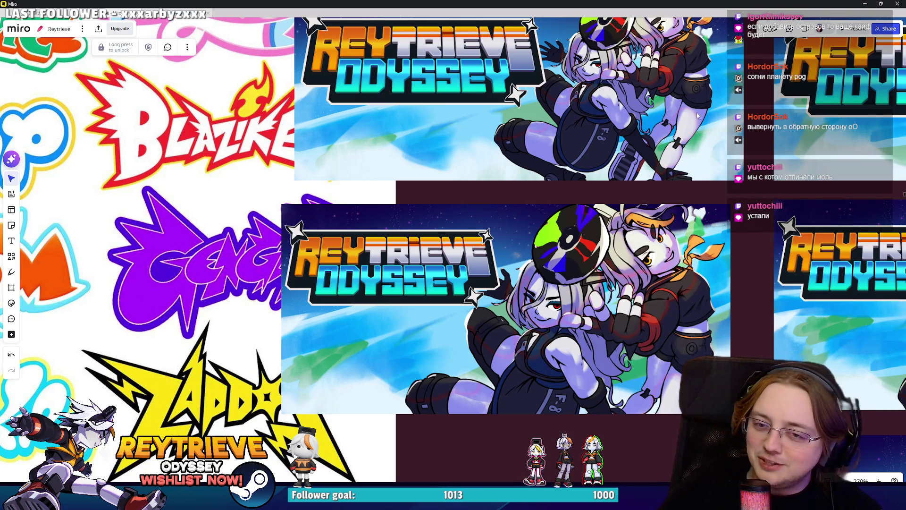
scroll(558, 304, "down", 5)
scroll(529, 303, "down", 10)
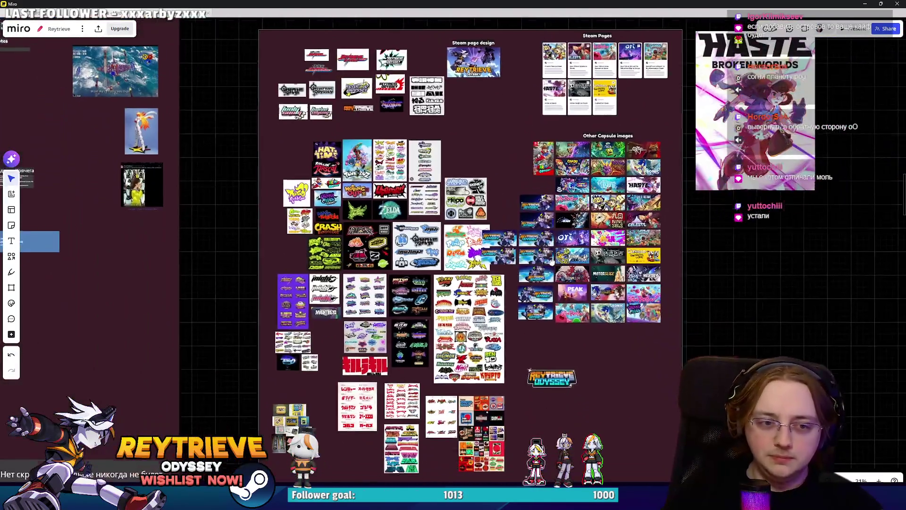
Step: Move the colourful sticker card left of the Crash stickers
scroll(551, 260, "right", 3)
left_click(610, 278)
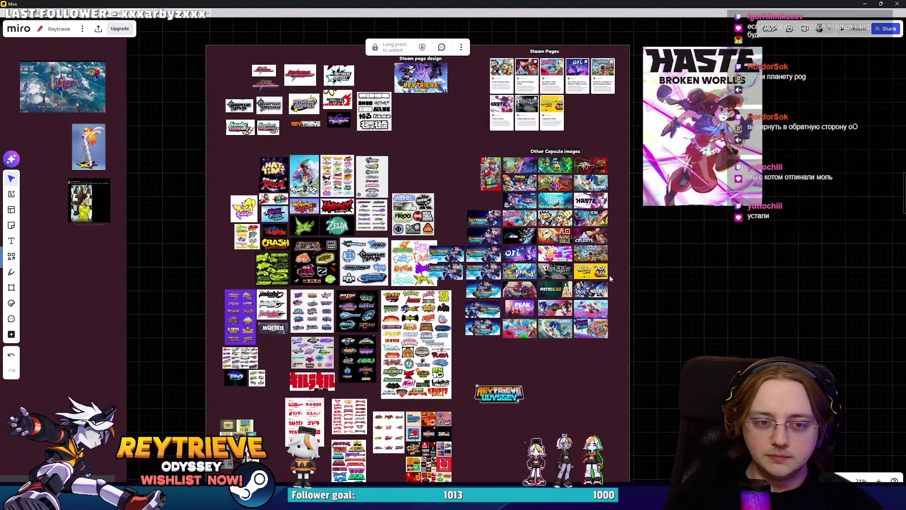
mouse_move(610, 353)
left_mouse_down()
mouse_move(501, 226)
mouse_move(464, 157)
left_mouse_up()
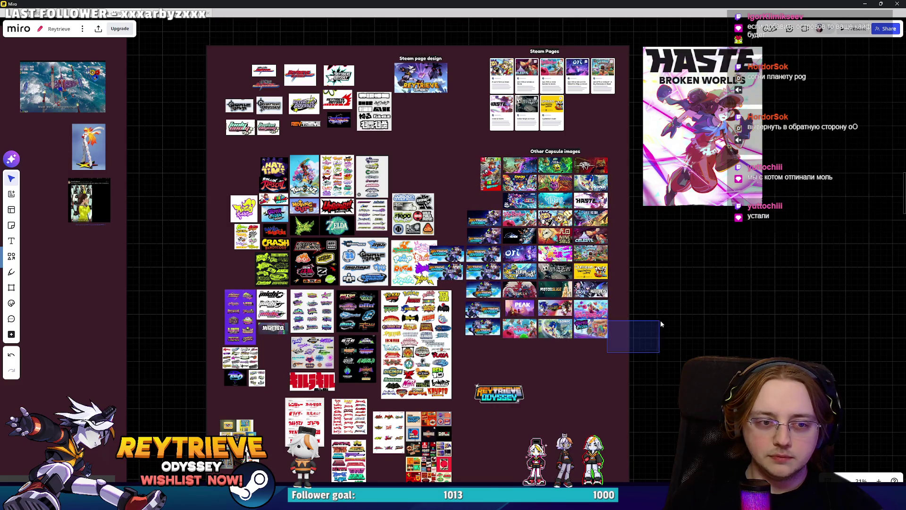
scroll(475, 246, "up", 2)
scroll(474, 246, "up", 2)
mouse_move(474, 241)
left_mouse_down()
mouse_move(334, 273)
mouse_move(215, 239)
left_mouse_up()
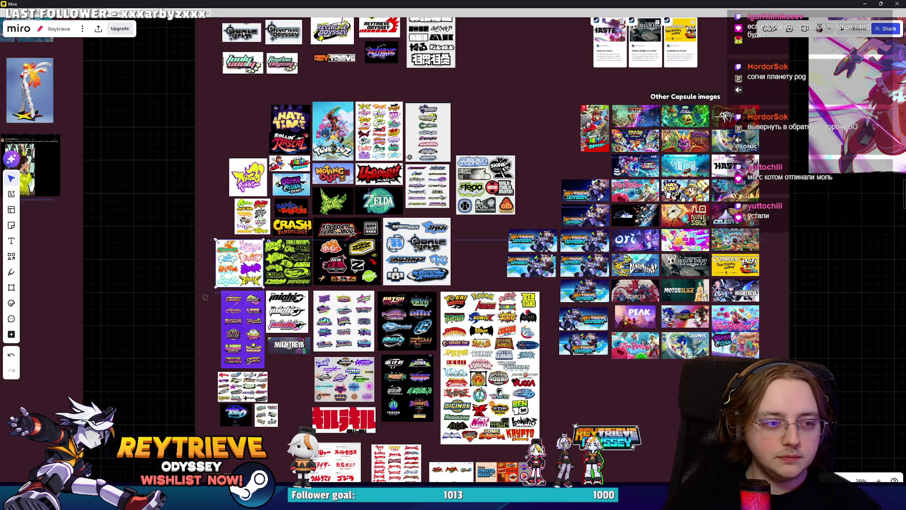
Step: Shrink the large logo sheet by its corner
scroll(204, 297, "down", 1)
left_click(590, 248)
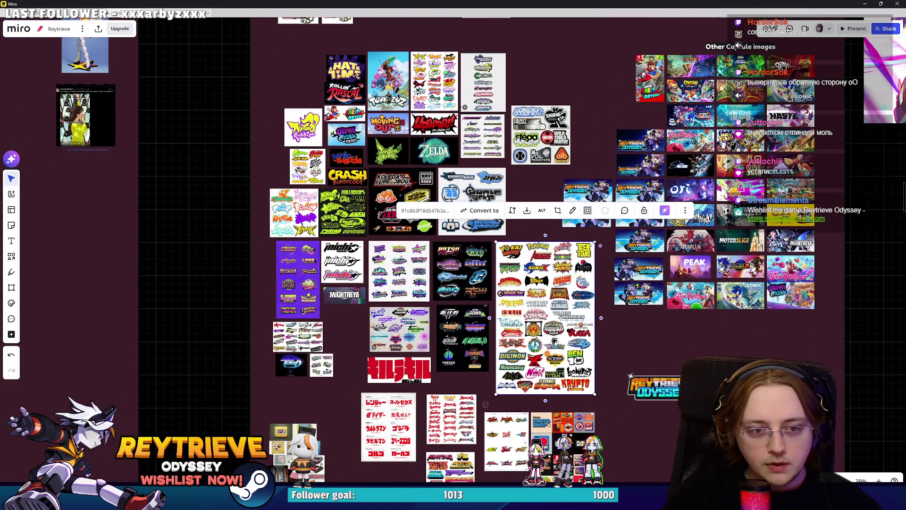
left_click_drag(594, 242, 562, 293)
scroll(453, 255, "up", 3)
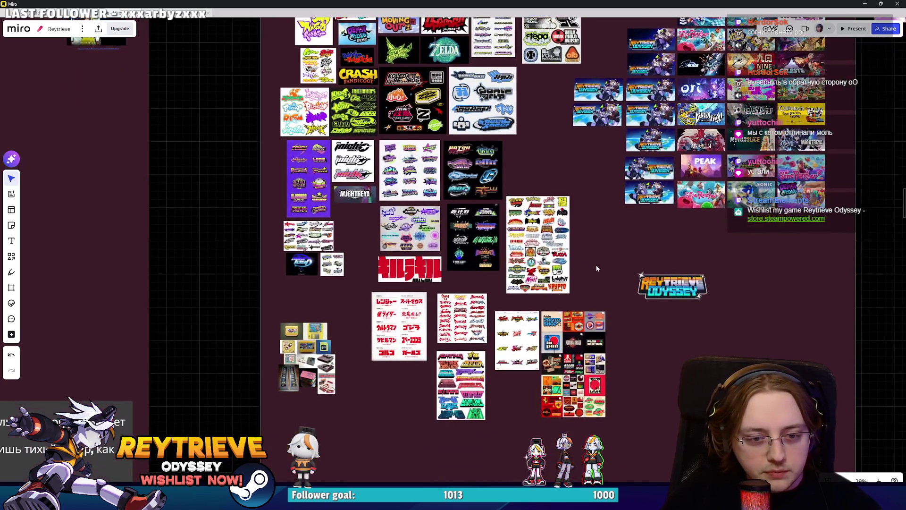
scroll(410, 191, "up", 3)
scroll(409, 191, "down", 2)
scroll(409, 191, "up", 2)
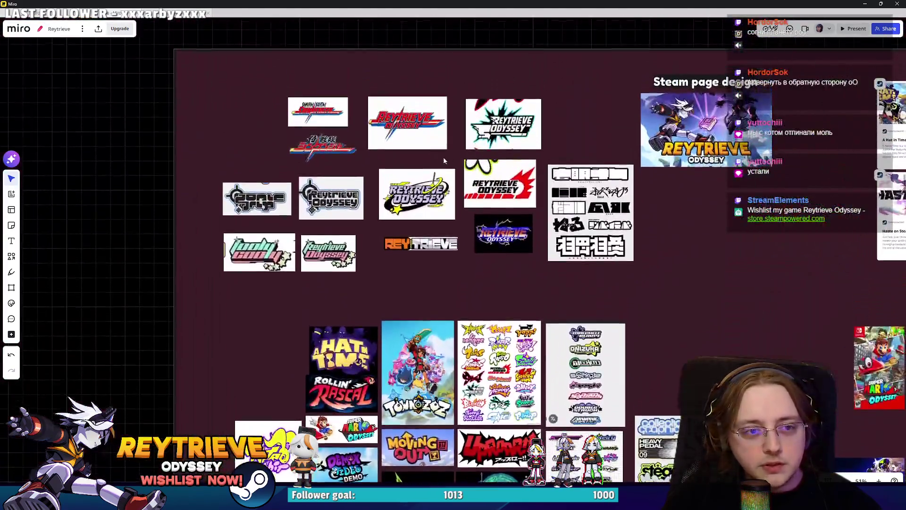
scroll(410, 191, "up", 5)
scroll(410, 191, "down", 3)
Step: Select the lower logo drafts and the REY TRIEVE logo, then minimize Miro
mouse_move(151, 191)
left_mouse_down()
mouse_move(607, 384)
mouse_move(625, 404)
left_mouse_up()
scroll(495, 316, "up", 3)
left_click(472, 350)
scroll(472, 349, "down", 3)
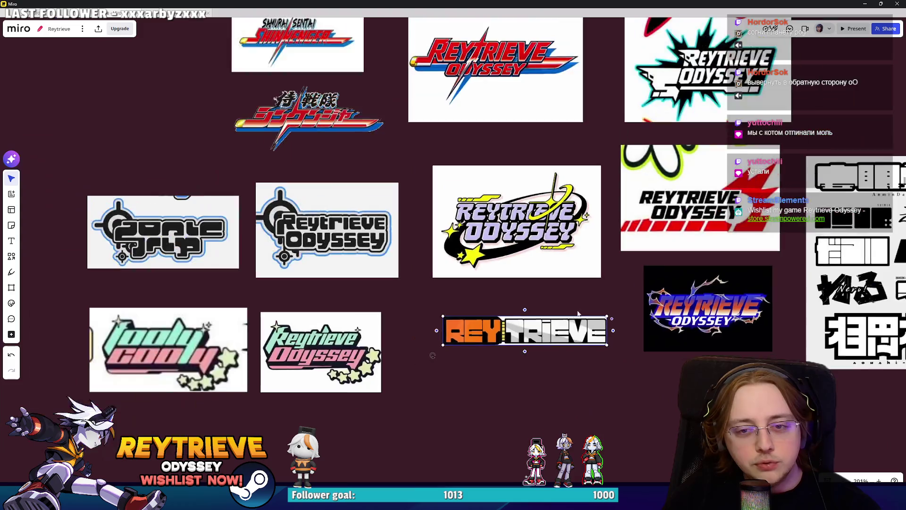
scroll(519, 368, "up", 2)
scroll(519, 368, "down", 6)
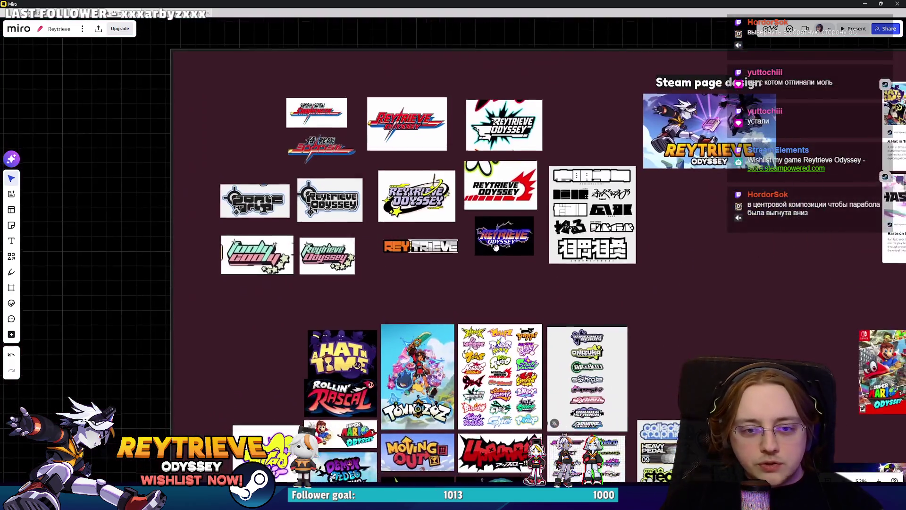
scroll(453, 255, "down", 5)
scroll(613, 306, "up", 3)
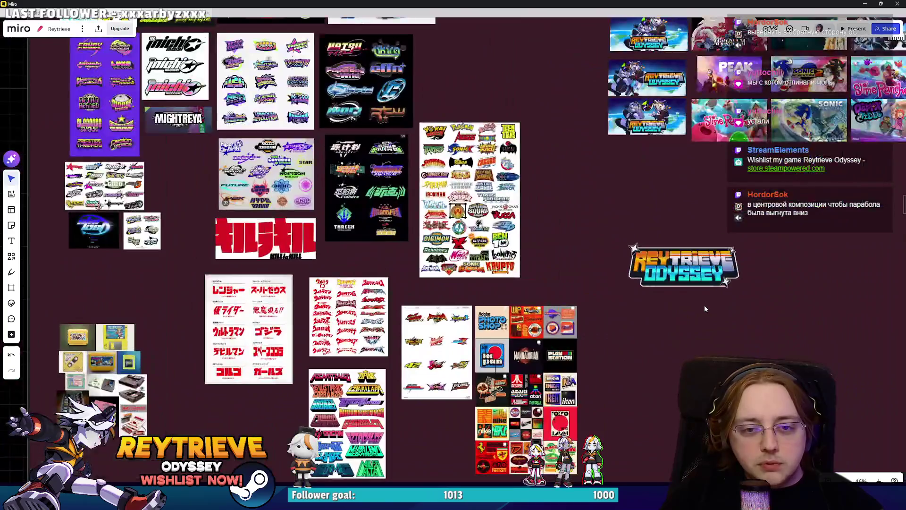
scroll(670, 381, "up", 3)
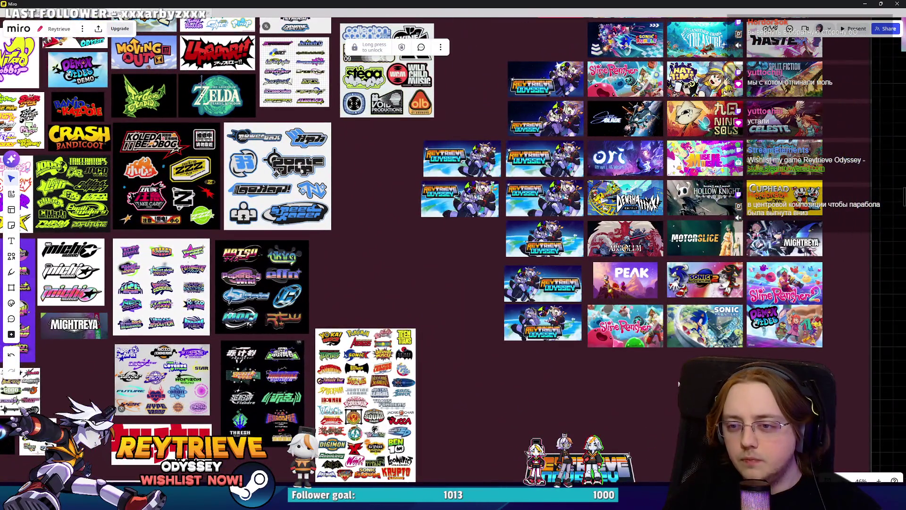
scroll(660, 351, "up", 4)
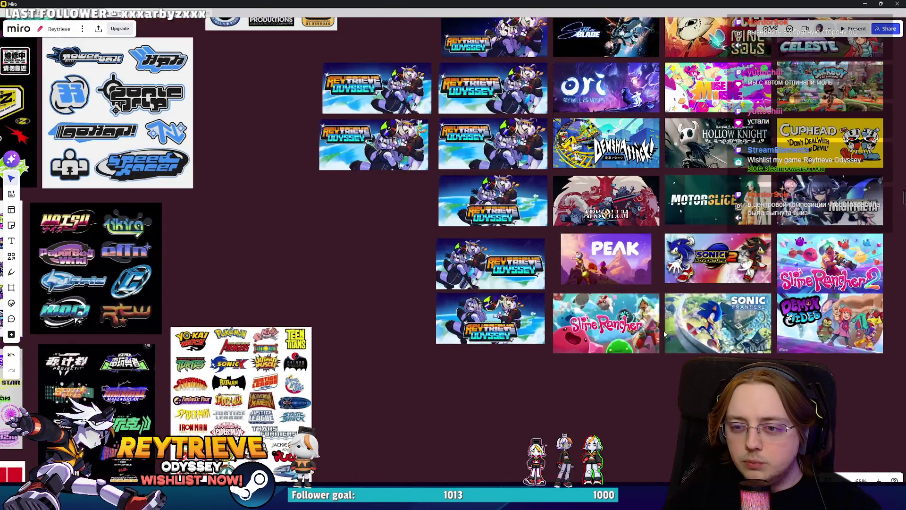
scroll(577, 341, "down", 2)
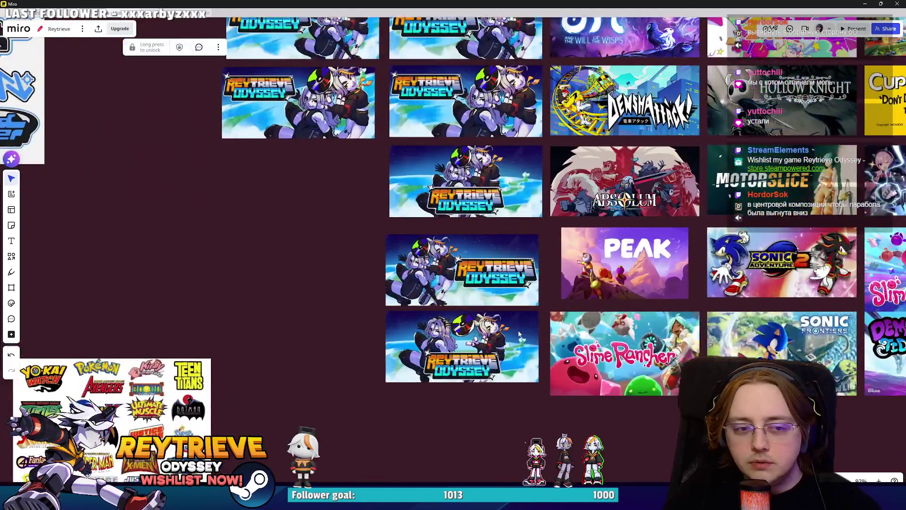
scroll(518, 333, "up", 4)
scroll(504, 333, "left", 3)
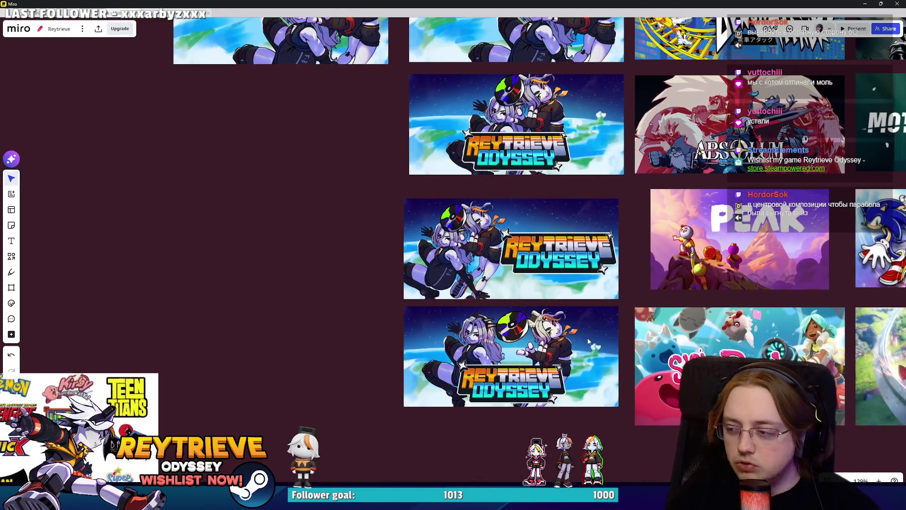
left_click(864, 3)
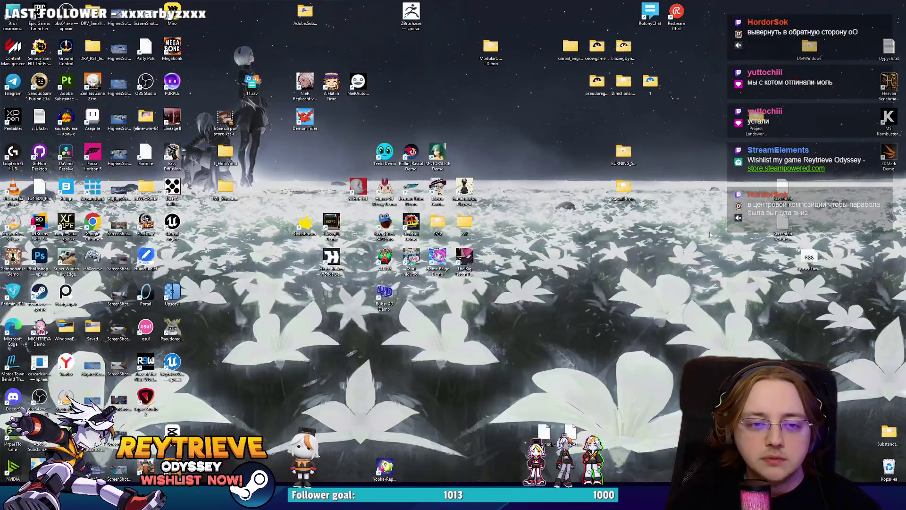
Step: Back in Photoshop, undo to the centred-logo layout, deselect, and pick Layer 120 copy 2
key("alt+Tab")
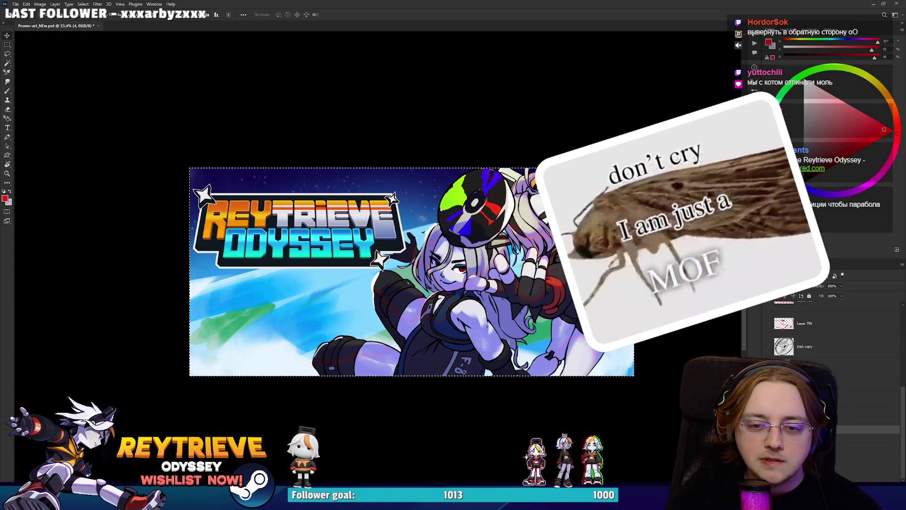
key("ctrl+z")
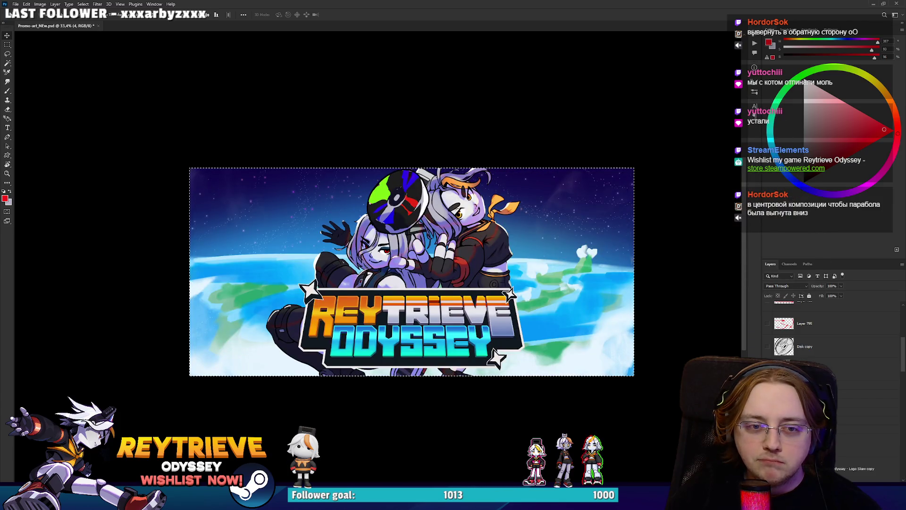
key("ctrl+d")
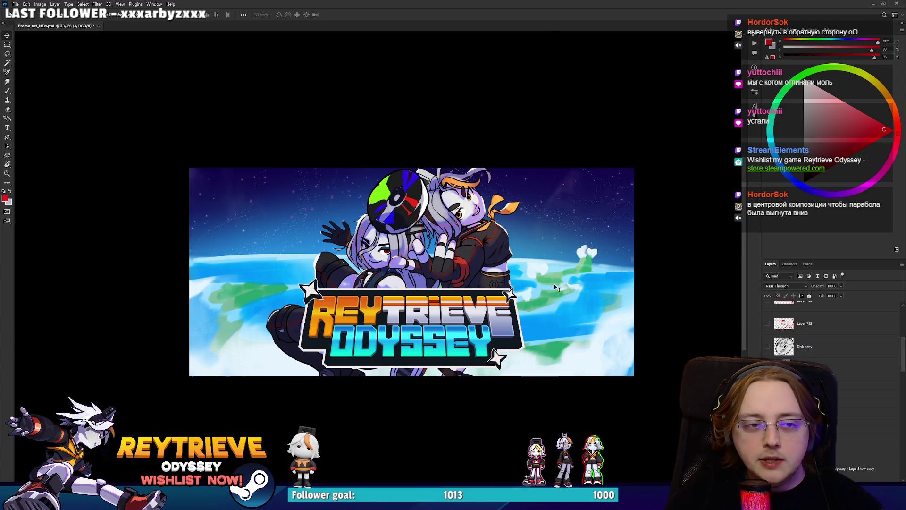
left_click(556, 280, "ctrl")
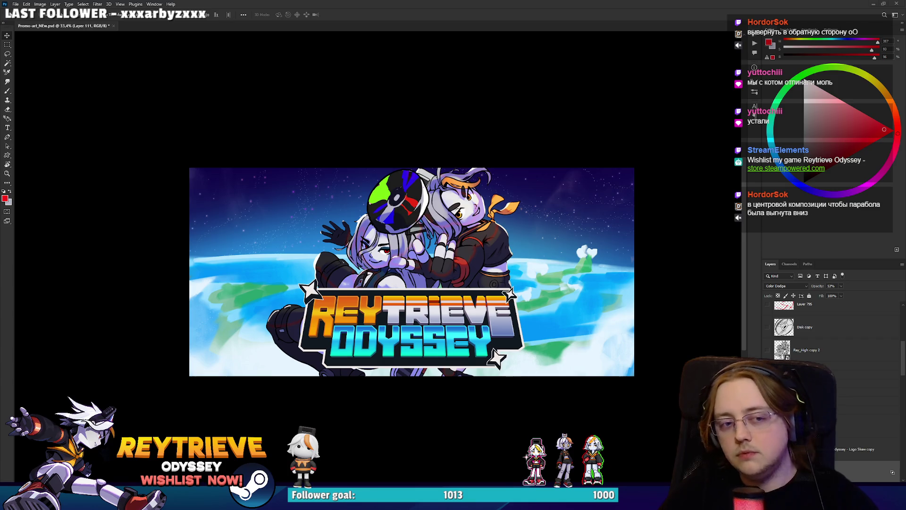
scroll(830, 331, "down", 10)
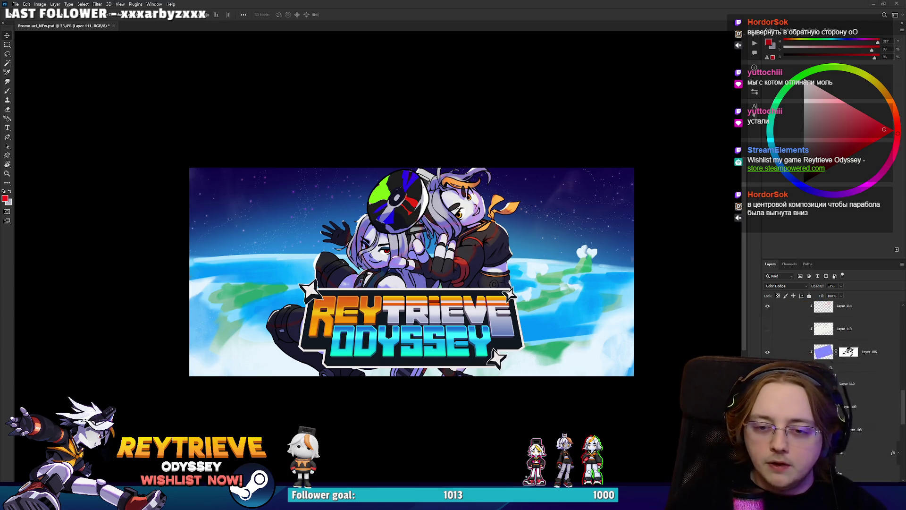
left_click(881, 404)
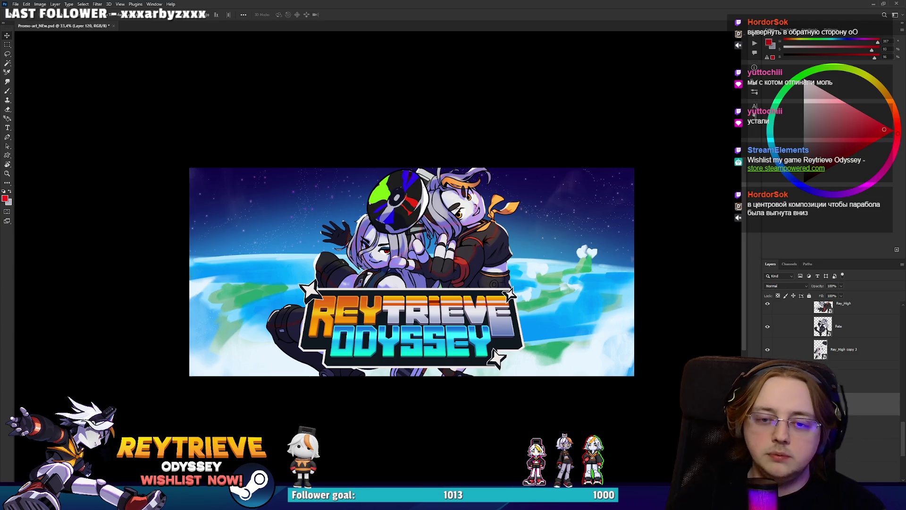
Step: Free-warp Layer 120, raising the left and right ends of the planet horizon
left_click(880, 427)
left_click(880, 403)
key("ctrl+t")
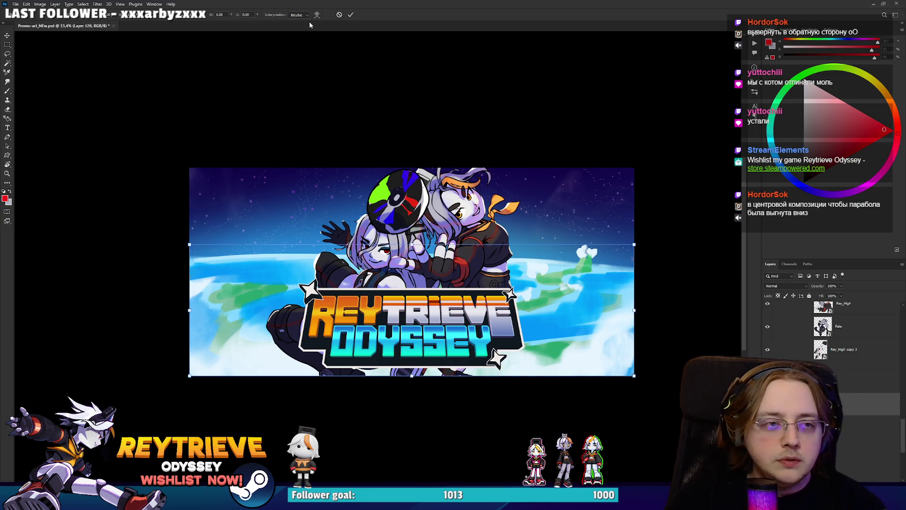
left_click(317, 16)
mouse_move(413, 281)
left_mouse_down()
mouse_move(416, 271)
mouse_move(424, 285)
left_mouse_up()
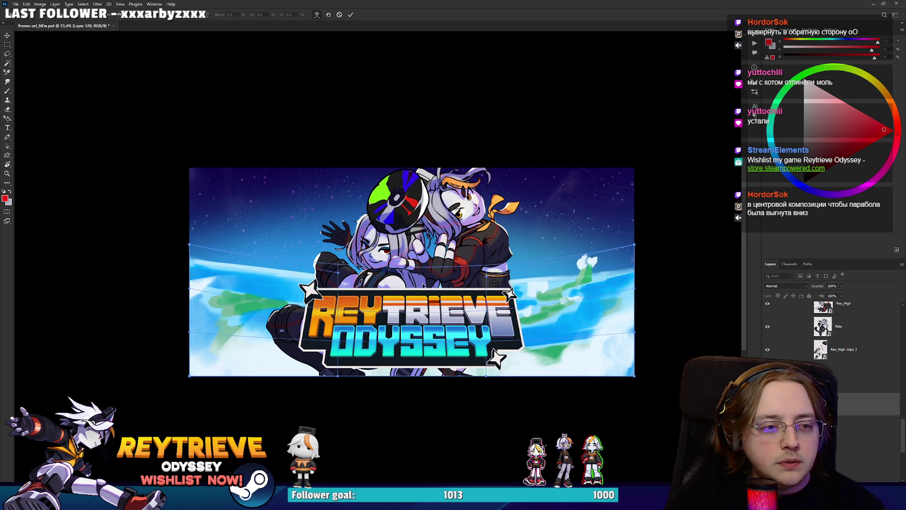
left_click_drag(622, 251, 626, 226)
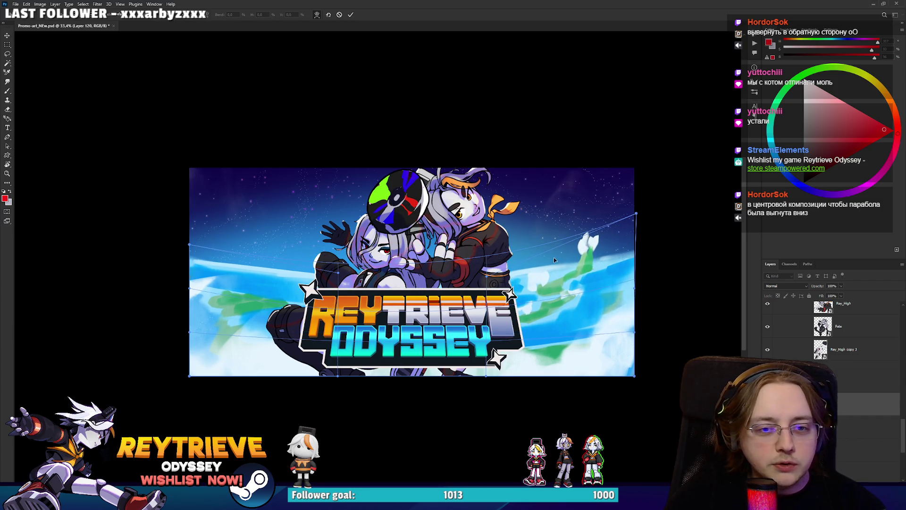
left_click_drag(189, 246, 184, 188)
Step: Refine the horizon curve on both sides into a deeper sweep and commit the warp
left_click_drag(297, 275, 296, 279)
left_click_drag(537, 287, 541, 290)
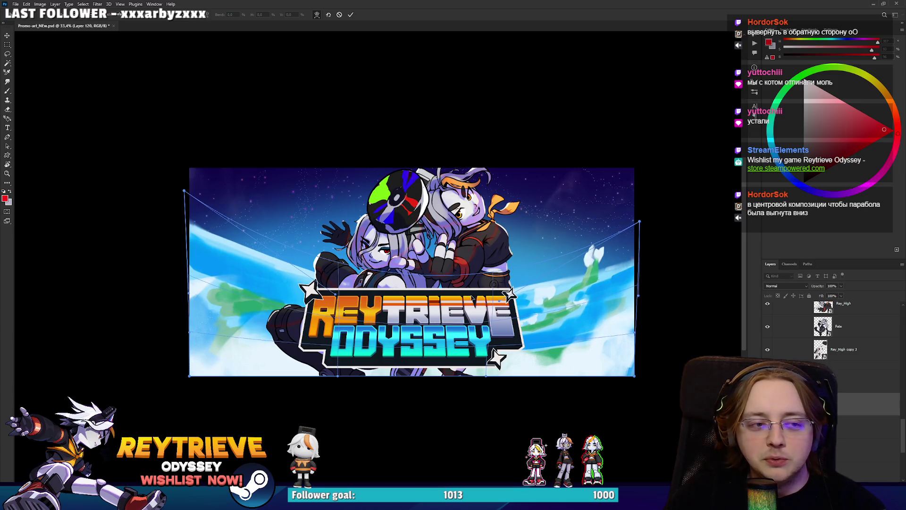
left_click_drag(636, 248, 639, 215)
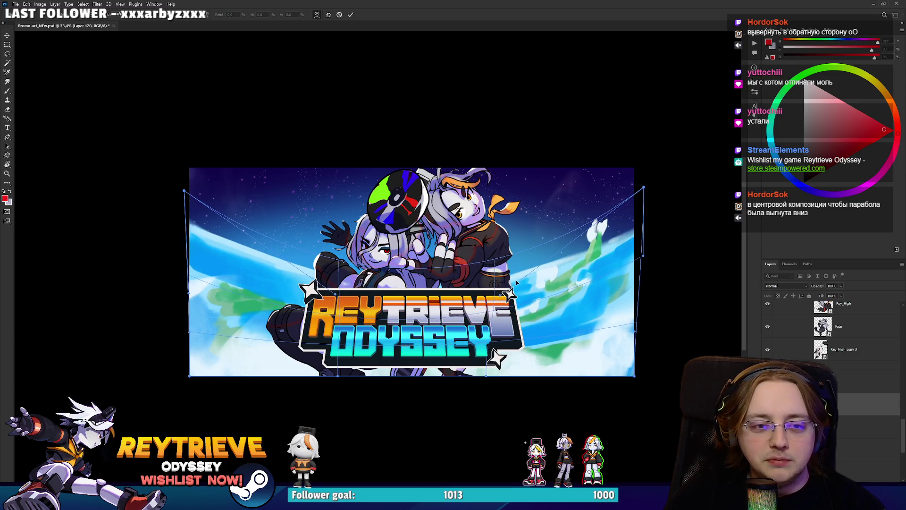
left_click_drag(501, 299, 510, 334)
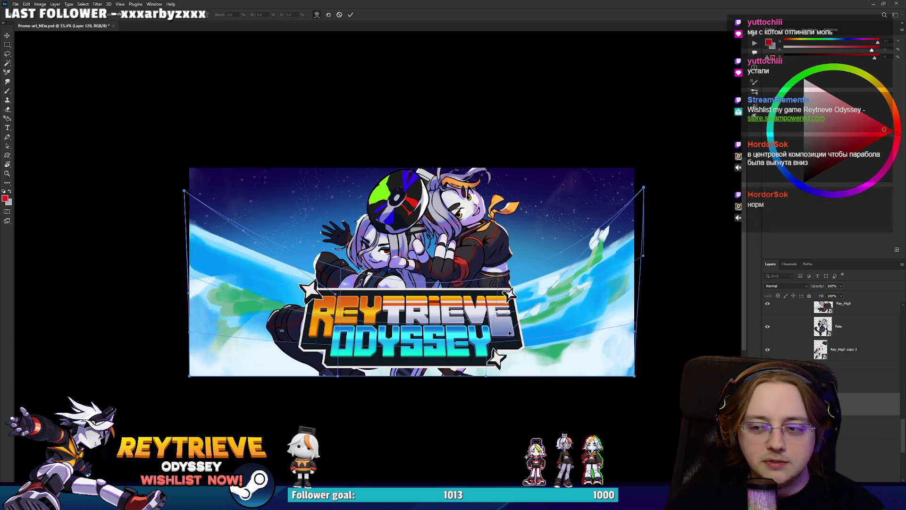
left_click_drag(335, 295, 310, 319)
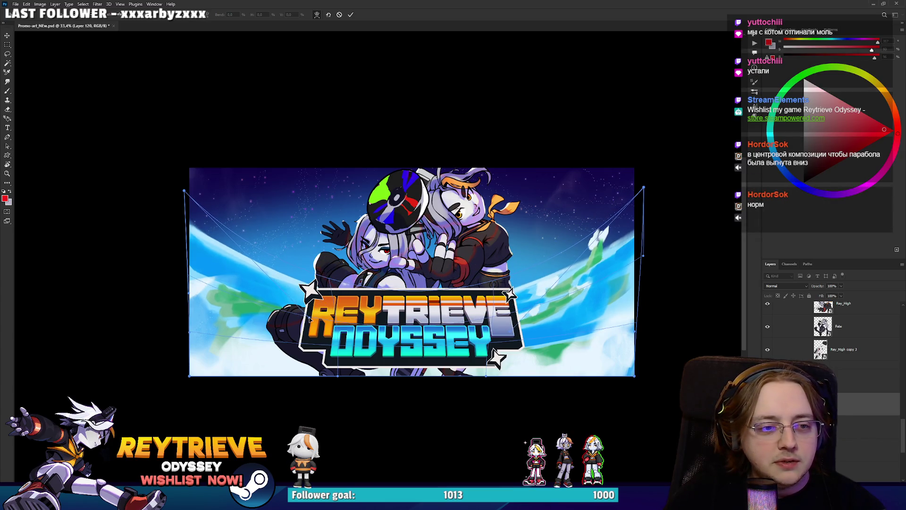
key("Return")
scroll(325, 313, "down", 2)
scroll(337, 309, "up", 1)
scroll(346, 312, "down", 2)
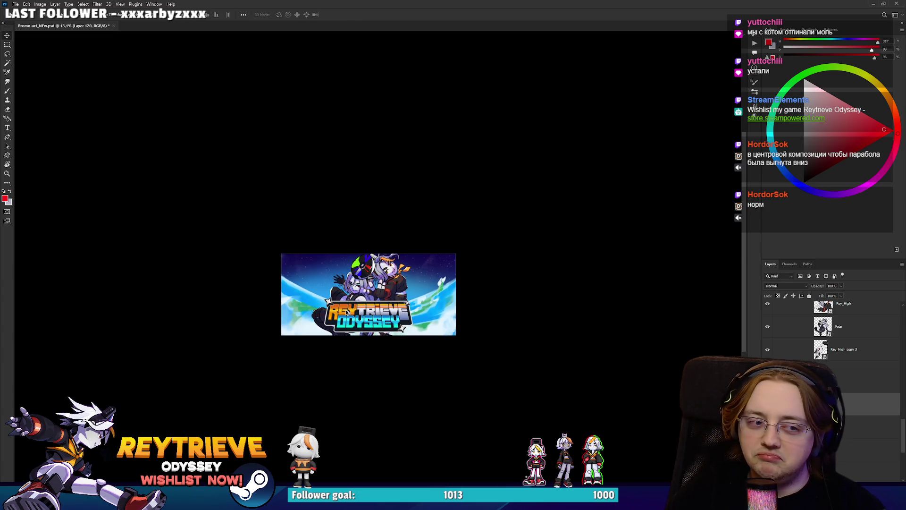
scroll(346, 312, "up", 3)
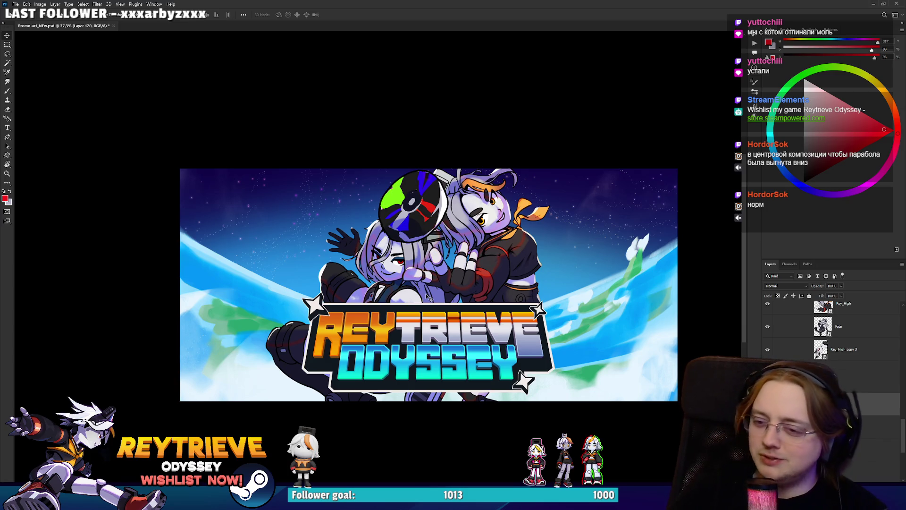
scroll(428, 297, "down", 2)
scroll(448, 292, "up", 3)
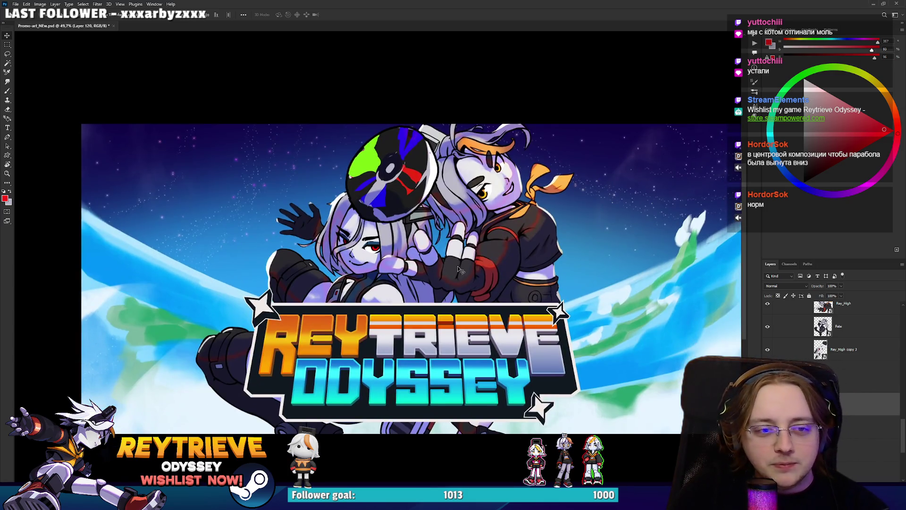
scroll(477, 287, "down", 2)
scroll(478, 287, "up", 3)
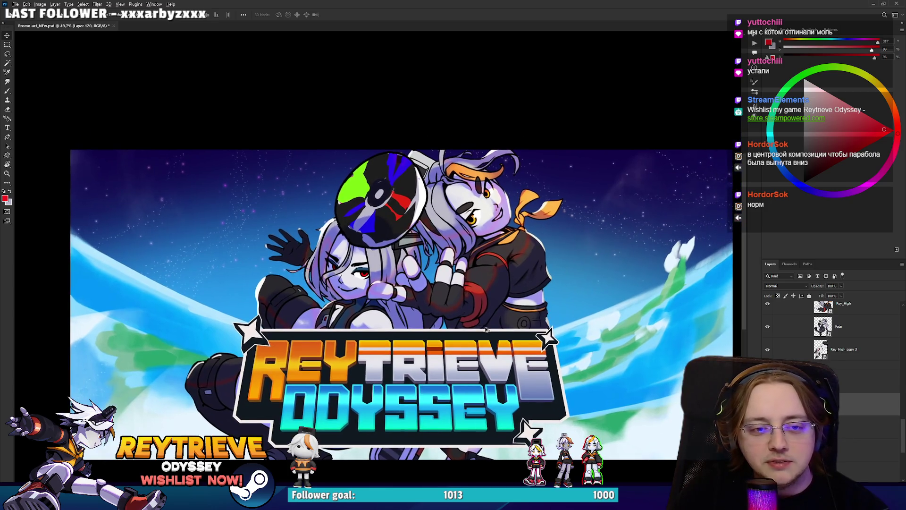
scroll(477, 332, "down", 2)
scroll(475, 322, "up", 1)
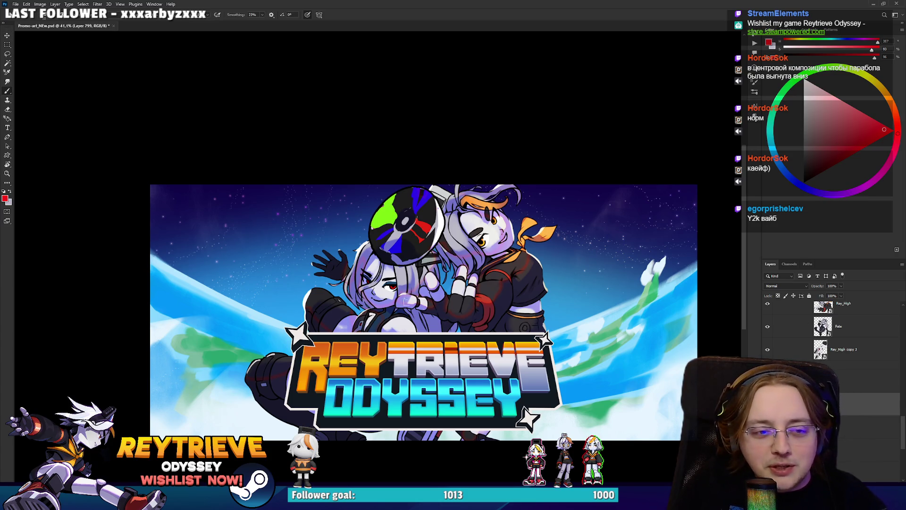
scroll(848, 420, "up", 10)
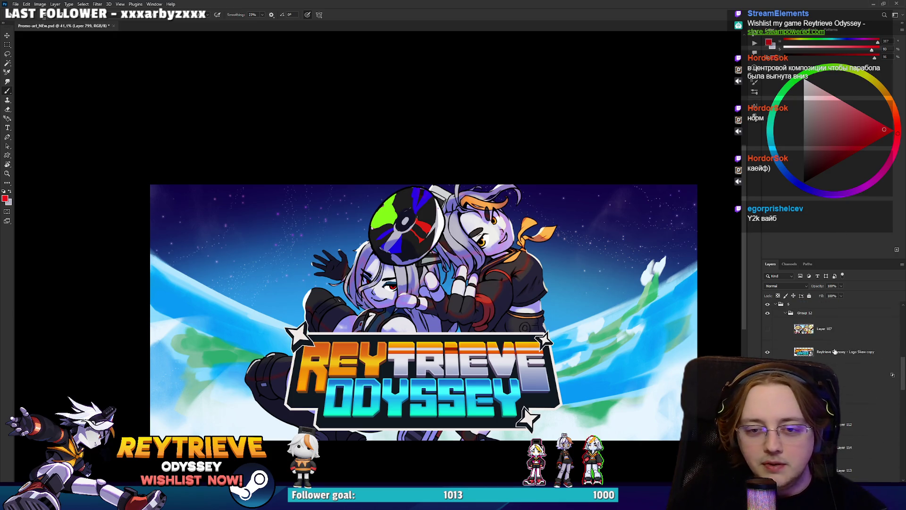
Step: Add a new layer and sketch red guide curves across the capsule artwork
key("ctrl+shift+alt+n")
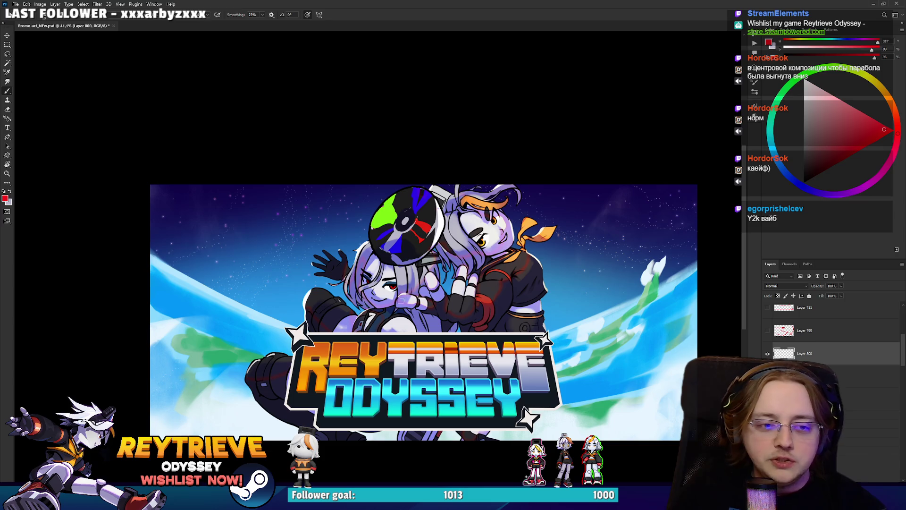
mouse_move(151, 218)
left_mouse_down()
mouse_move(326, 336)
mouse_move(567, 331)
mouse_move(627, 266)
mouse_move(353, 305)
left_mouse_up()
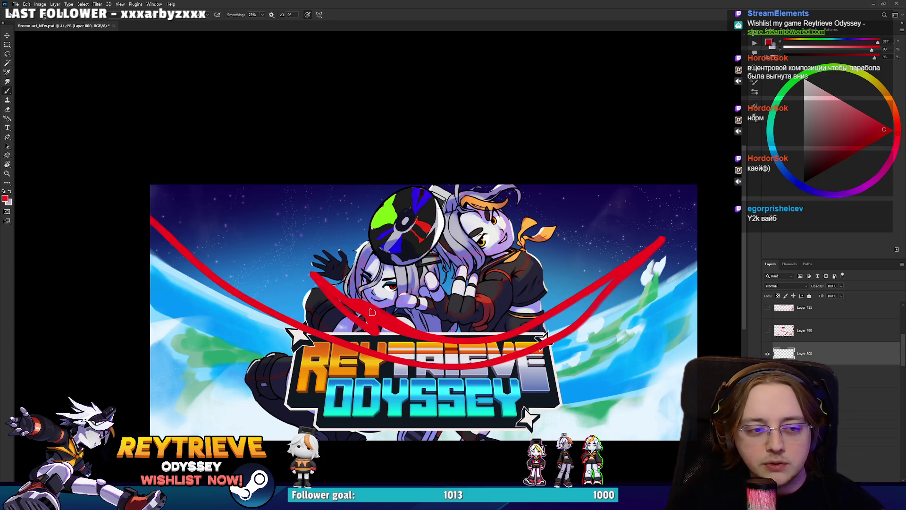
left_click_drag(516, 333, 673, 201)
mouse_move(201, 217)
left_mouse_down()
mouse_move(368, 332)
mouse_move(502, 348)
left_mouse_up()
left_click_drag(660, 184, 449, 332)
left_click_drag(288, 222, 455, 317)
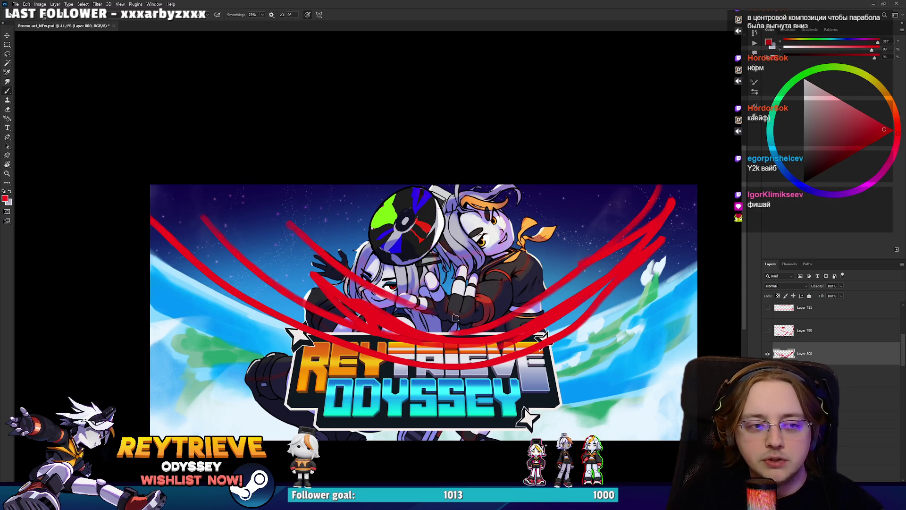
Step: Wipe all the red curves from the sketch layer
key("e")
key("ctrl+a")
key("Delete")
key("ctrl+d")
Step: Sketch red arrows, a diagonal line and a circle around the characters, then undo the last marks
key("b")
left_click_drag(162, 219, 266, 296)
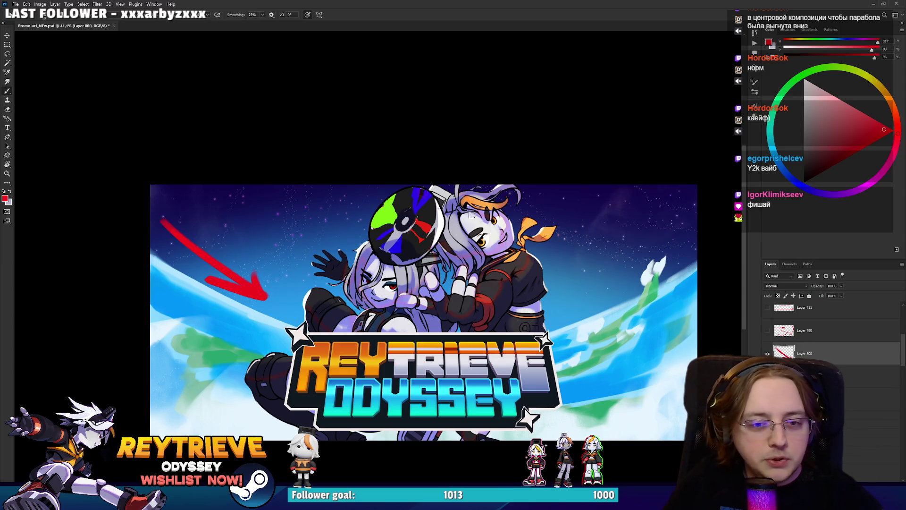
mouse_move(692, 217)
left_mouse_down()
mouse_move(560, 316)
mouse_move(681, 230)
left_mouse_up()
key("ctrl+z")
left_click_drag(669, 254, 556, 320)
left_click_drag(586, 289, 556, 321)
left_click_drag(355, 185, 232, 438)
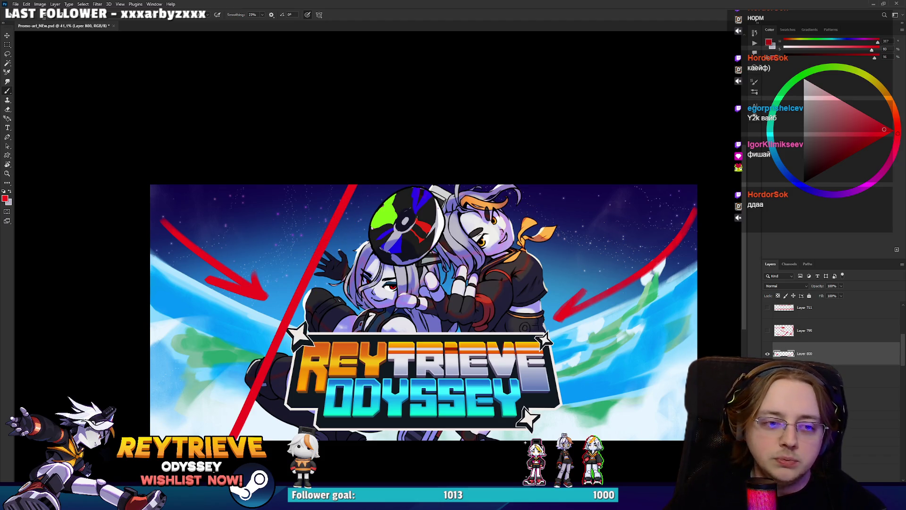
mouse_move(301, 311)
left_mouse_down()
mouse_move(566, 236)
mouse_move(336, 349)
left_mouse_up()
key("ctrl+z")
key("ctrl+z")
key("ctrl+z")
key("ctrl+z")
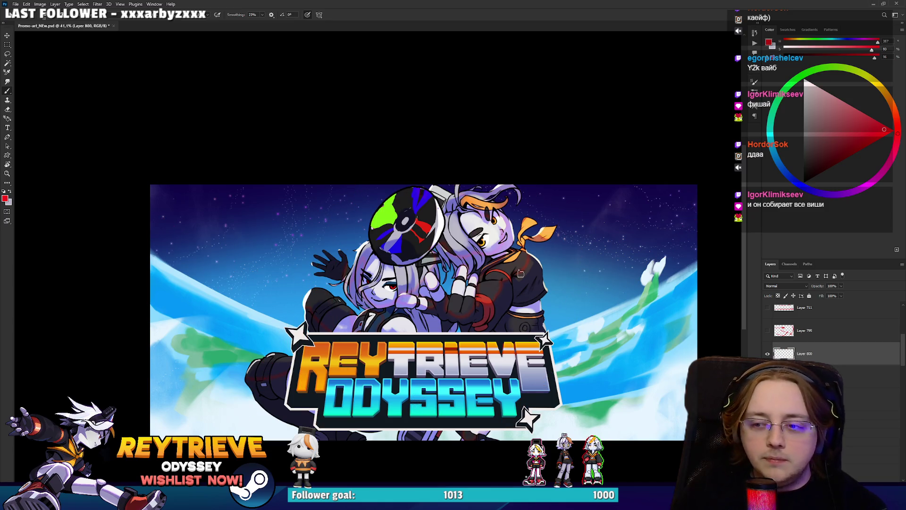
Step: Draw one more red curve in the upper-left sky, then erase all remaining red marks
mouse_move(177, 229)
left_mouse_down()
mouse_move(201, 256)
mouse_move(315, 256)
left_mouse_up()
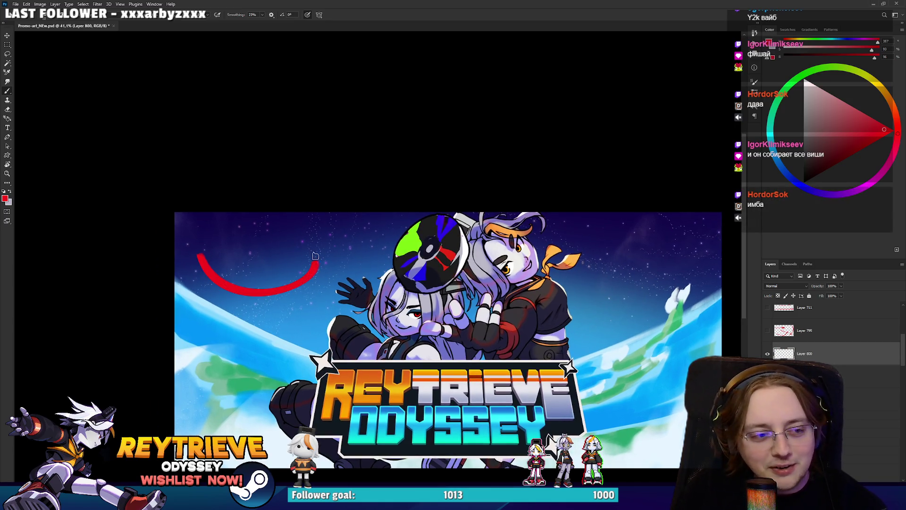
mouse_move(201, 228)
left_mouse_down()
mouse_move(221, 266)
mouse_move(224, 259)
mouse_move(283, 262)
mouse_move(303, 249)
mouse_move(289, 222)
mouse_move(276, 251)
mouse_move(299, 238)
mouse_move(314, 264)
left_mouse_up()
key("e")
left_click_drag(200, 227, 213, 274)
mouse_move(235, 207)
left_mouse_down()
mouse_move(212, 298)
mouse_move(292, 226)
mouse_move(304, 227)
mouse_move(265, 290)
mouse_move(314, 276)
left_mouse_up()
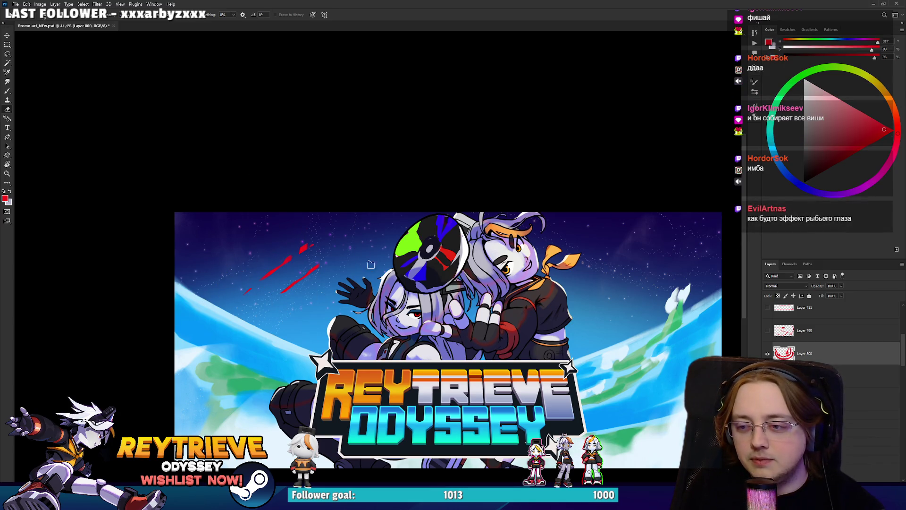
left_click_drag(253, 342, 292, 282)
left_click_drag(340, 229, 307, 245)
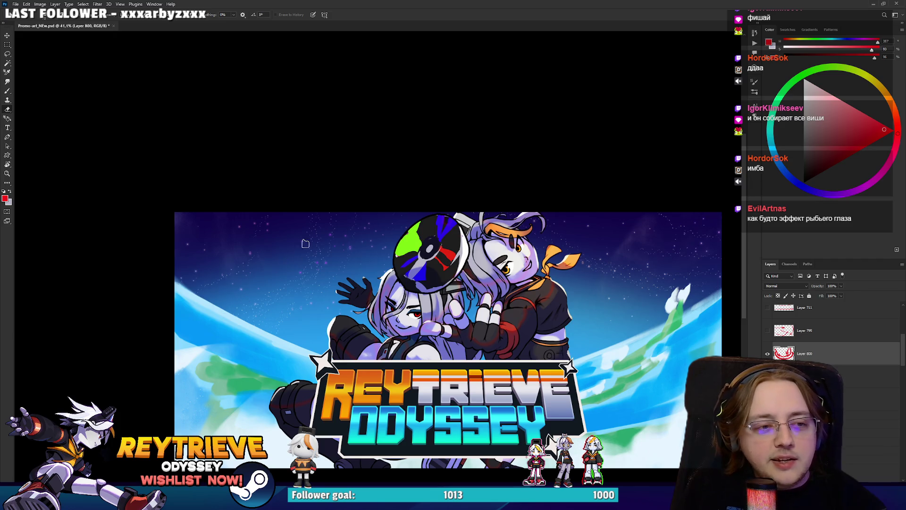
mouse_move(426, 347)
left_mouse_down()
mouse_move(447, 249)
mouse_move(407, 285)
left_mouse_up()
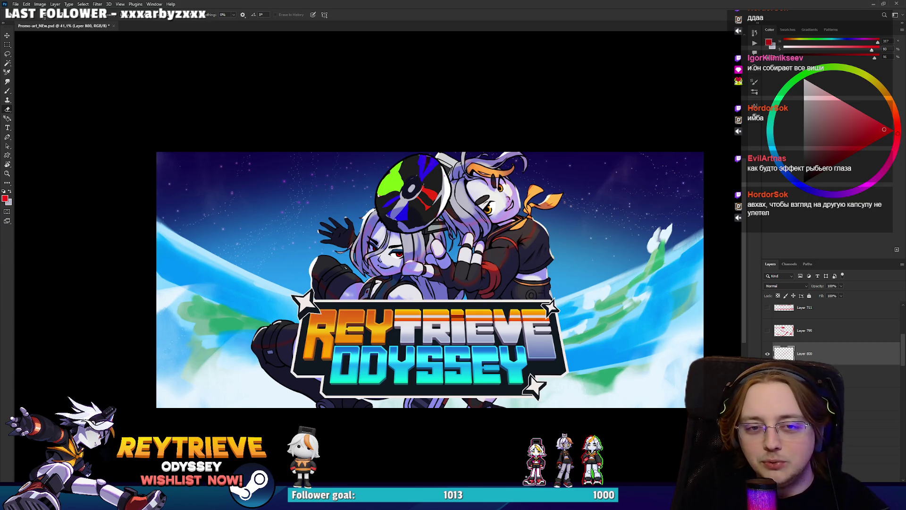
key("ctrl+shift+alt+n")
Step: Sample light blue from the art and paint crescent sweeps along the right and left canvas edges
key("b")
left_click(686, 222, "alt")
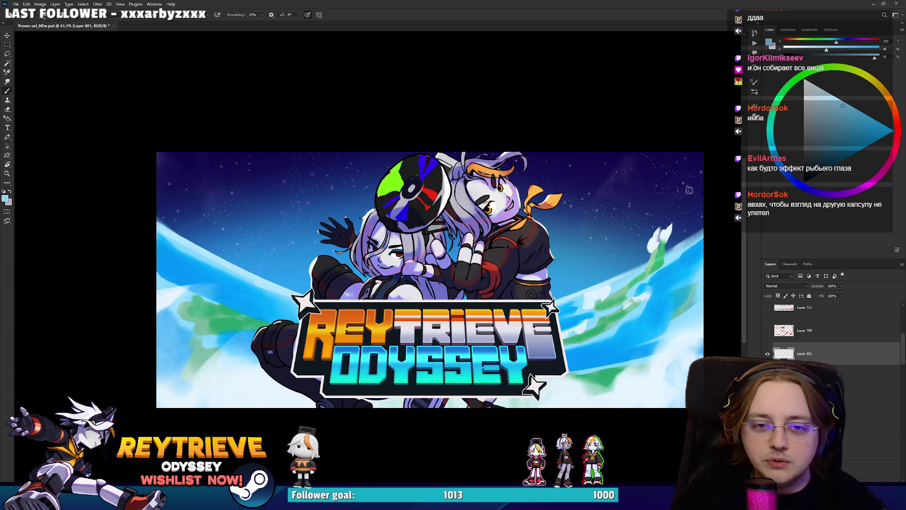
left_click_drag(685, 187, 679, 257)
left_click(158, 243, "alt")
mouse_move(163, 247)
left_mouse_down()
mouse_move(196, 184)
mouse_move(165, 246)
mouse_move(183, 187)
mouse_move(220, 166)
left_mouse_up()
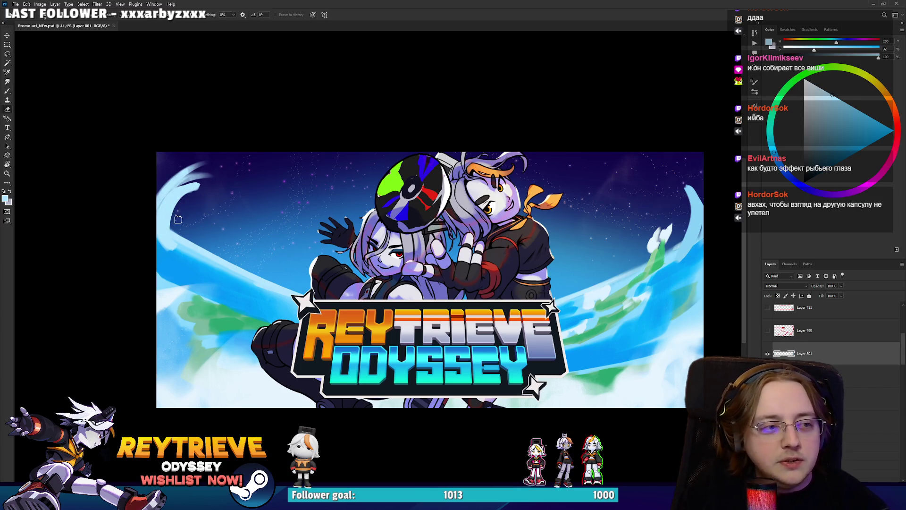
scroll(475, 220, "down", 5)
scroll(475, 220, "up", 5)
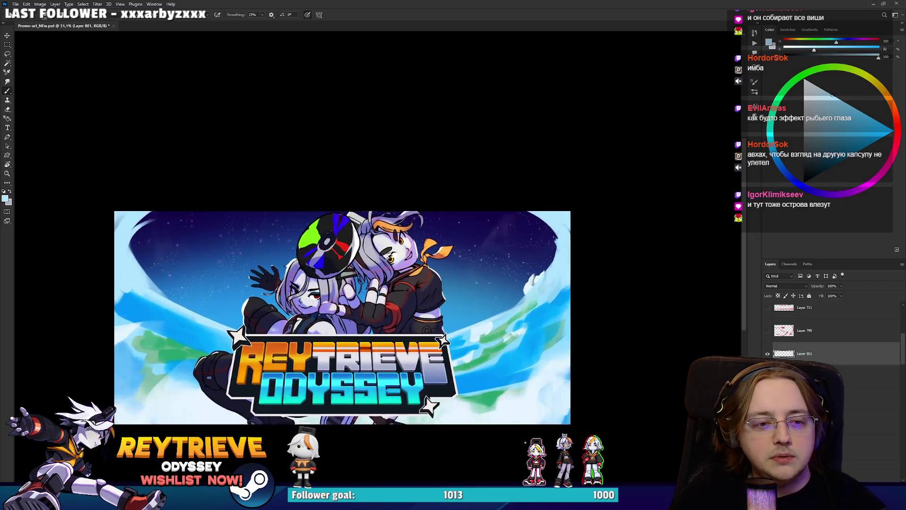
scroll(518, 238, "up", 2)
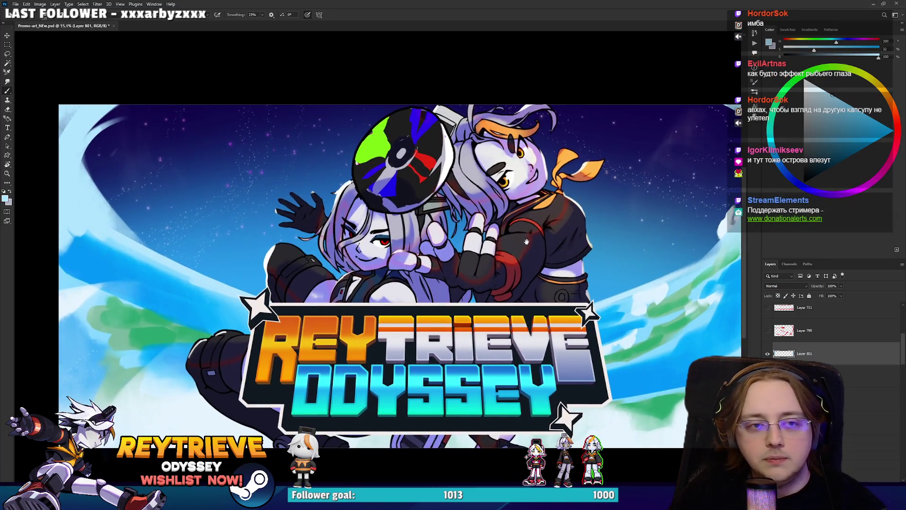
scroll(519, 239, "up", 1)
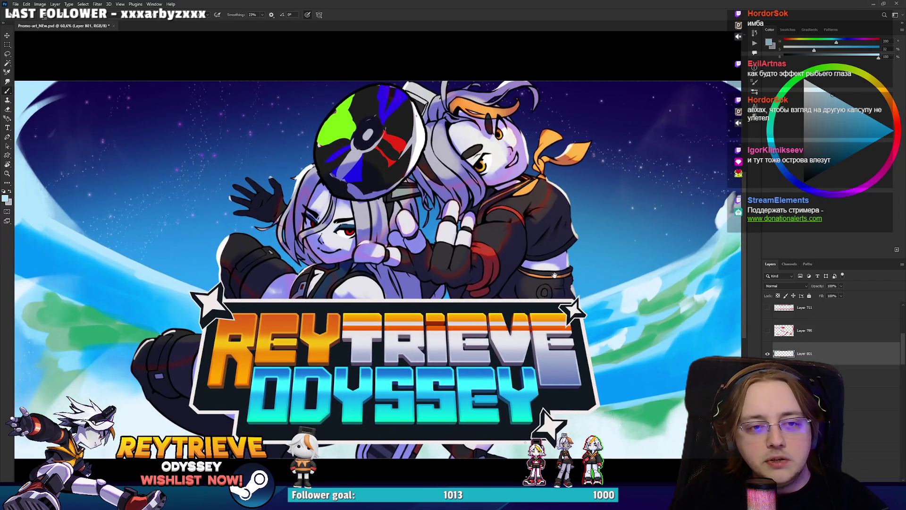
scroll(452, 266, "down", 2)
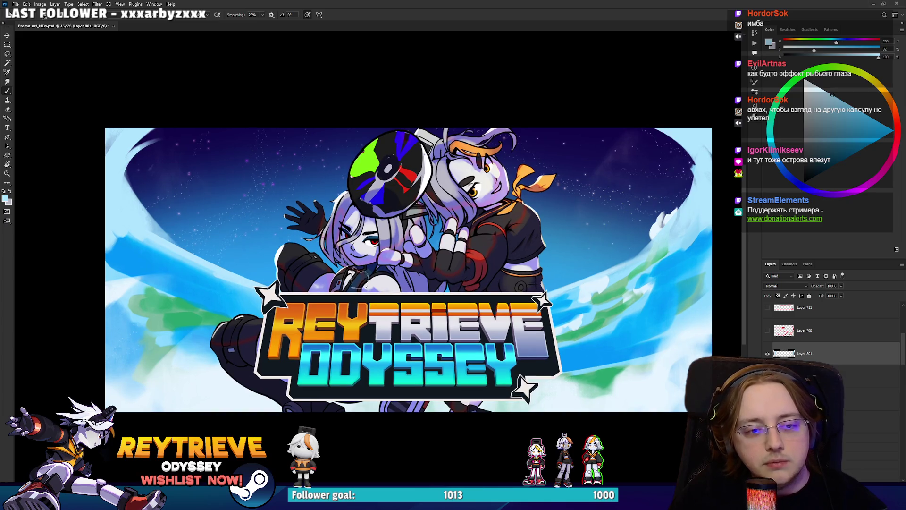
scroll(521, 315, "up", 1)
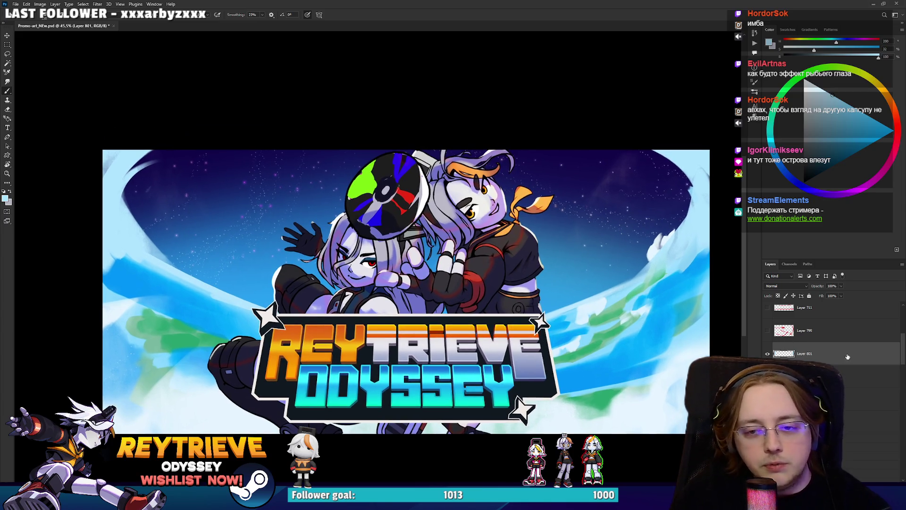
scroll(831, 358, "down", 3)
Step: Scale the 'Reytrieve Odyssey - Logo Skew copy' layer down slightly
key("v")
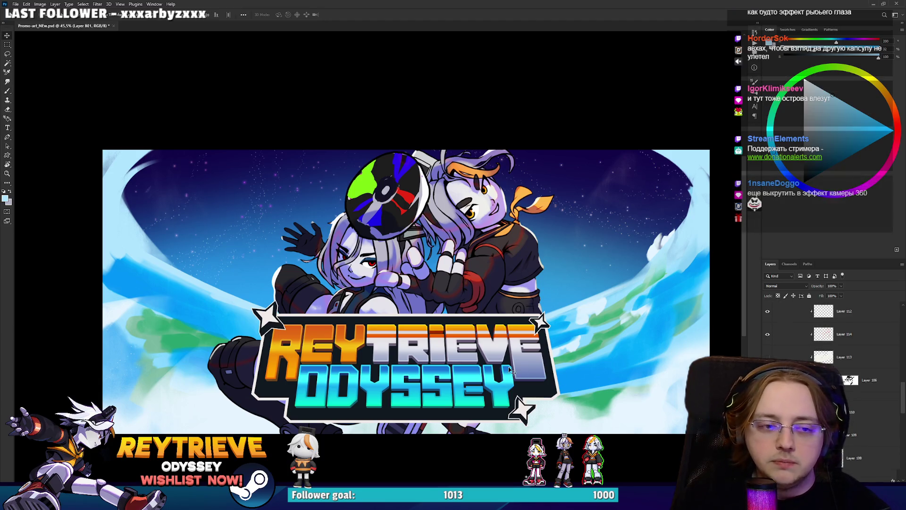
left_click(845, 312)
key("ctrl+t")
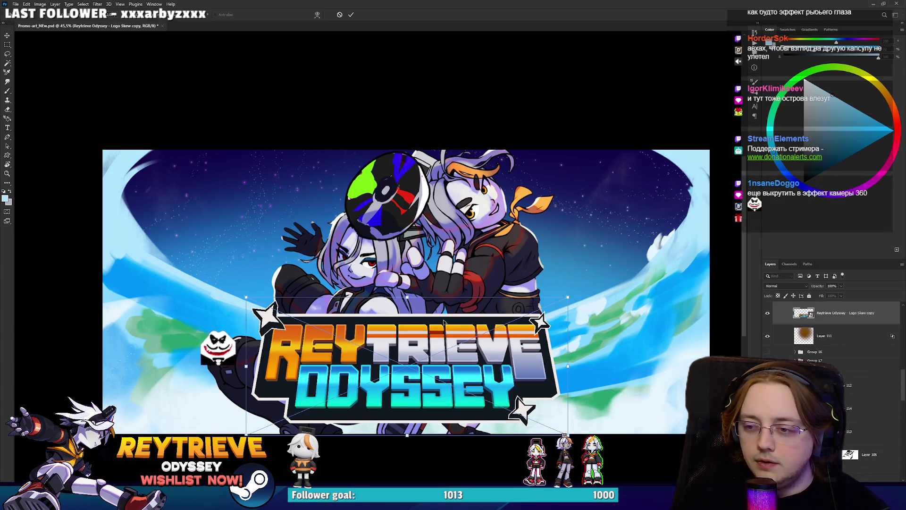
left_click_drag(406, 297, 408, 311)
key("Return")
Step: Hide the hugging-pose layers: the orange-scarf character, the raised arm and the head disc
scroll(407, 304, "down", 3, "alt")
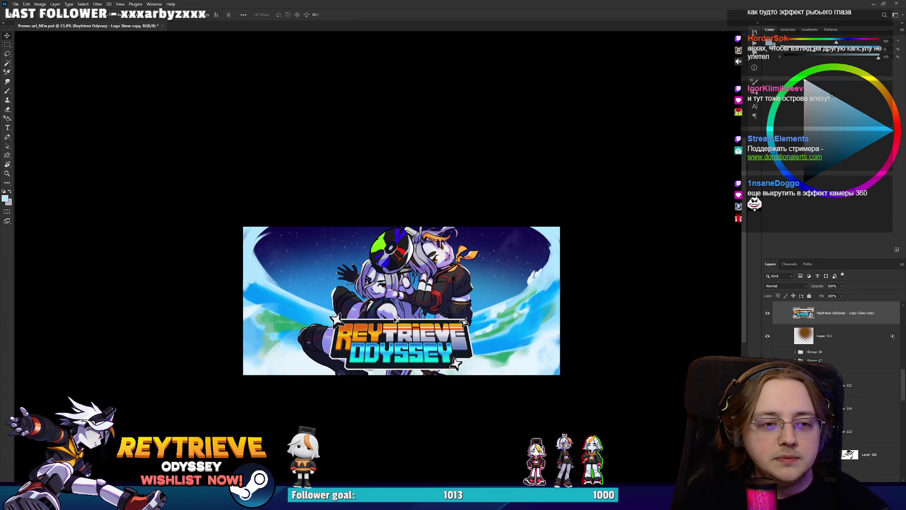
scroll(439, 355, "up", 4, "alt")
scroll(873, 377, "down", 5)
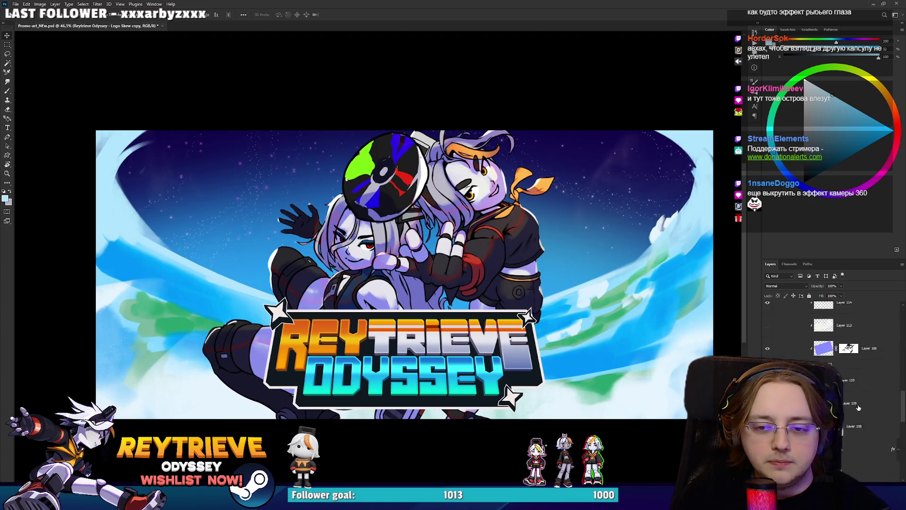
left_click(873, 406)
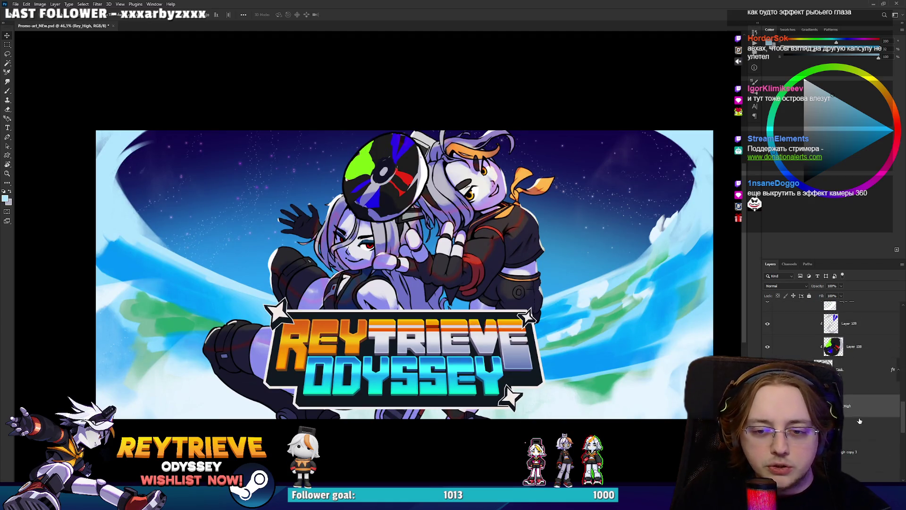
scroll(851, 417, "down", 6)
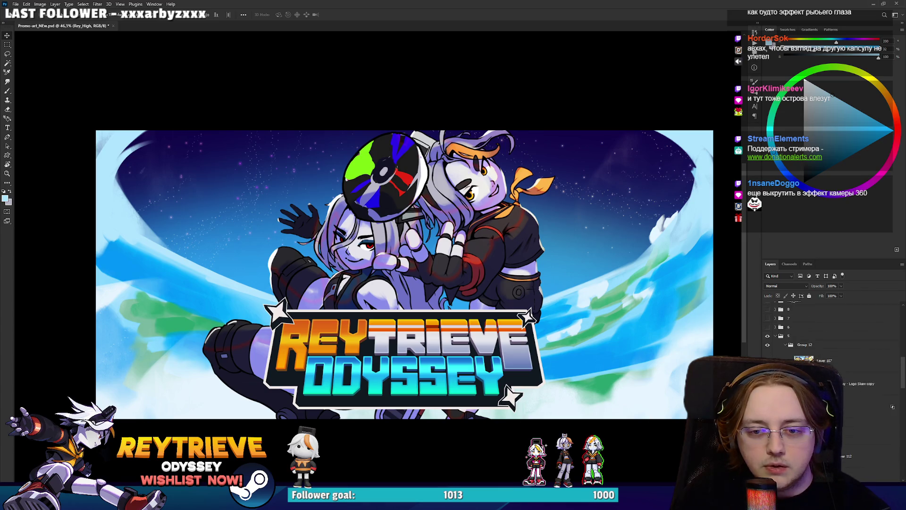
scroll(830, 353, "up", 6)
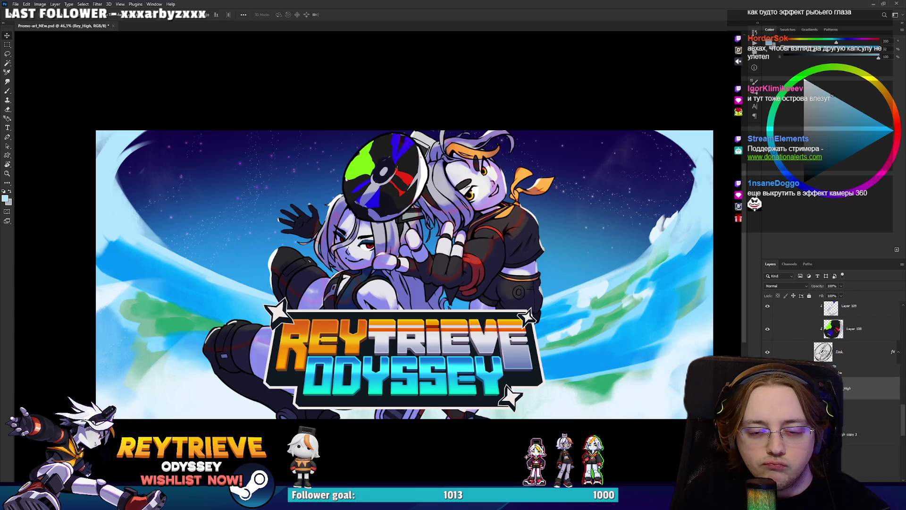
left_click(767, 388)
left_click(849, 411)
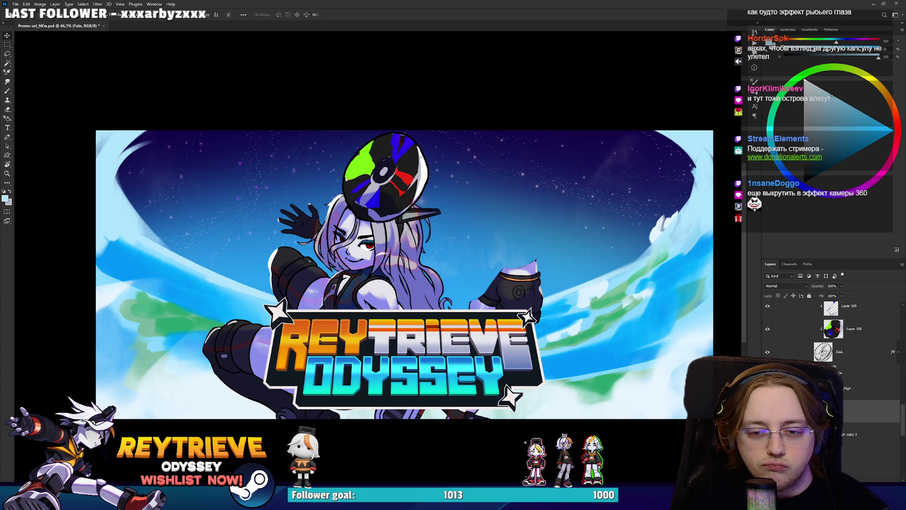
left_click(767, 411)
scroll(831, 353, "up", 1)
left_click(767, 335)
Step: Show the second character's standalone pose and the disc between the two characters
scroll(830, 354, "up", 3)
scroll(831, 354, "down", 1)
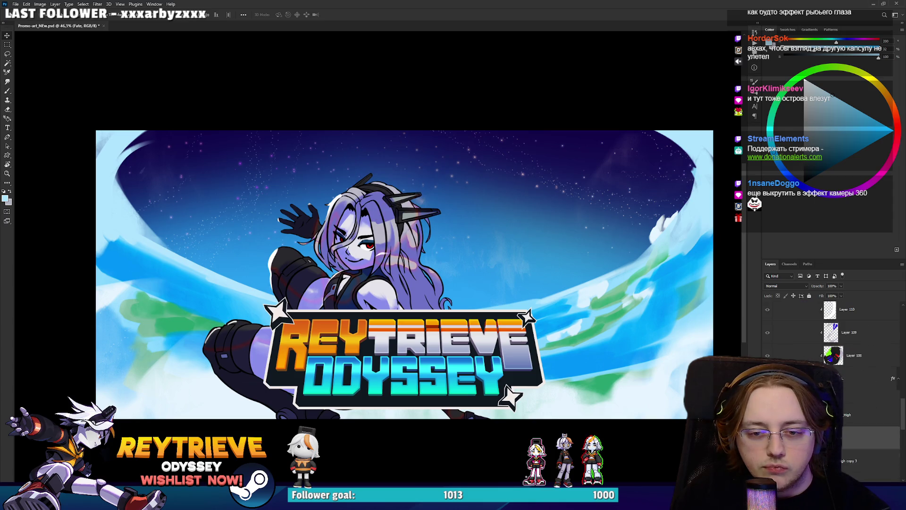
scroll(830, 354, "up", 2)
left_click(768, 361)
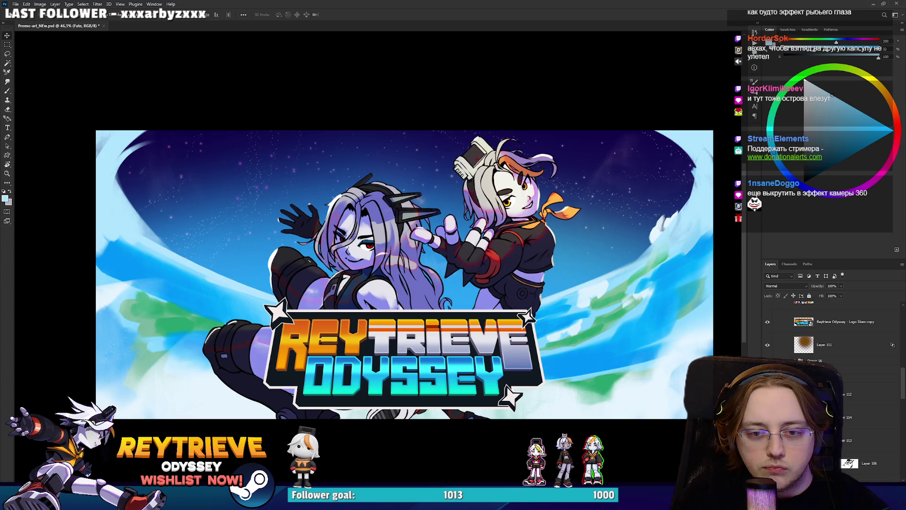
key("ctrl+comma")
key("ctrl+comma")
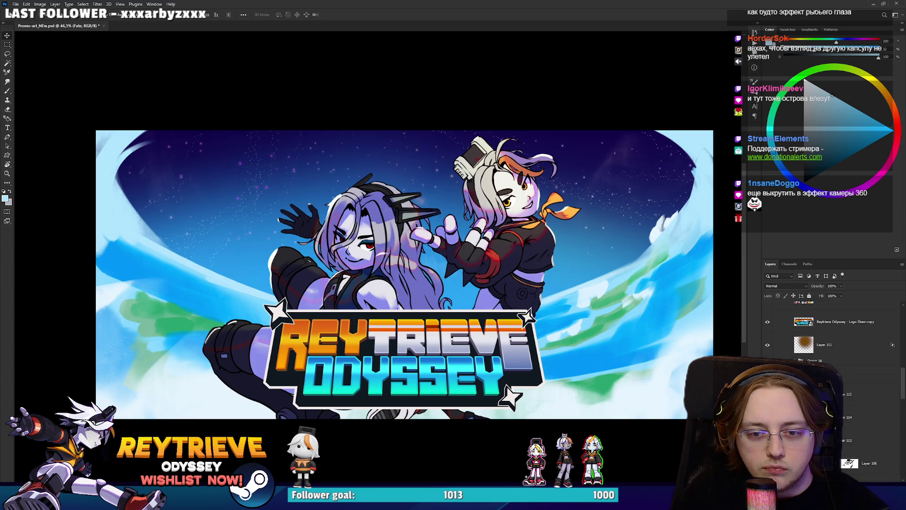
left_click(849, 378)
key("ctrl+comma")
key("ctrl+comma")
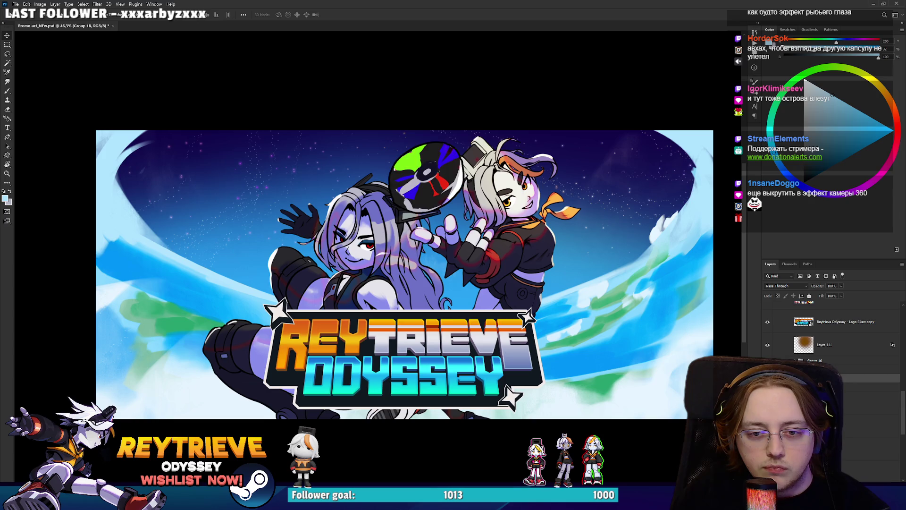
scroll(831, 354, "up", 3)
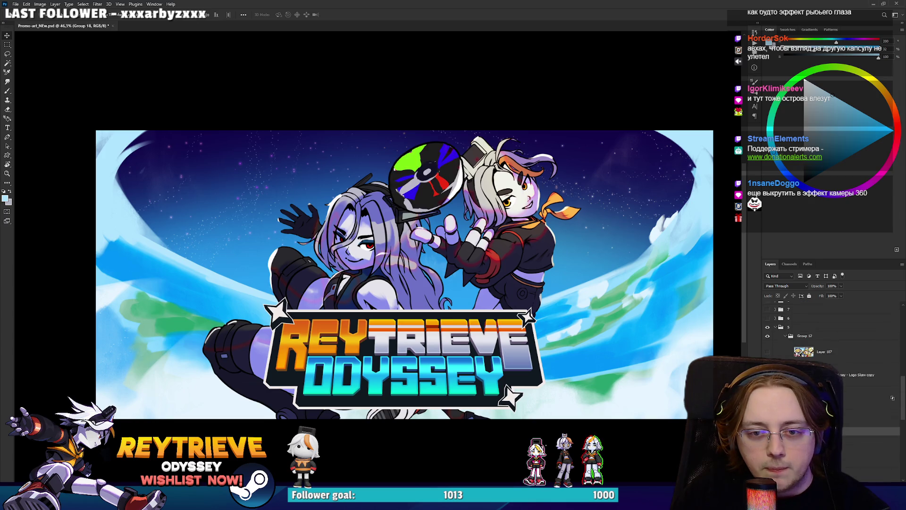
left_click(831, 388)
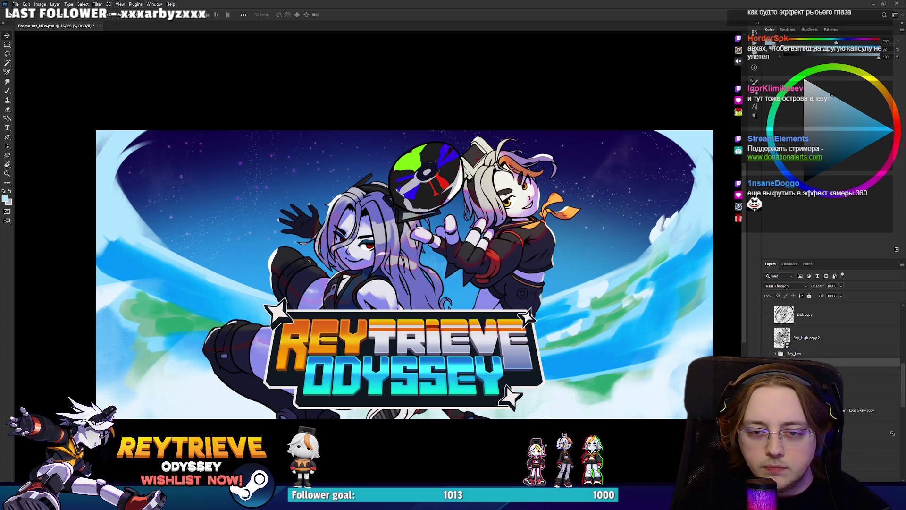
Step: Move the right character further right and the left one up-left, then scale the left character
key("alt+bracketleft")
key("alt+bracketleft")
key("alt+bracketleft")
key("alt+bracketleft")
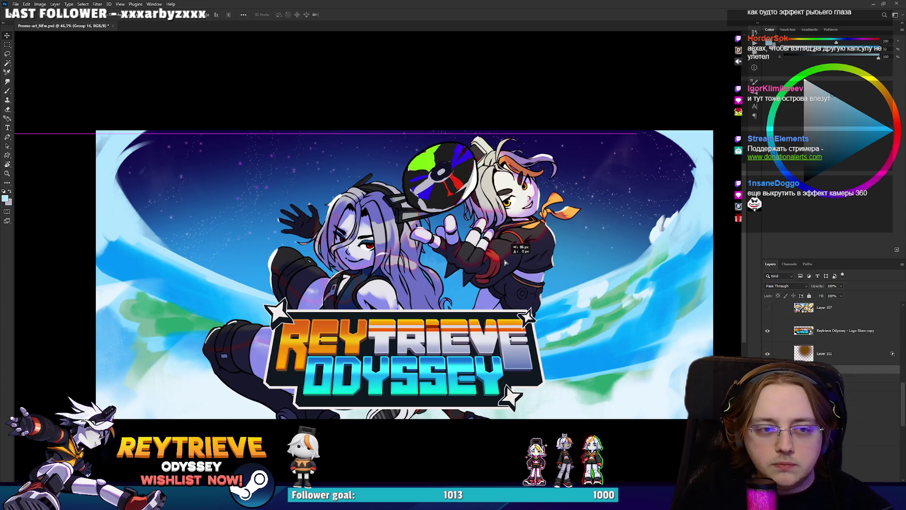
mouse_move(568, 262)
left_mouse_down()
mouse_move(560, 316)
mouse_move(555, 286)
mouse_move(563, 282)
left_mouse_up()
left_click_drag(466, 287, 436, 279)
key("ctrl+t")
left_click_drag(264, 57, 264, 86)
left_click_drag(322, 207, 325, 202)
key("Return")
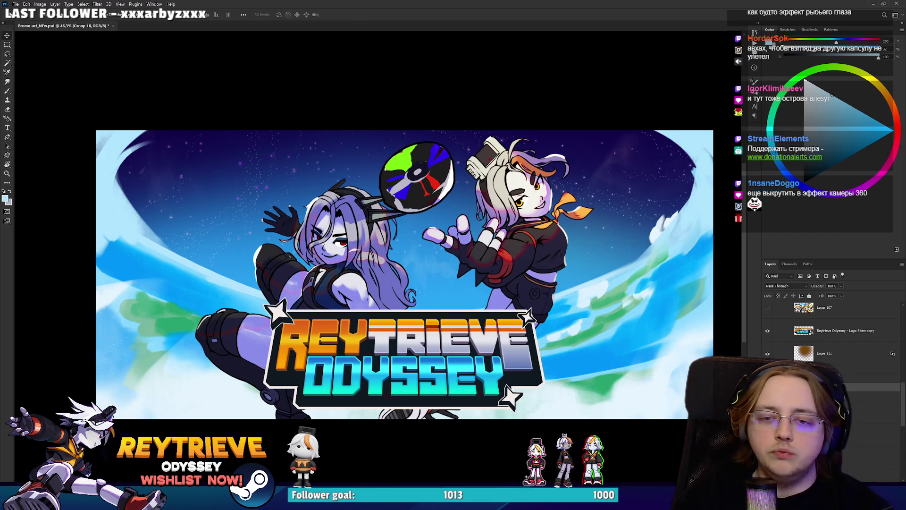
Step: Enlarge the characters and disc together, then raise the left character about 90 px
key("ctrl+t")
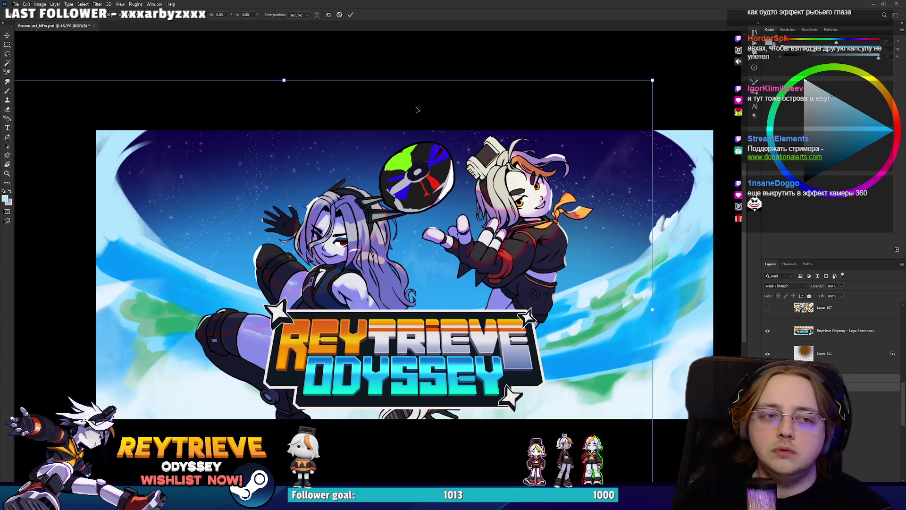
left_click_drag(302, 148, 338, 210)
key("Return")
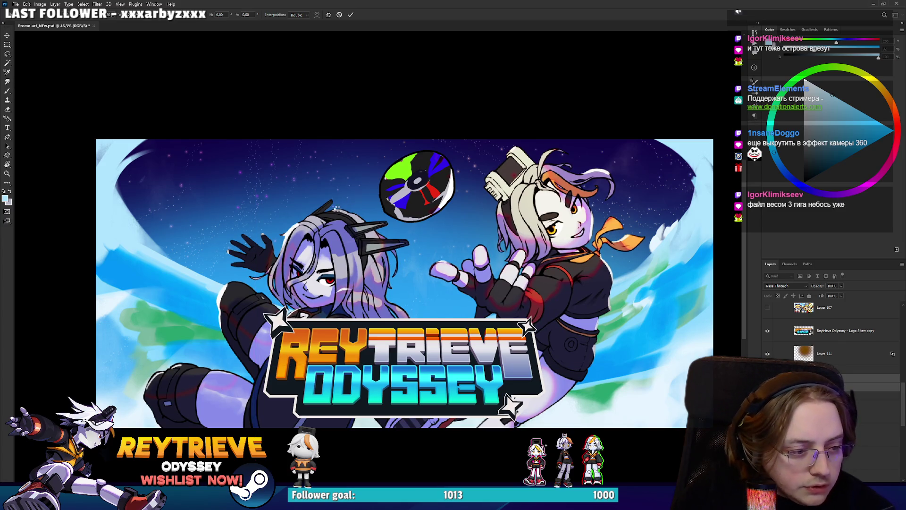
left_click_drag(400, 264, 405, 274)
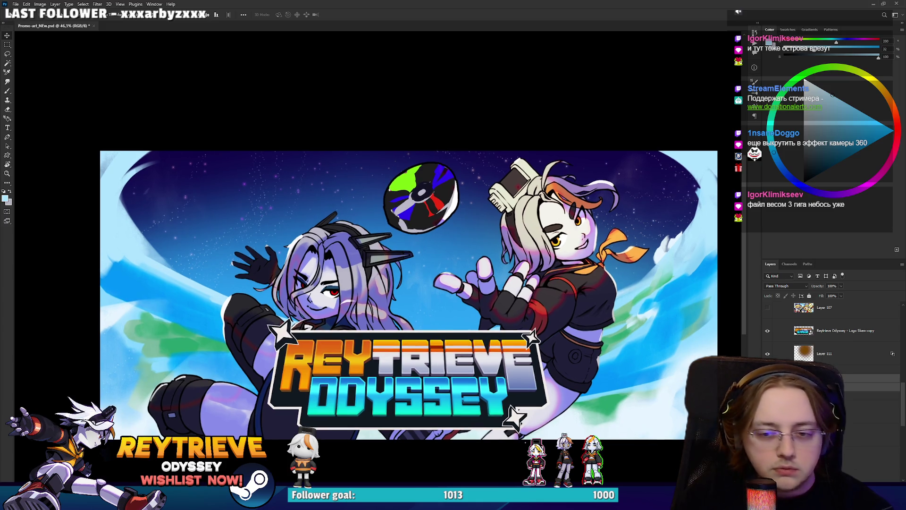
key("alt+bracketleft")
key("ctrl+comma")
key("ctrl+comma")
key("ctrl+comma")
key("ctrl+comma")
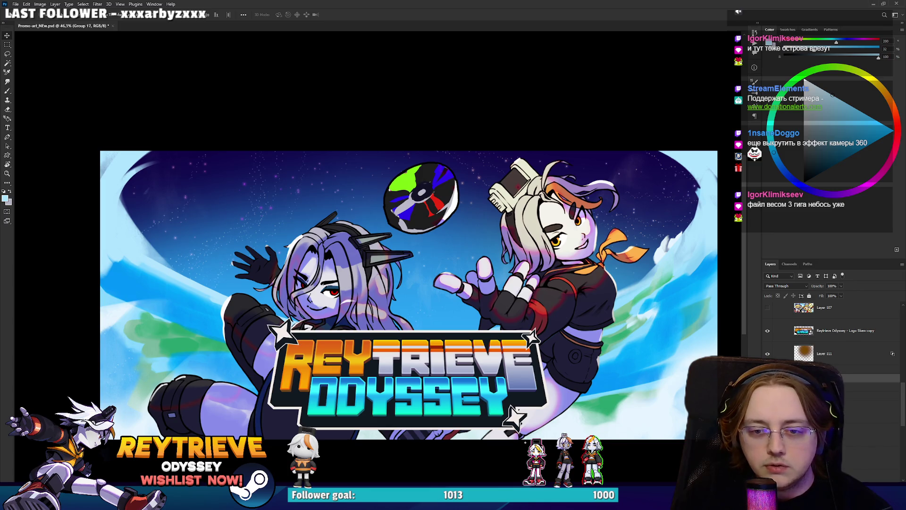
left_click_drag(341, 312, 333, 268)
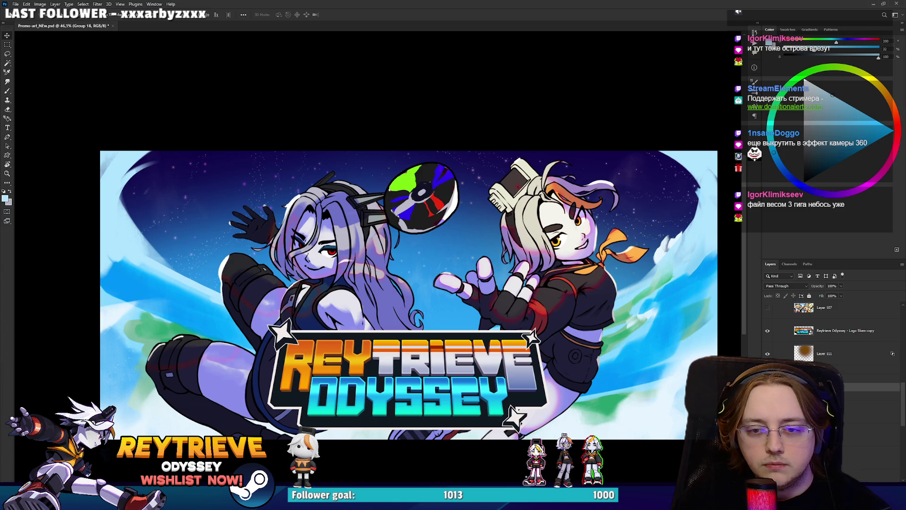
Step: Lower the disc slightly and save Promo-art_NEw.psd
left_click_drag(420, 199, 420, 209)
left_click_drag(585, 310, 579, 323)
key("ctrl+s")
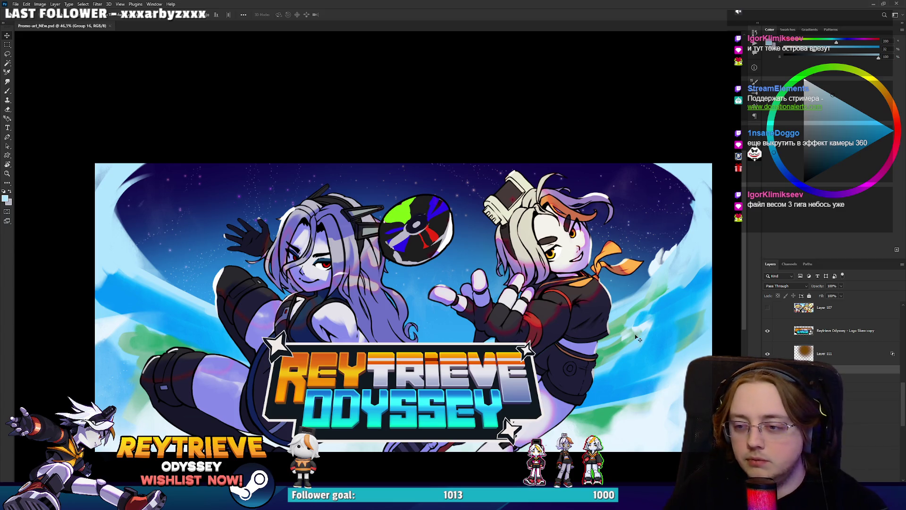
left_click_drag(561, 328, 554, 318)
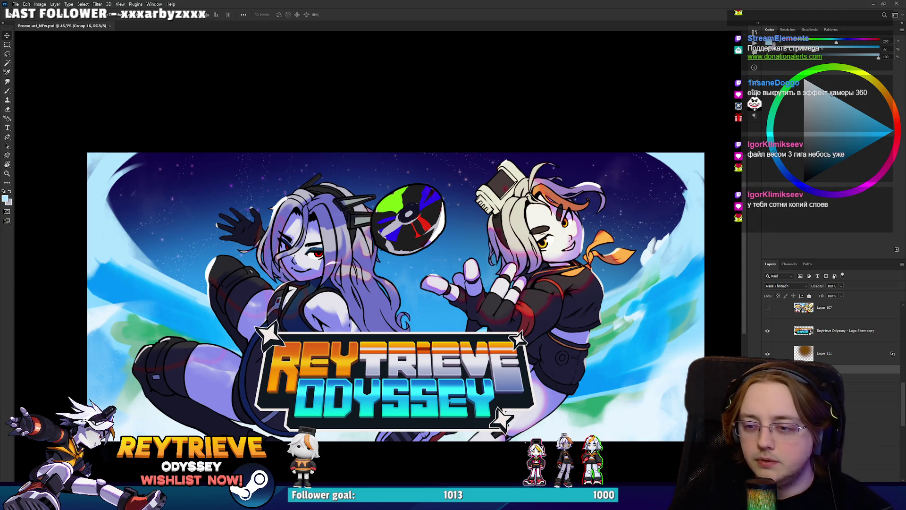
left_click_drag(354, 411, 346, 419)
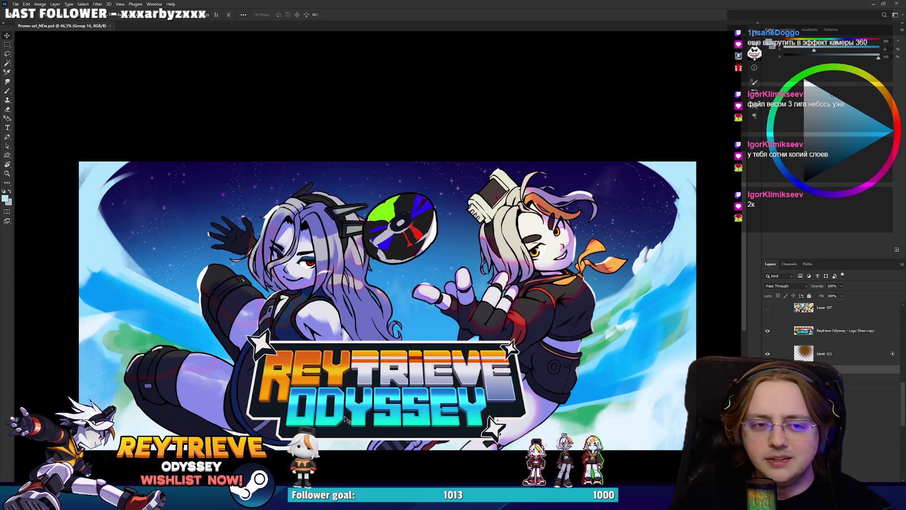
Step: Commit a Crop at the canvas bounds, trimming the artwork that overflows the edges
key("c")
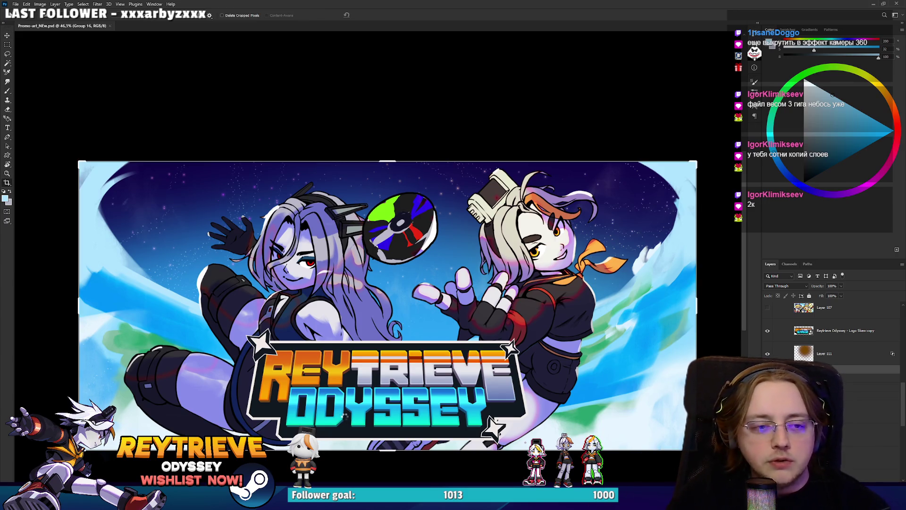
left_click(372, 375)
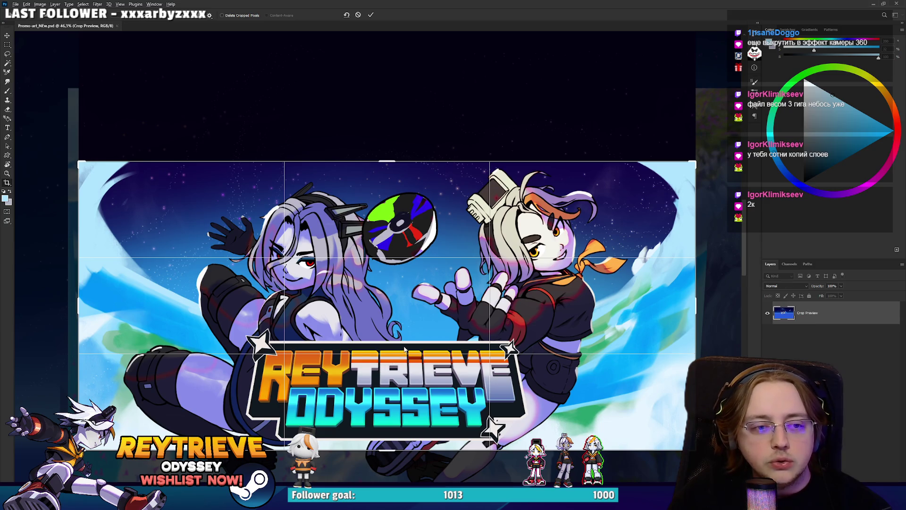
scroll(404, 349, "down", 15)
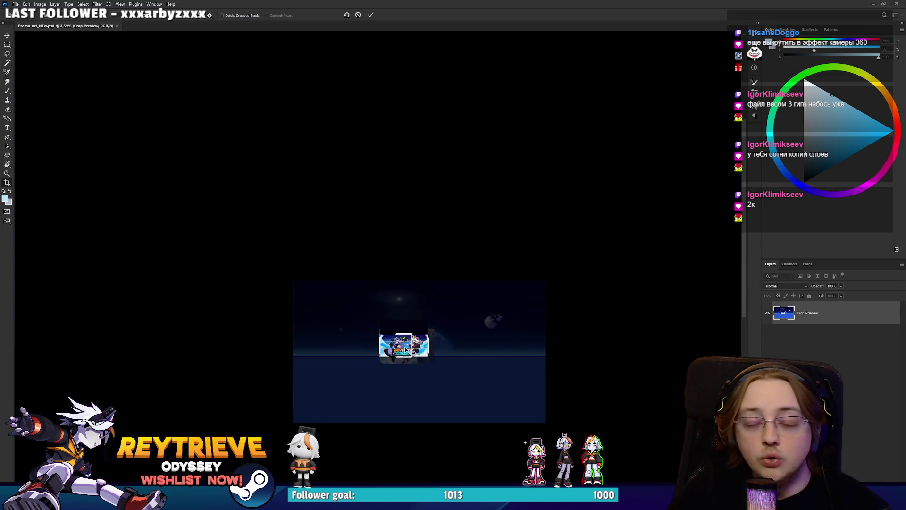
scroll(404, 349, "up", 2)
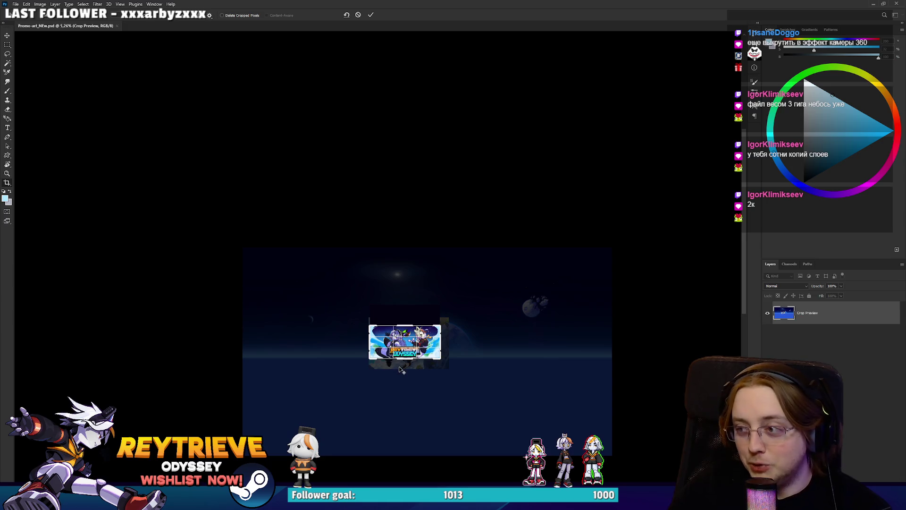
scroll(402, 361, "up", 5)
key("Return")
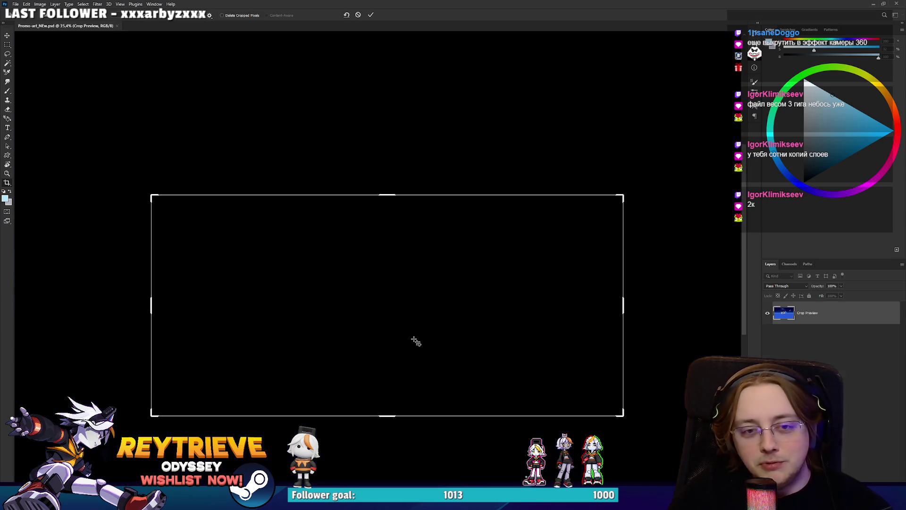
scroll(414, 342, "up", 2)
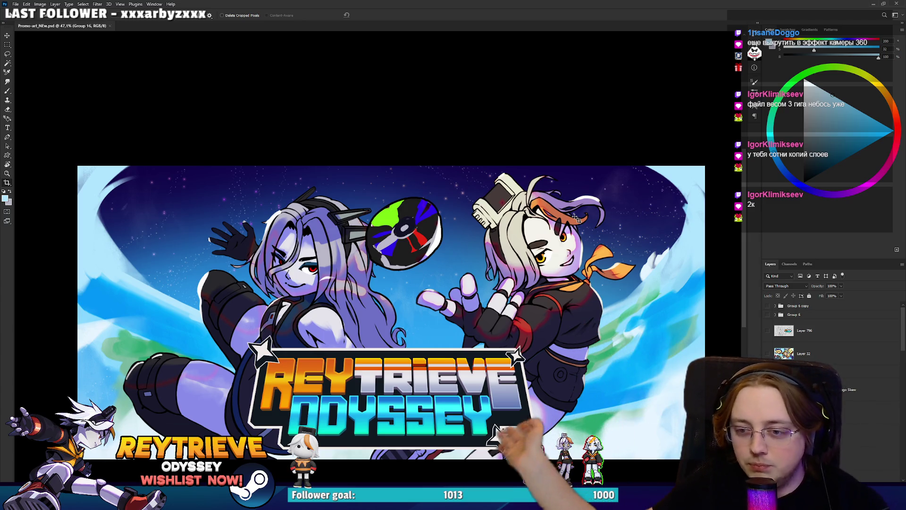
Step: Enlarge the disc and move it up, dismissing the stray crop frame
left_click_drag(509, 229, 540, 213)
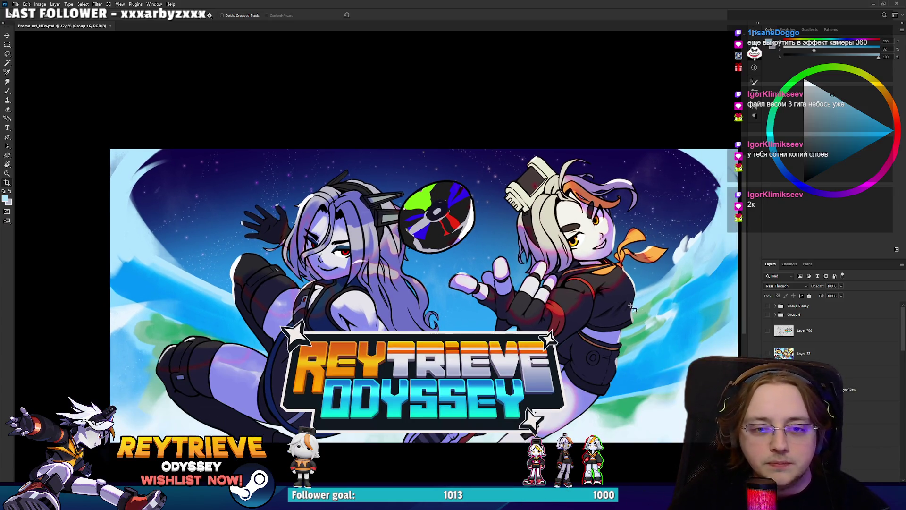
left_click_drag(574, 300, 574, 291)
scroll(830, 330, "down", 5)
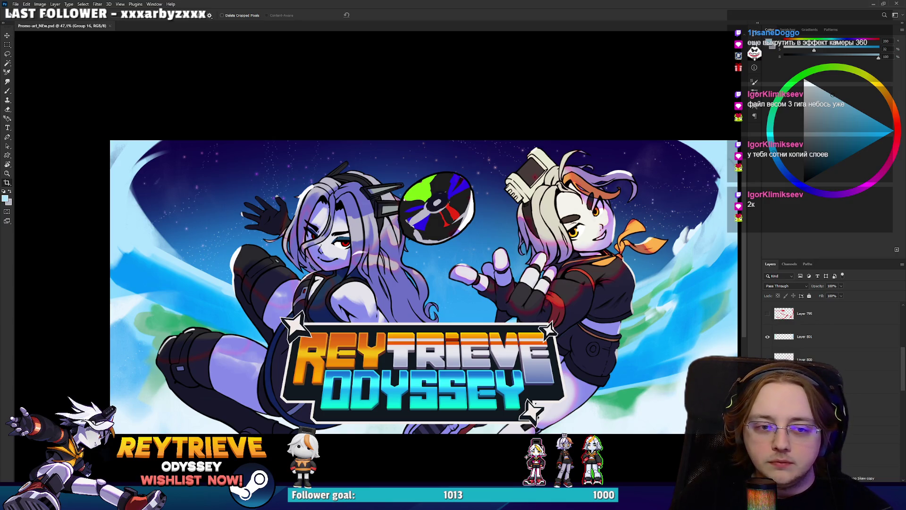
scroll(831, 368, "down", 2)
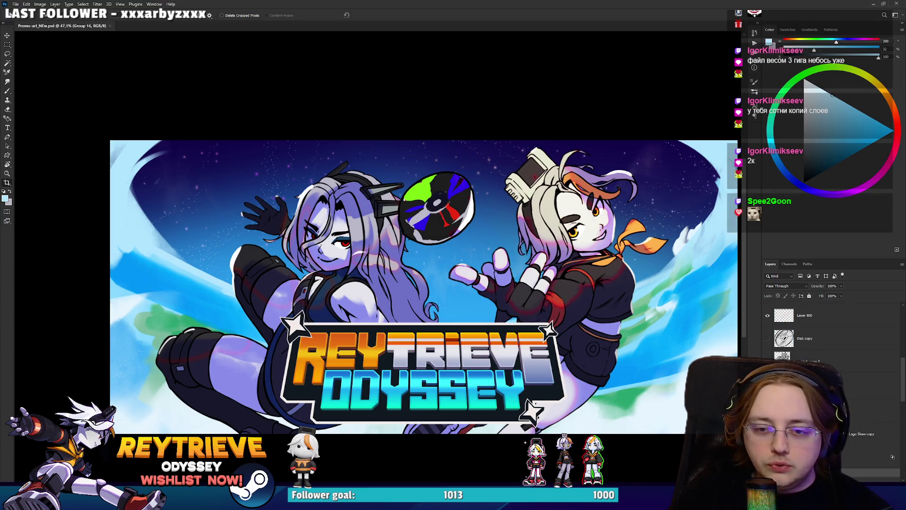
scroll(831, 330, "down", 3)
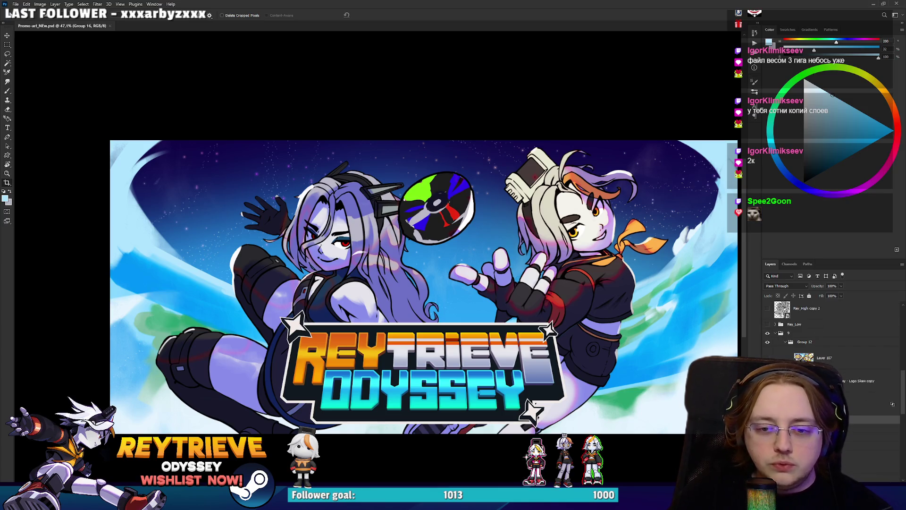
key("ctrl+t")
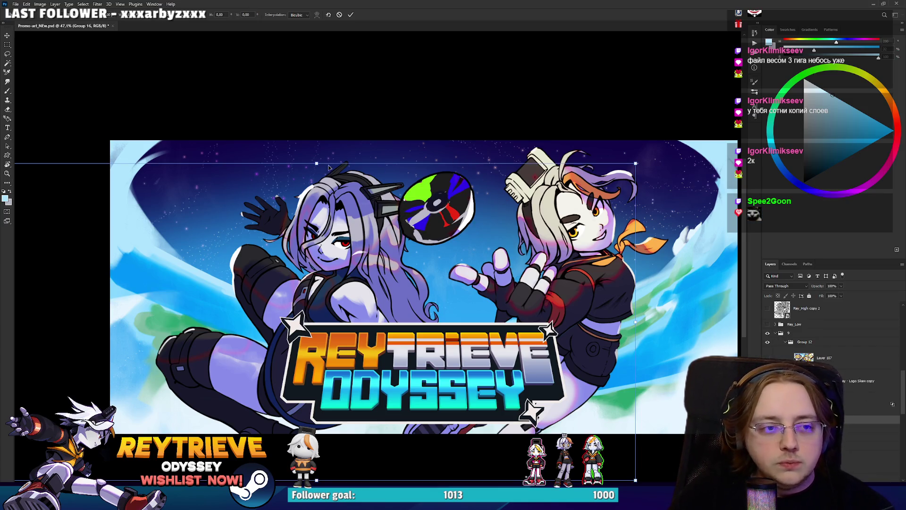
mouse_move(316, 162)
left_mouse_down()
mouse_move(313, 121)
mouse_move(340, 216)
left_mouse_up()
key("Return")
key("c")
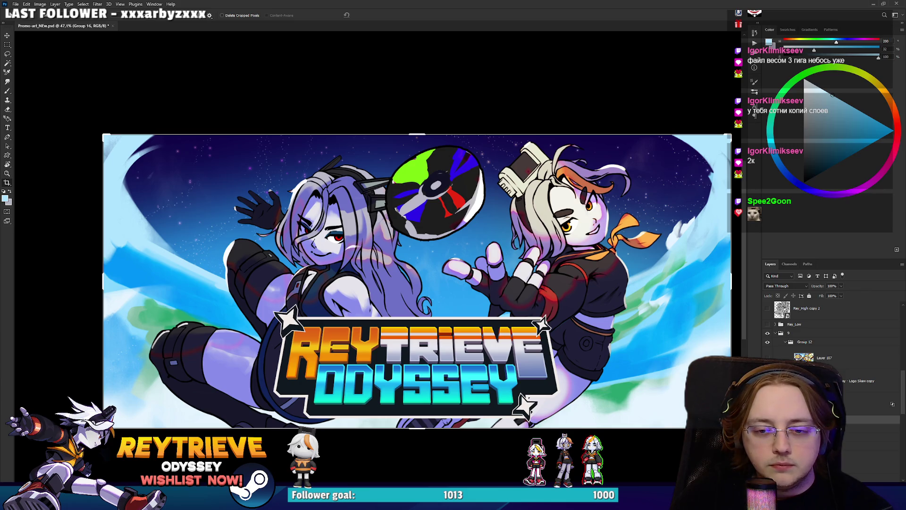
key("Return")
Step: Move the left character up-left and the right character to the right
key("v")
left_click(583, 306)
left_click_drag(530, 304, 522, 291)
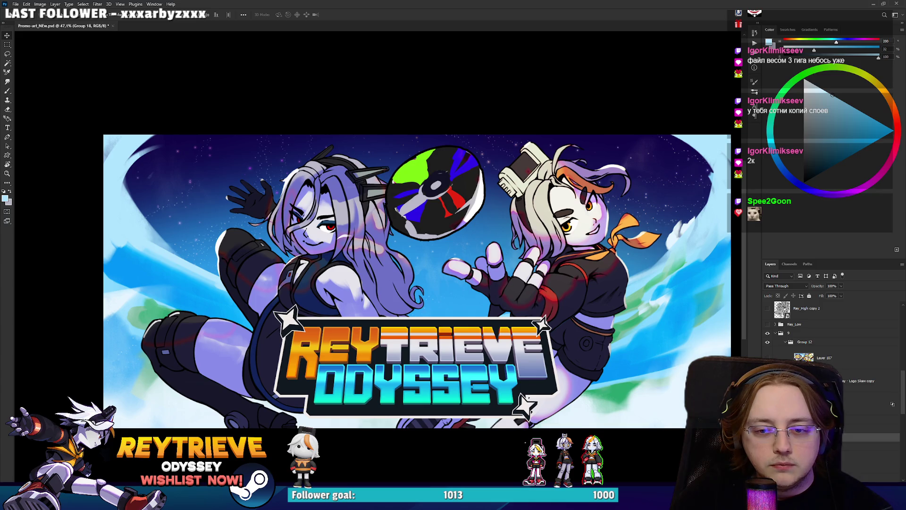
mouse_move(576, 325)
left_mouse_down()
mouse_move(626, 318)
mouse_move(588, 325)
left_mouse_up()
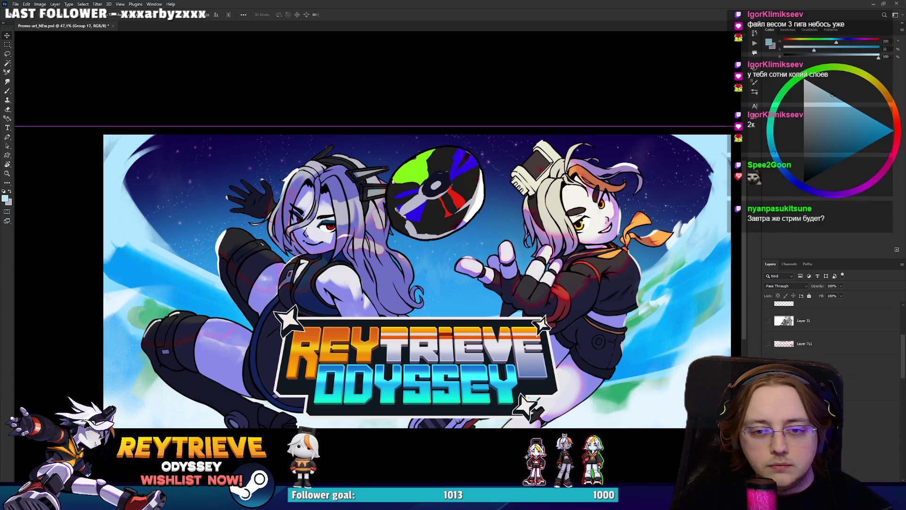
left_click(802, 388)
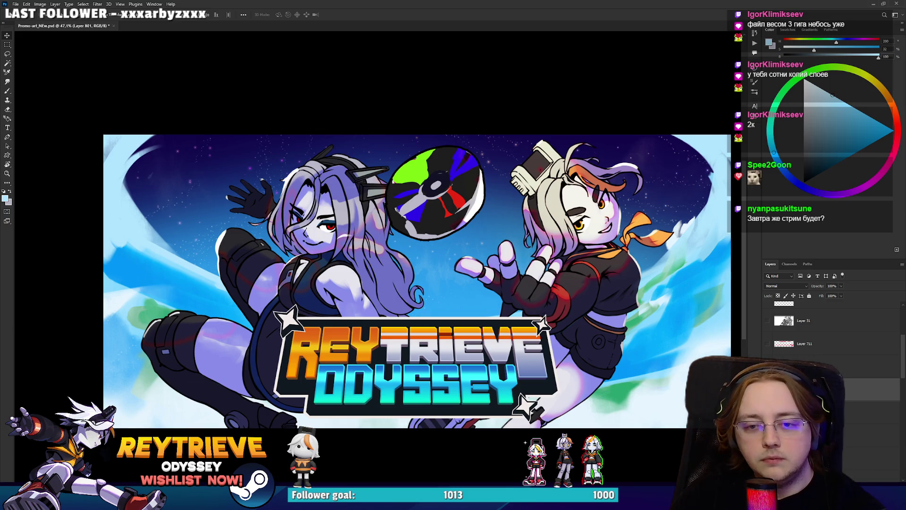
Step: Push the left character further left and adjust the right character's horizontal position
key("alt+bracketright")
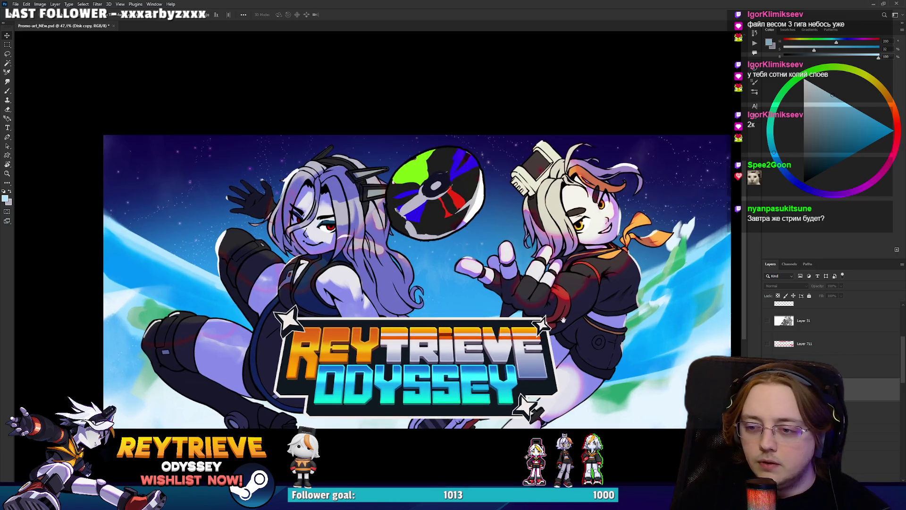
left_click_drag(564, 324, 560, 313)
scroll(562, 314, "up", 1, "alt")
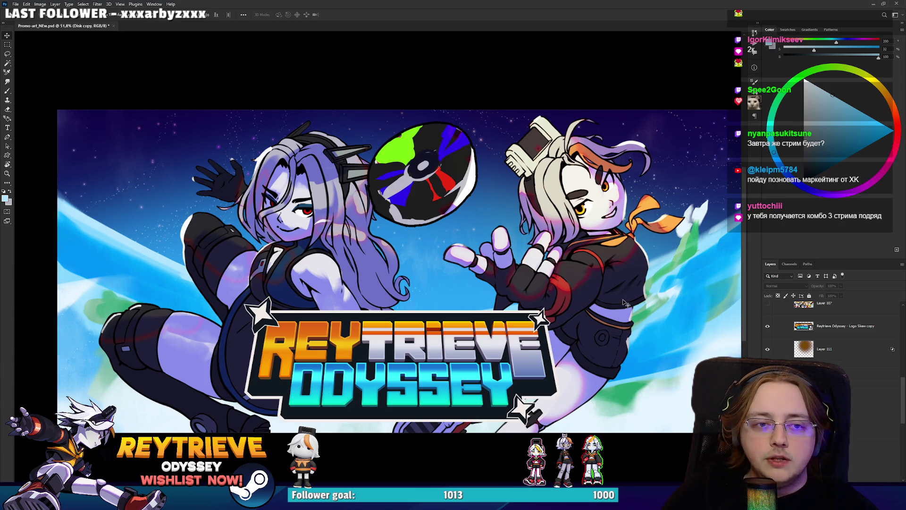
left_click(878, 383)
mouse_move(601, 288)
left_mouse_down()
mouse_move(581, 285)
mouse_move(594, 286)
left_mouse_up()
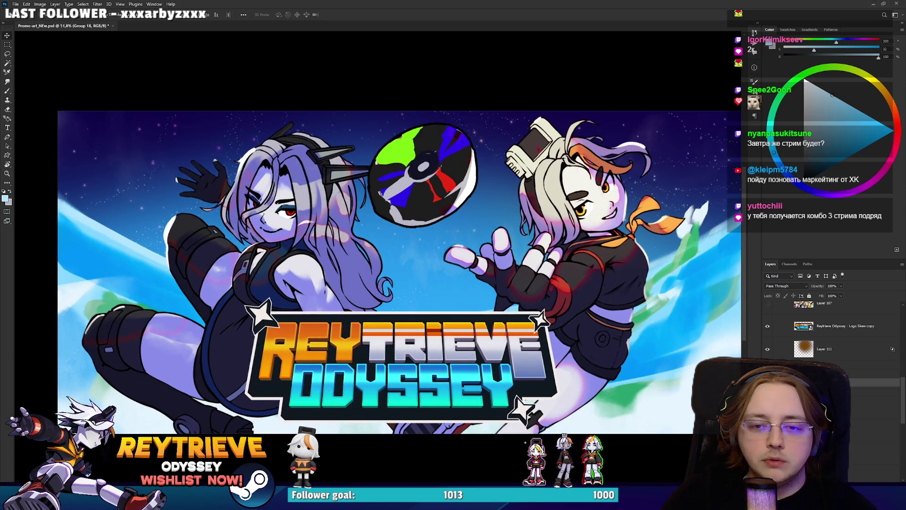
left_click_drag(615, 270, 595, 269)
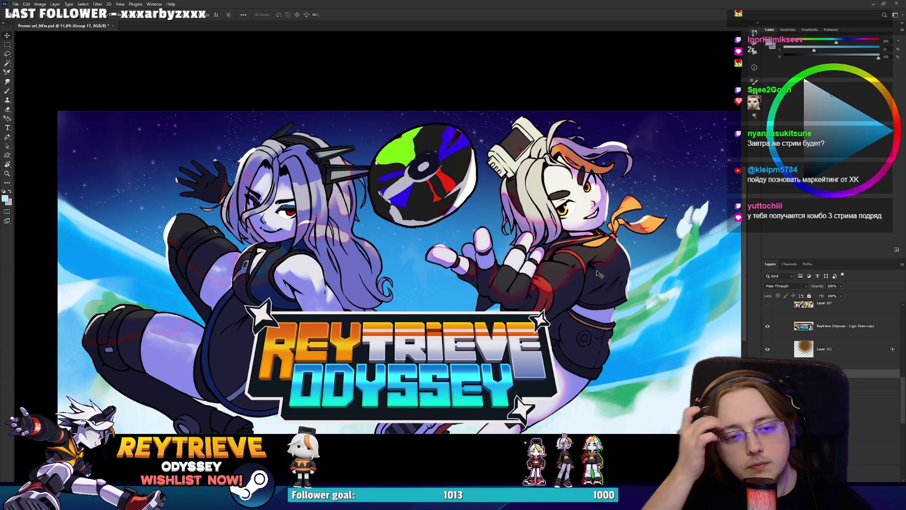
mouse_move(597, 270)
left_mouse_down()
mouse_move(635, 280)
mouse_move(567, 299)
left_mouse_up()
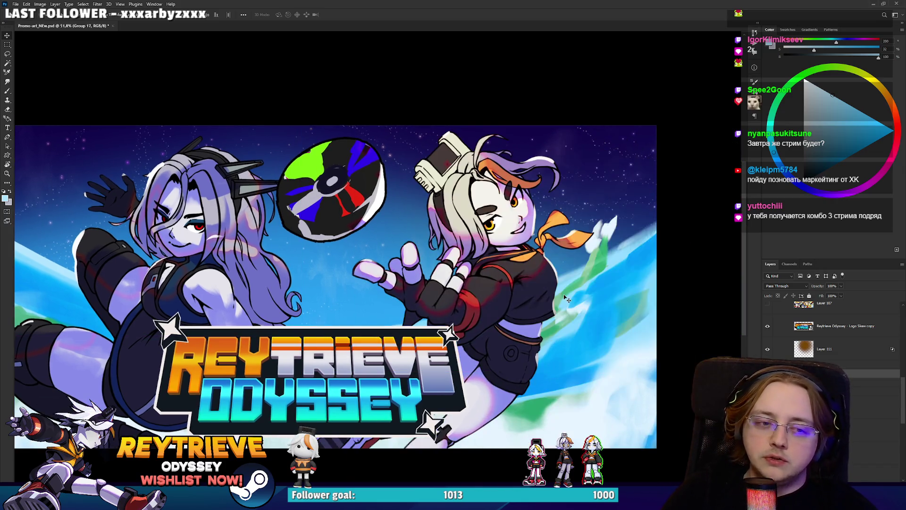
Step: Rotate the right character and shift it down and to the right
scroll(566, 298, "left", 3)
key("ctrl+t")
mouse_move(483, 96)
left_mouse_down()
mouse_move(415, 73)
mouse_move(427, 68)
left_mouse_up()
mouse_move(446, 154)
left_mouse_down()
mouse_move(488, 236)
mouse_move(466, 244)
left_mouse_up()
mouse_move(501, 92)
left_mouse_down()
mouse_move(542, 84)
mouse_move(522, 156)
left_mouse_up()
key("Return")
Step: Mask the Logo Skew copy with an inverted selection of the right character's outline
scroll(528, 222, "down", 3)
scroll(529, 221, "down", 2)
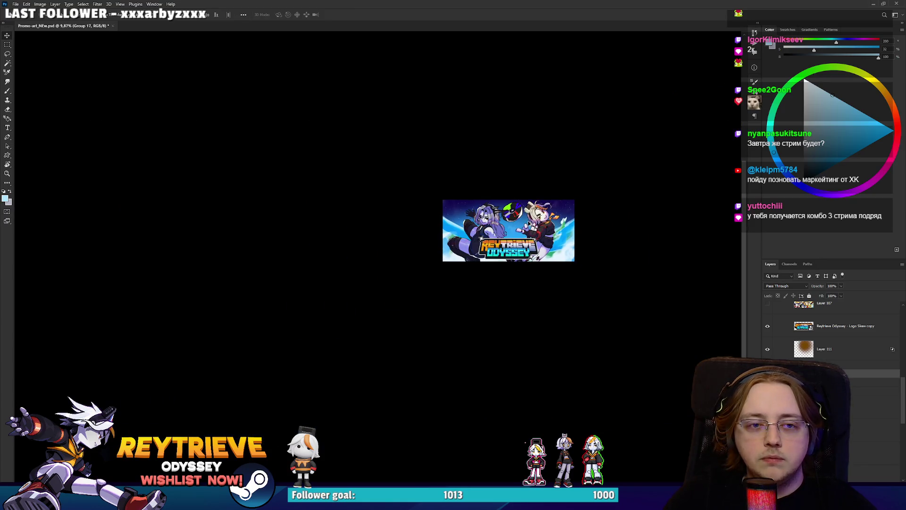
scroll(528, 223, "up", 5)
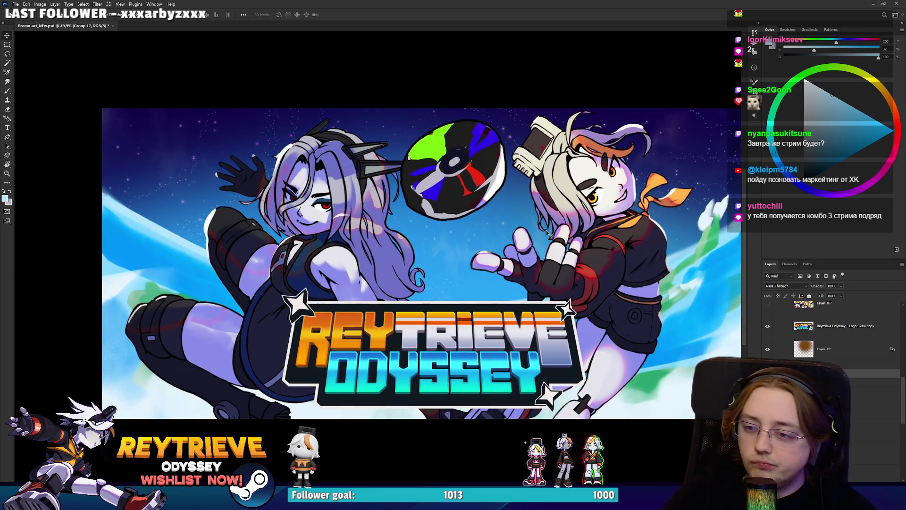
scroll(830, 330, "up", 3)
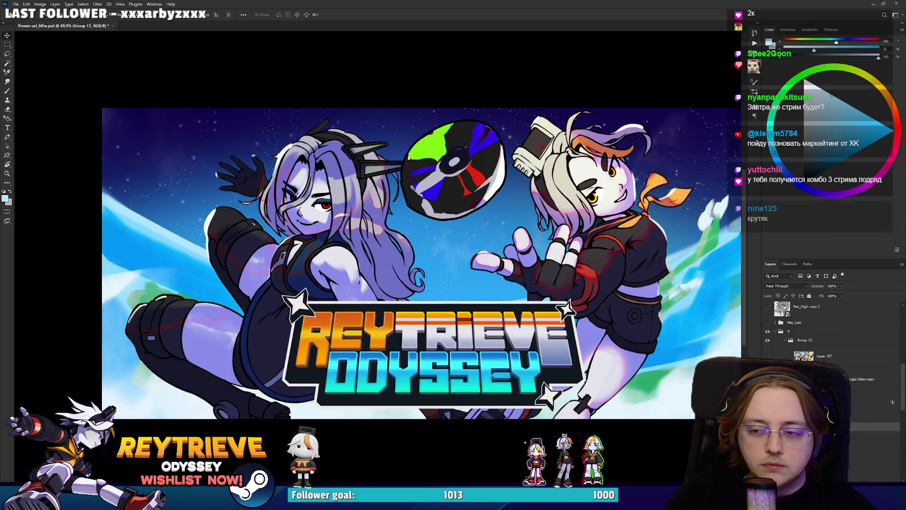
scroll(831, 349, "down", 3)
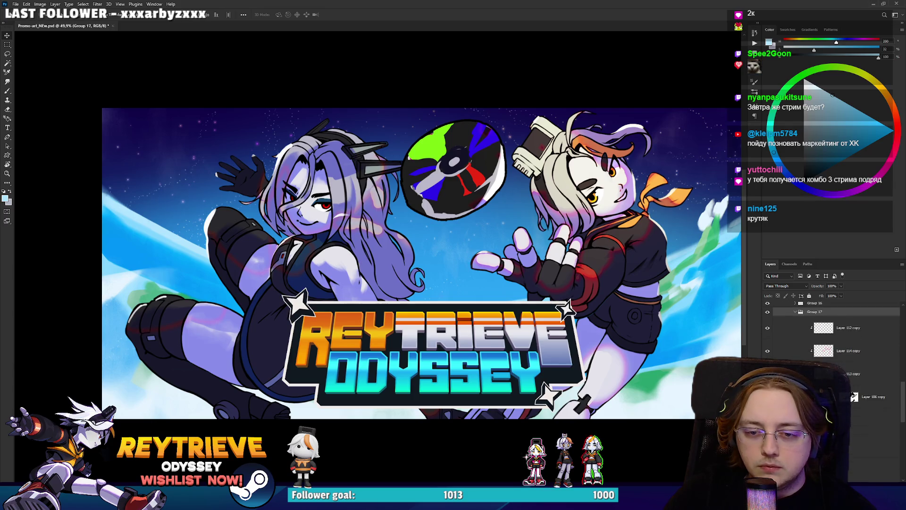
scroll(844, 377, "down", 3)
left_click(824, 362, "ctrl")
scroll(831, 330, "up", 3)
left_click(826, 312)
left_click(828, 335)
key("ctrl+shift+m")
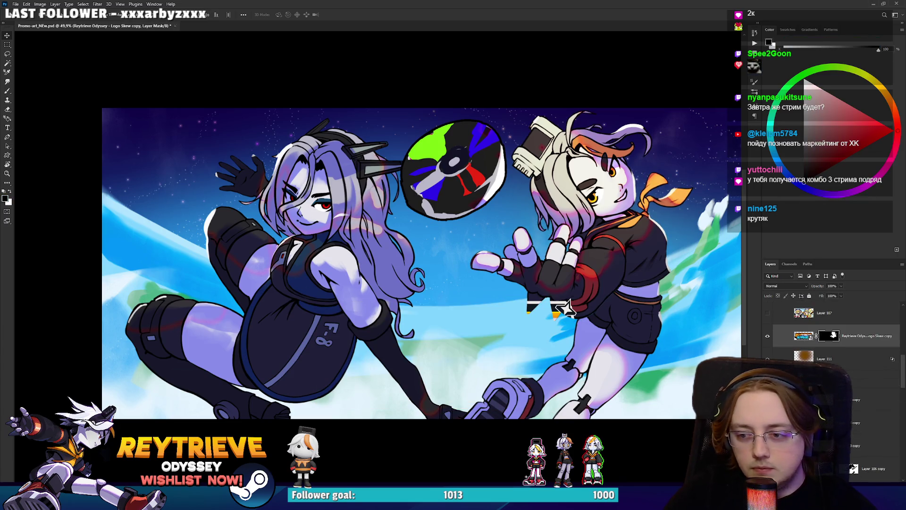
key("ctrl+i")
scroll(593, 338, "down", 1)
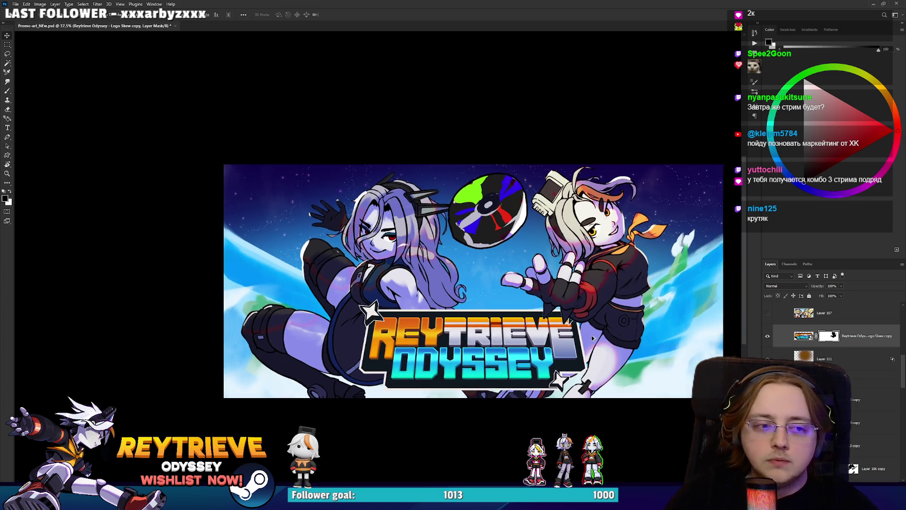
scroll(587, 326, "up", 3)
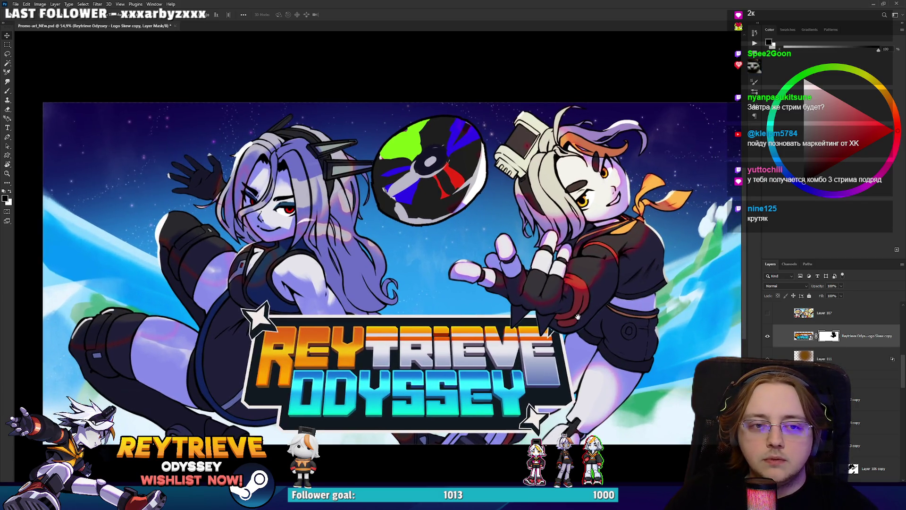
scroll(577, 316, "down", 1)
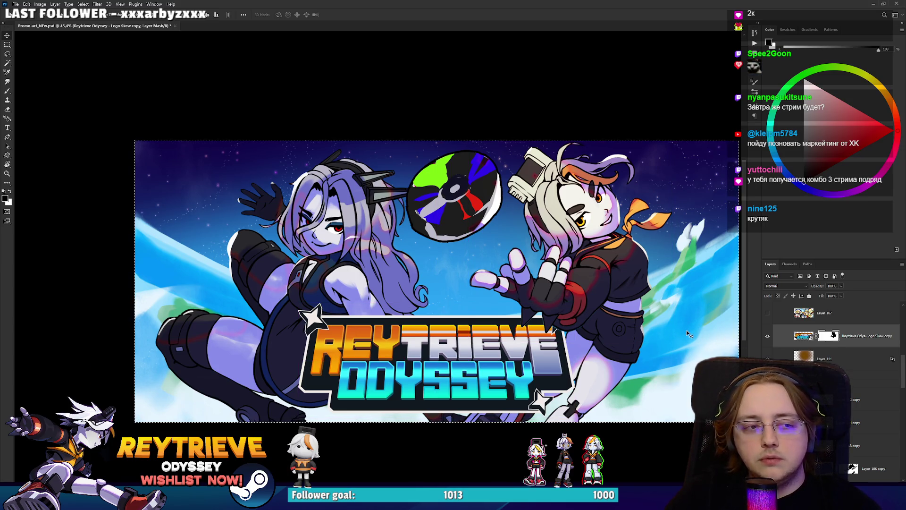
key("alt+Tab")
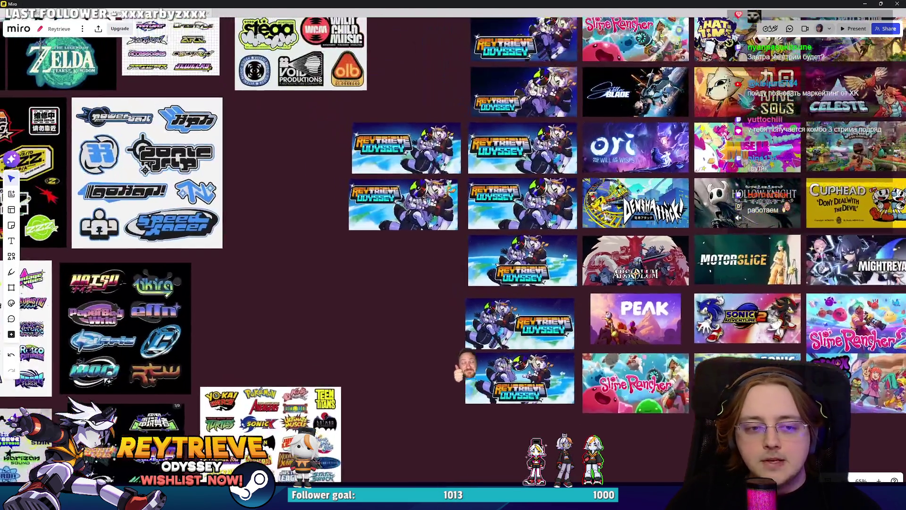
Step: Delete the old capsule thumbnail and paste the new Reytrieve Odyssey capsule onto the board
scroll(510, 361, "up", 5)
left_click(530, 348)
key("Delete")
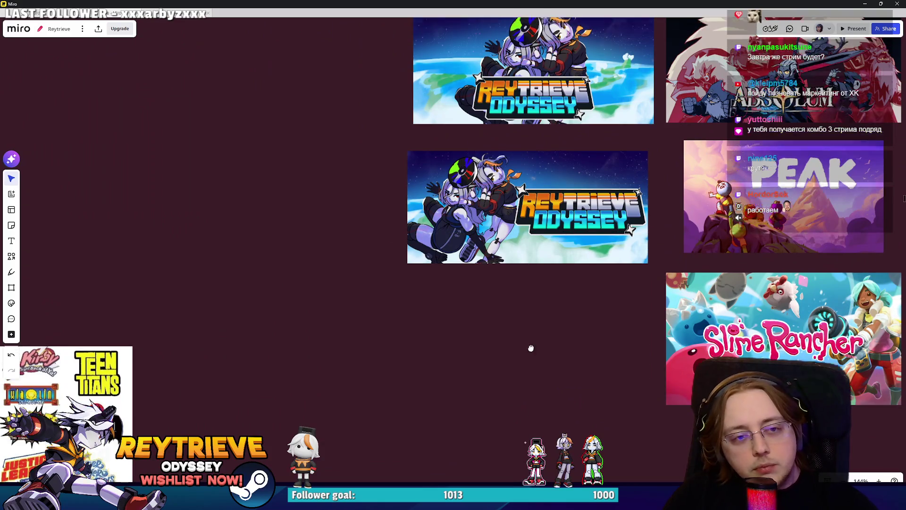
key("ctrl+v")
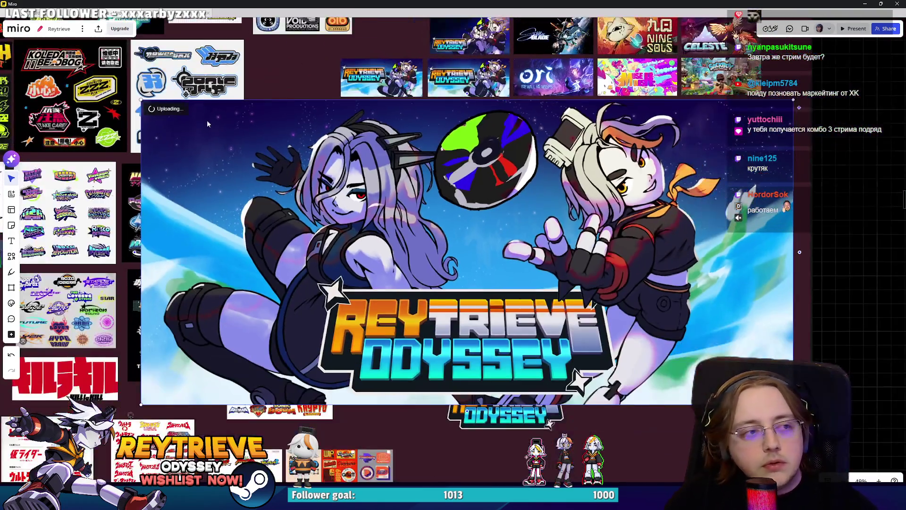
Step: Resize the pasted capsule to match neighbouring tiles and place it in its row's empty slot
left_click_drag(141, 100, 523, 279)
mouse_move(580, 338)
left_mouse_down()
mouse_move(341, 230)
mouse_move(318, 248)
left_mouse_up()
left_click_drag(253, 306, 447, 215)
scroll(447, 215, "up", 5)
mouse_move(466, 256)
left_mouse_down()
mouse_move(292, 272)
mouse_move(281, 263)
left_mouse_up()
scroll(281, 262, "up", 3)
left_click_drag(457, 264, 471, 258)
scroll(520, 430, "up", 1)
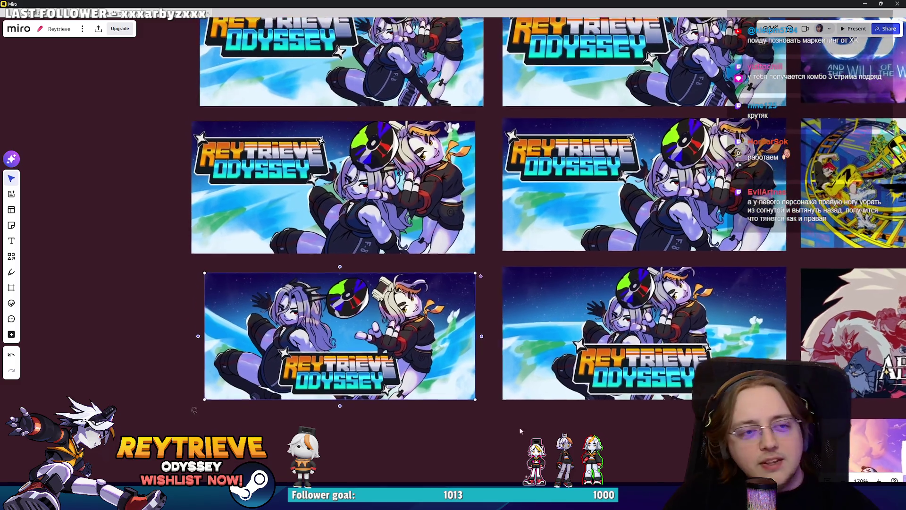
left_click(371, 217)
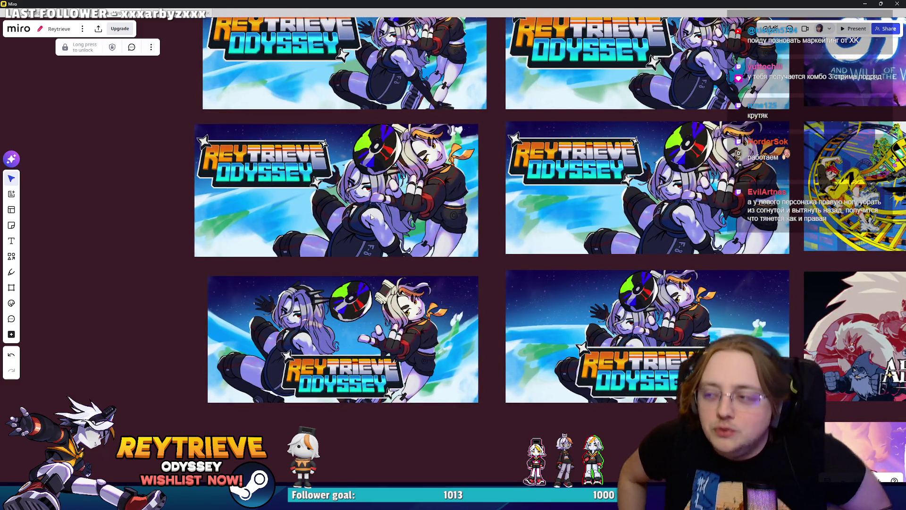
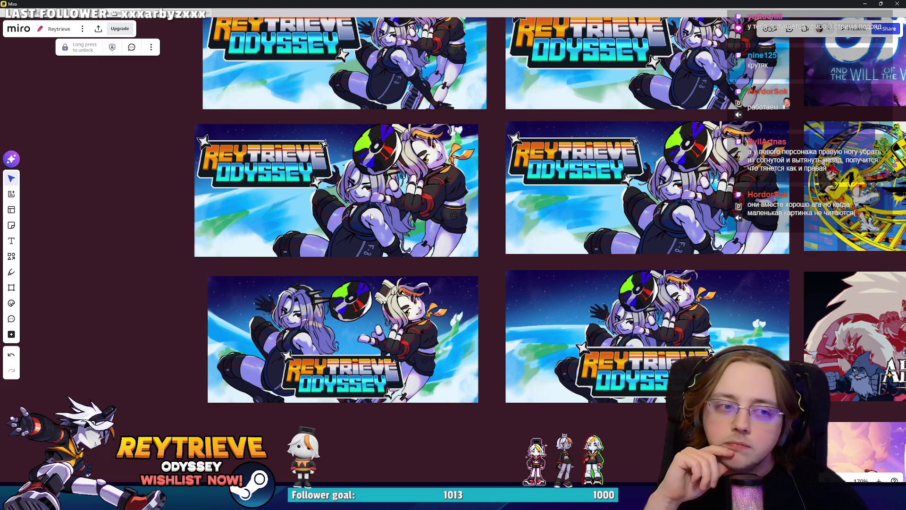
Step: Inspect the enlarged banner artwork and the lower banners on the Miro board
scroll(501, 188, "up", 10)
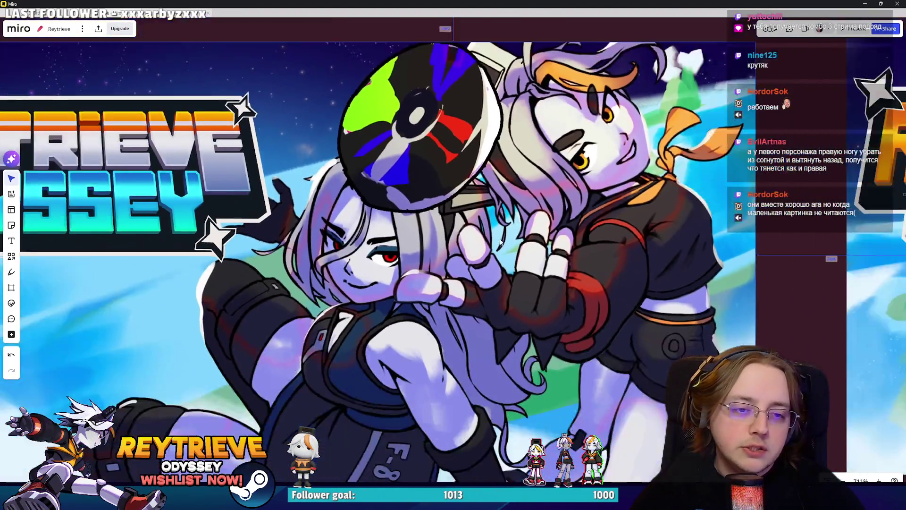
left_click(501, 242)
scroll(501, 242, "down", 5)
scroll(551, 239, "up", 5)
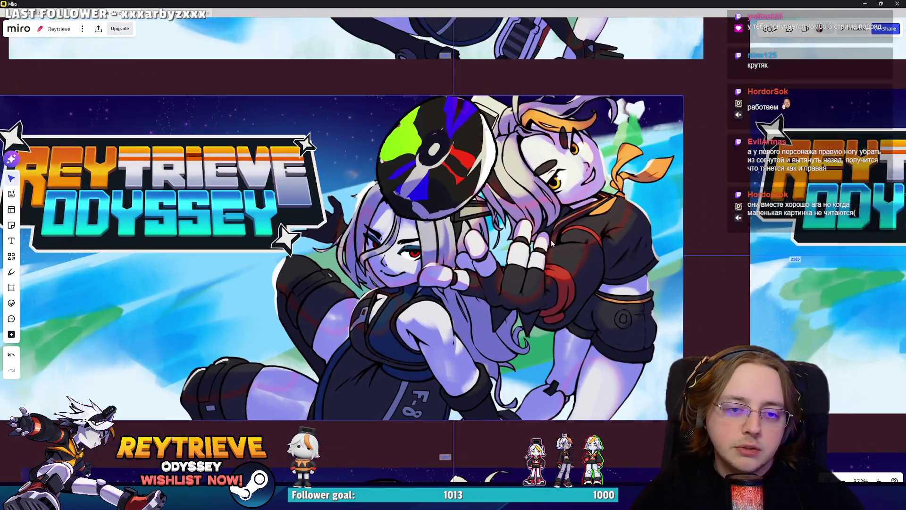
scroll(551, 239, "down", 15)
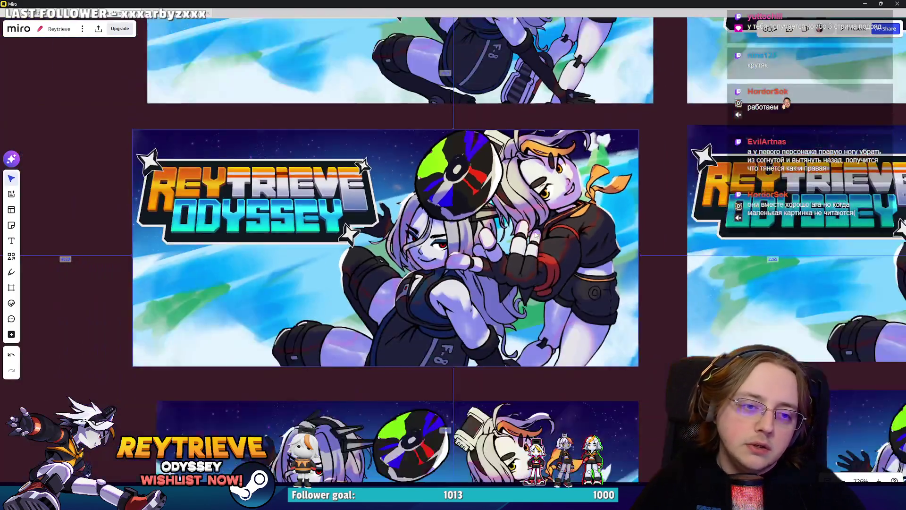
scroll(550, 259, "down", 2)
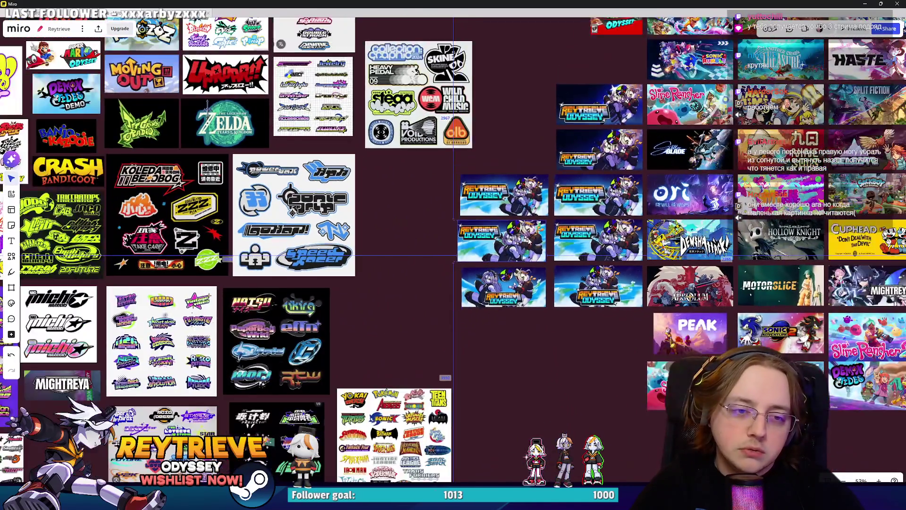
scroll(550, 246, "up", 5)
scroll(526, 259, "down", 6)
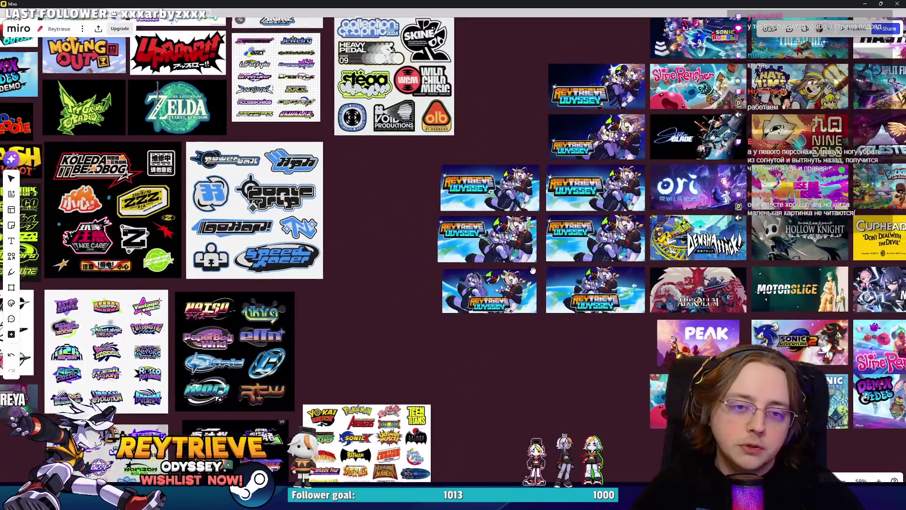
scroll(525, 259, "up", 1)
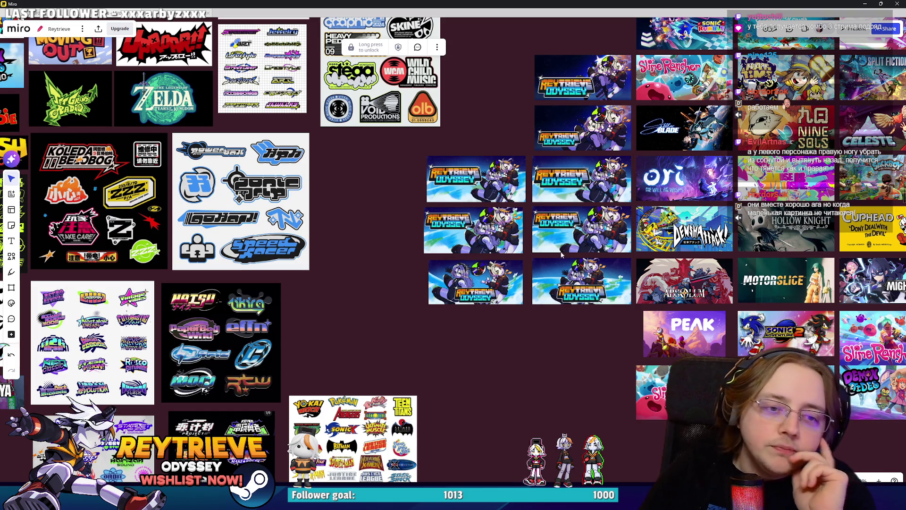
scroll(519, 264, "up", 4)
left_click_drag(471, 296, 456, 339)
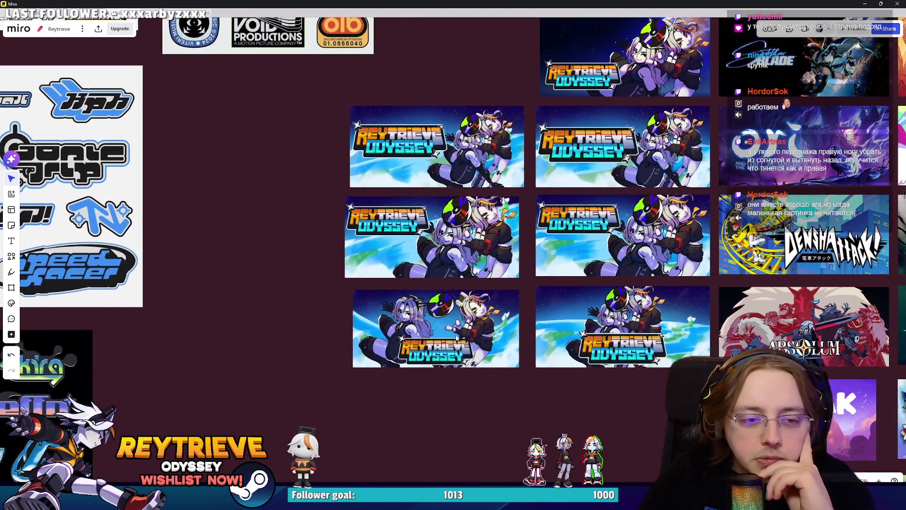
scroll(456, 339, "up", 3)
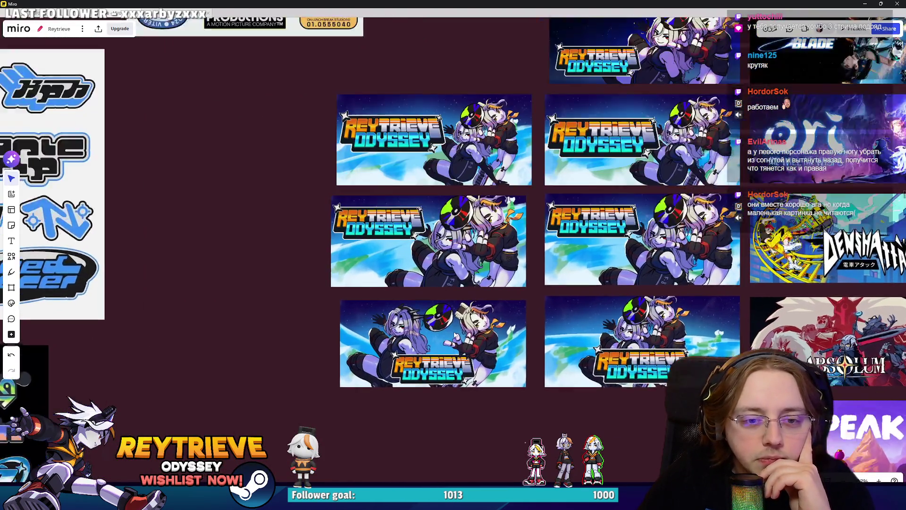
scroll(482, 330, "down", 3)
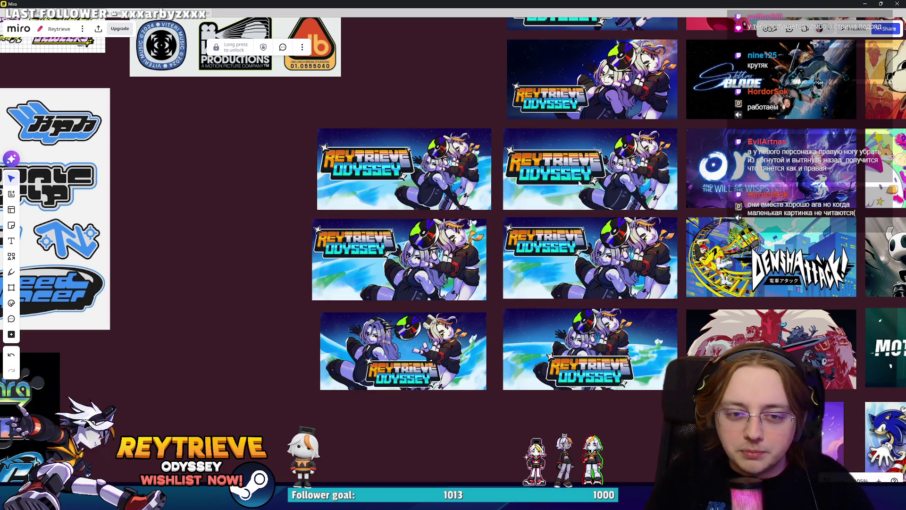
scroll(461, 250, "up", 5)
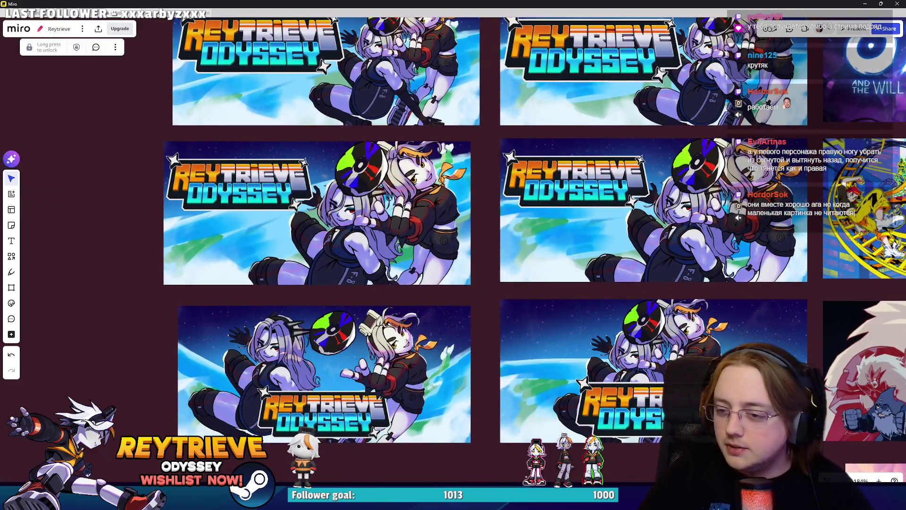
Step: Close the browser window showing the Figma and Snipboard.io sketch tabs
key("alt+Tab")
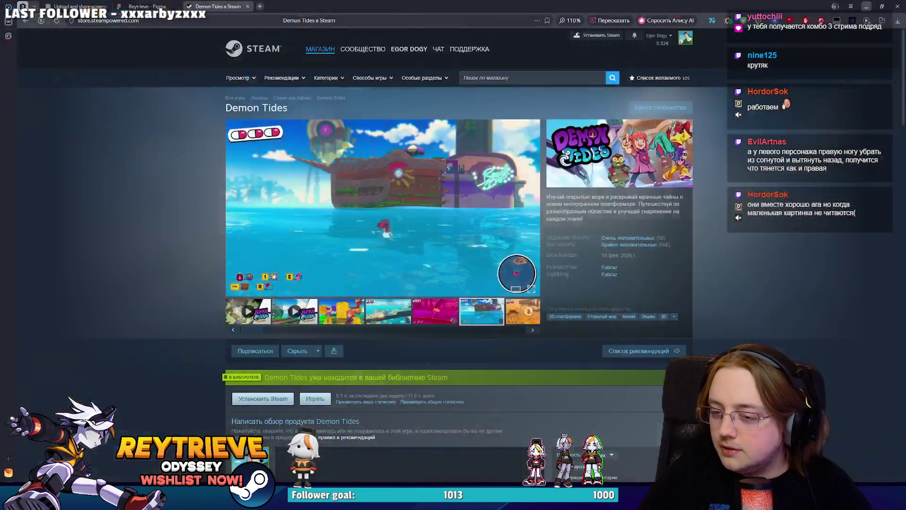
left_click(160, 5)
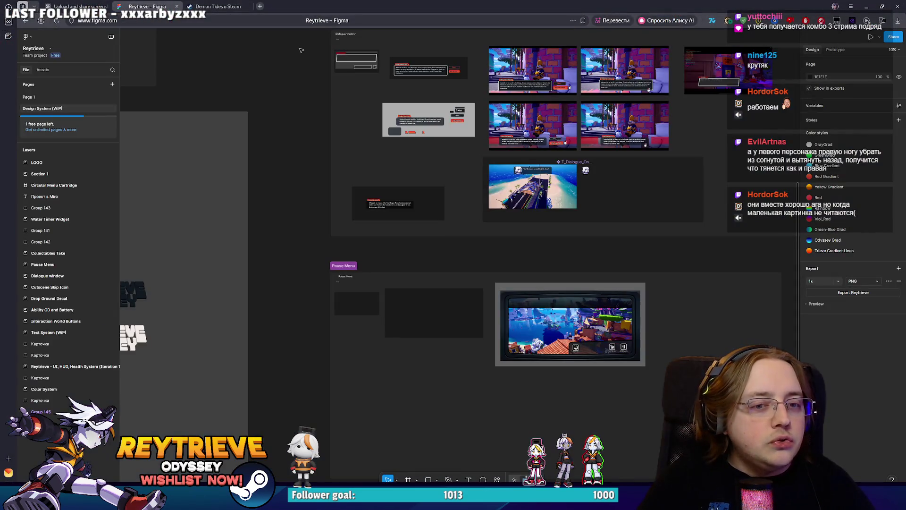
left_click(75, 6)
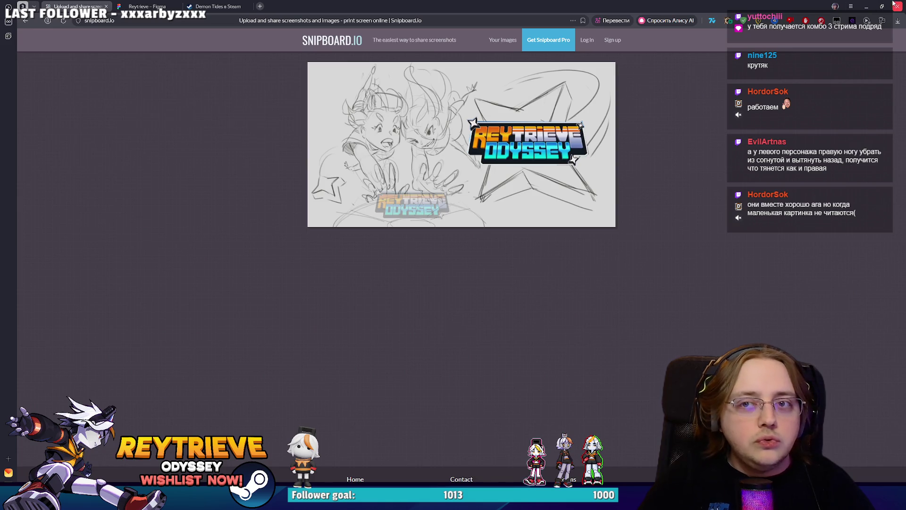
left_click(897, 6)
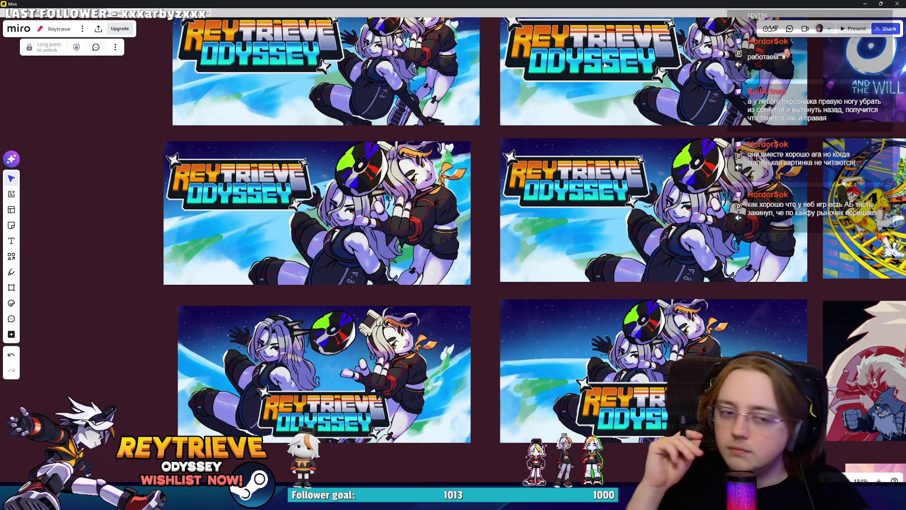
Step: Compare the banner thumbnails in Miro, then minimise the board to reveal Promo-art_NEW.psd
scroll(551, 197, "down", 5)
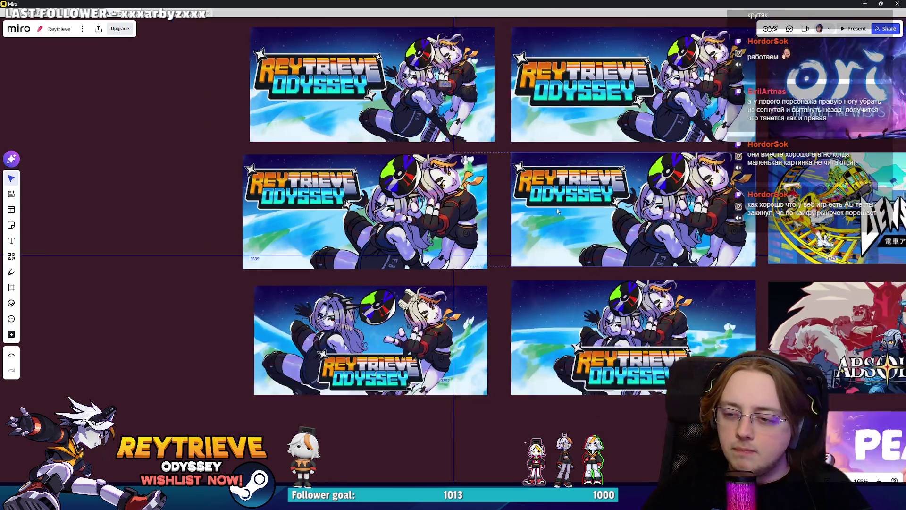
scroll(551, 197, "up", 3)
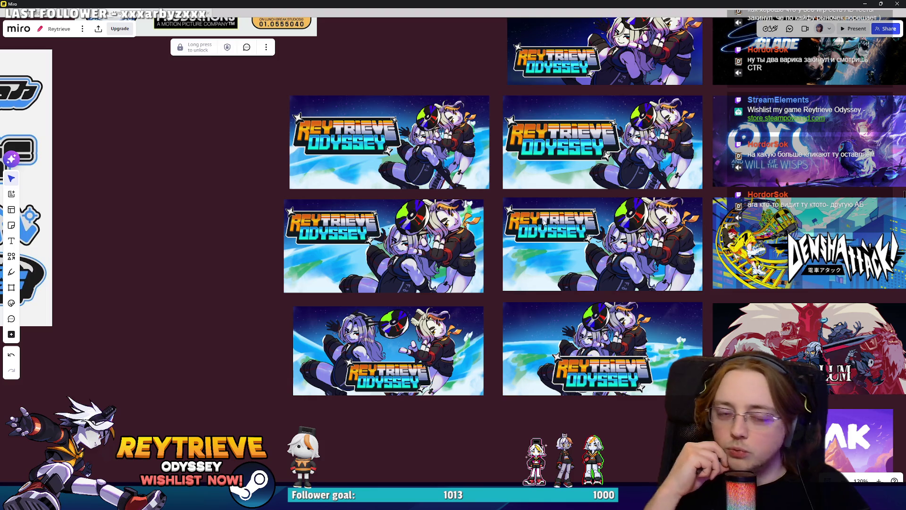
scroll(542, 221, "up", 5)
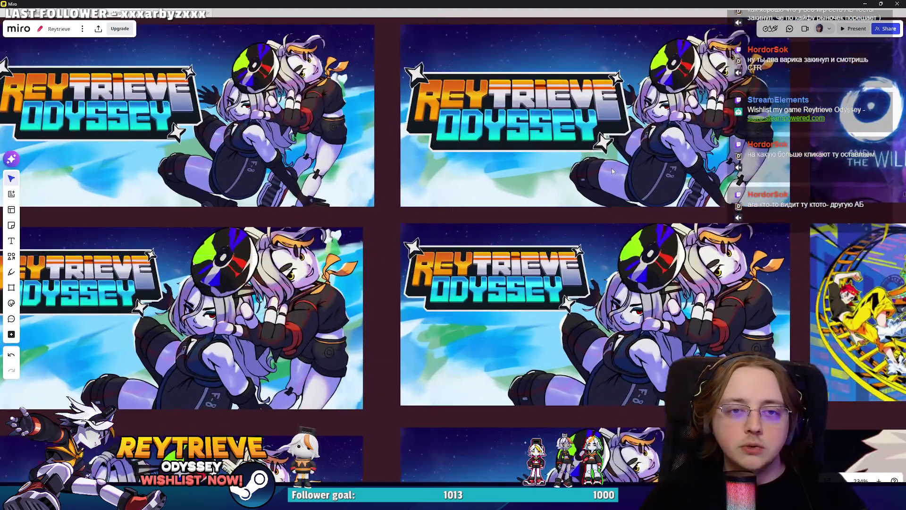
scroll(507, 204, "down", 6)
scroll(559, 326, "up", 3)
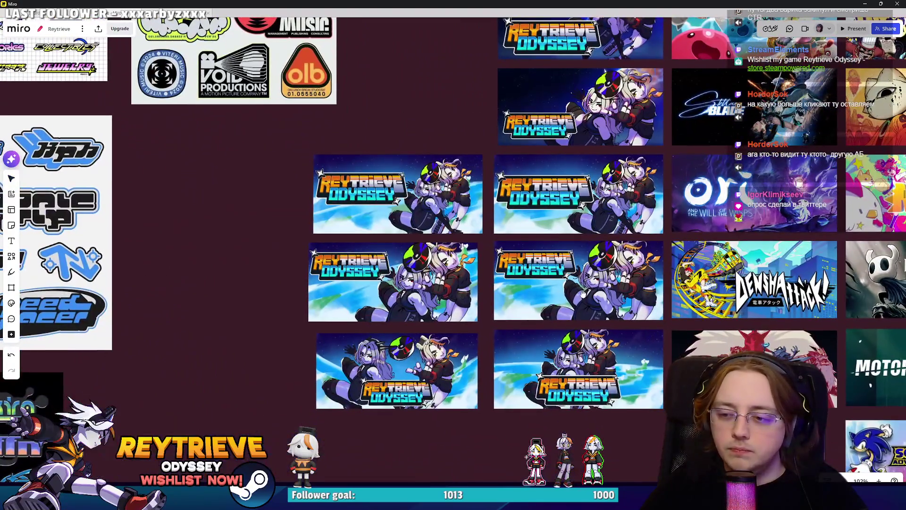
scroll(563, 322, "down", 4)
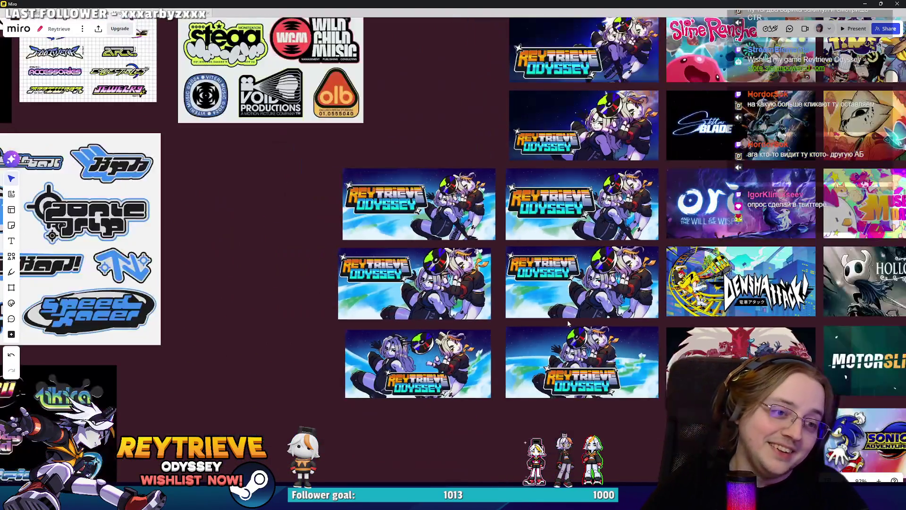
scroll(594, 309, "down", 3)
scroll(543, 212, "up", 5)
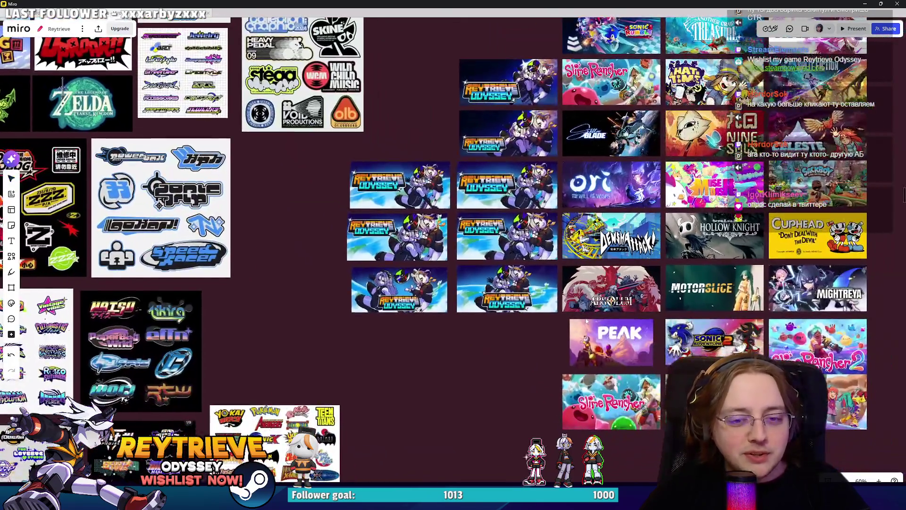
scroll(472, 141, "up", 5)
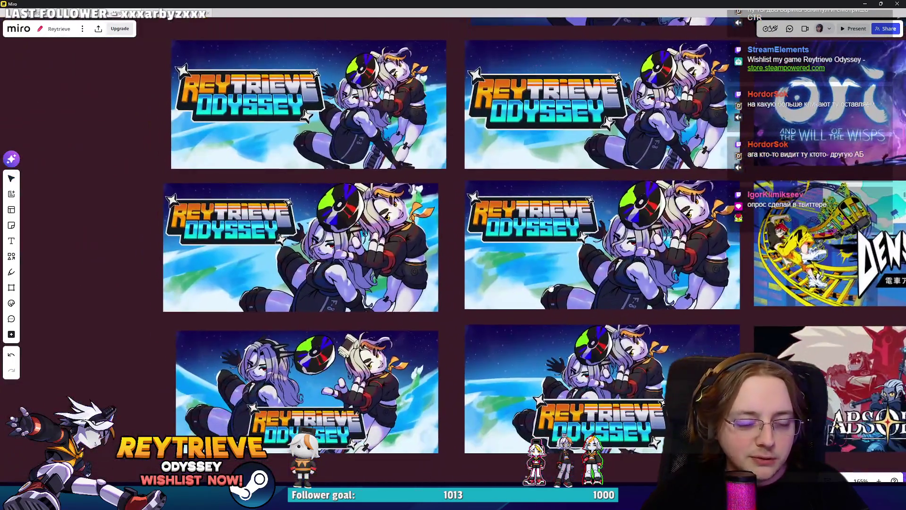
scroll(480, 299, "down", 3)
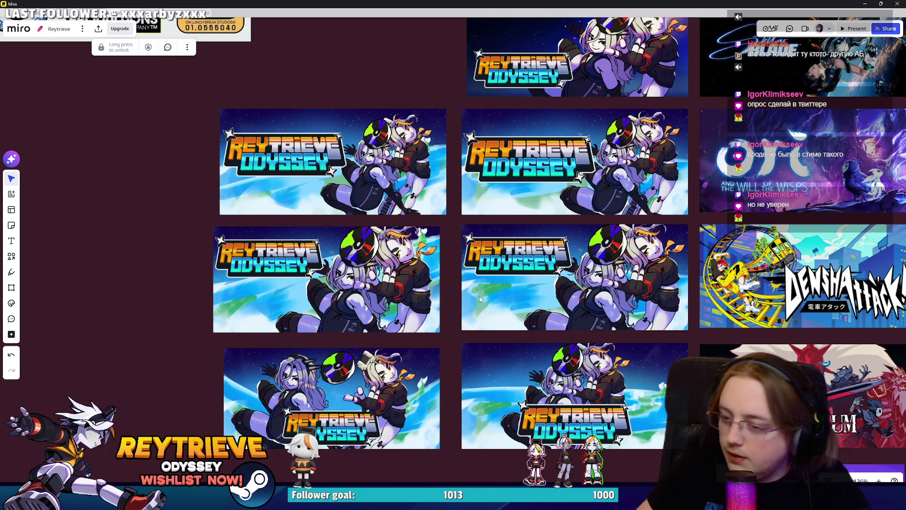
scroll(441, 313, "up", 3)
scroll(448, 314, "down", 3)
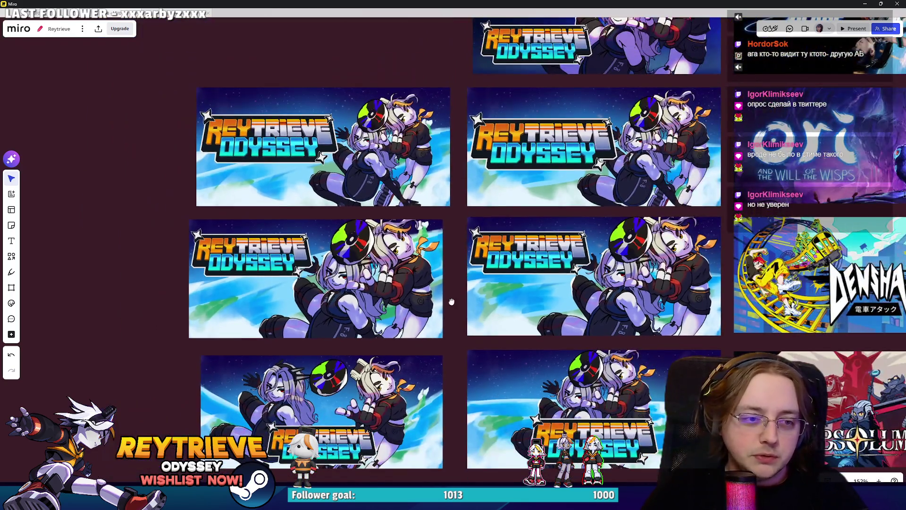
scroll(447, 309, "up", 3)
scroll(446, 307, "down", 3)
scroll(443, 310, "up", 4)
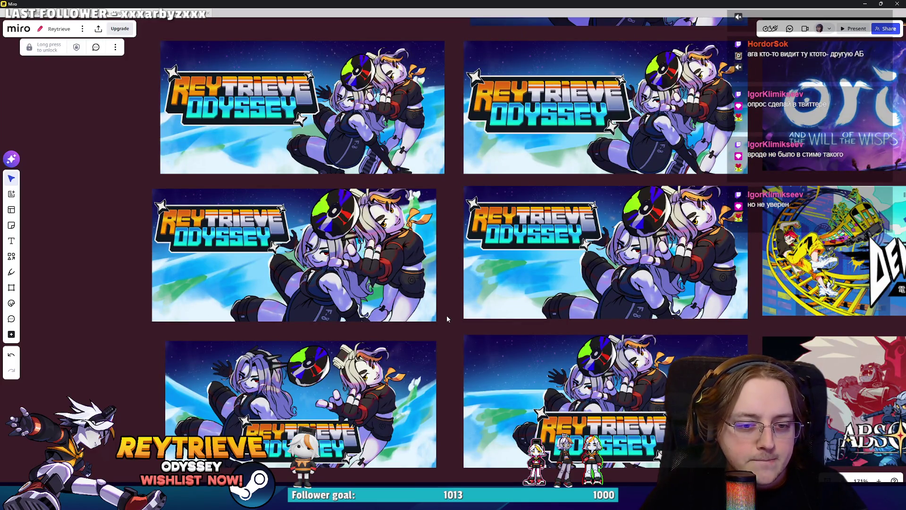
scroll(446, 319, "down", 3)
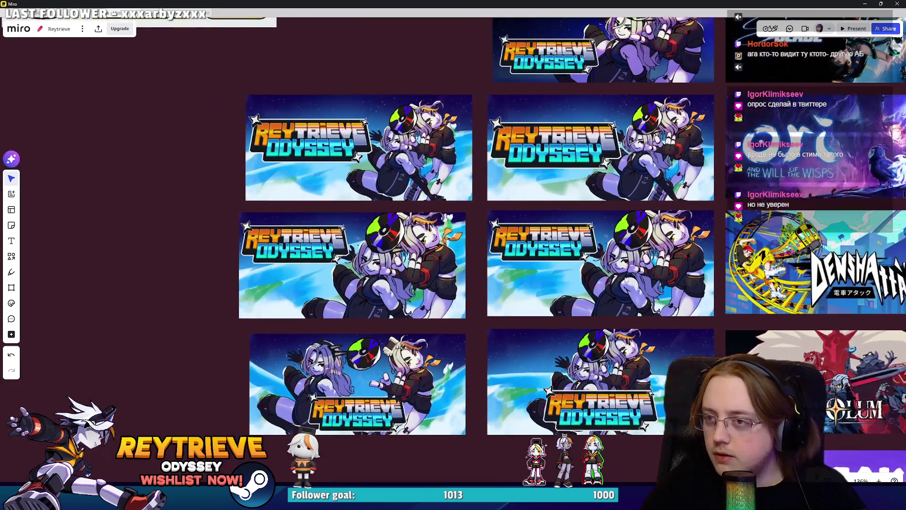
scroll(676, 283, "up", 2)
left_click(864, 3)
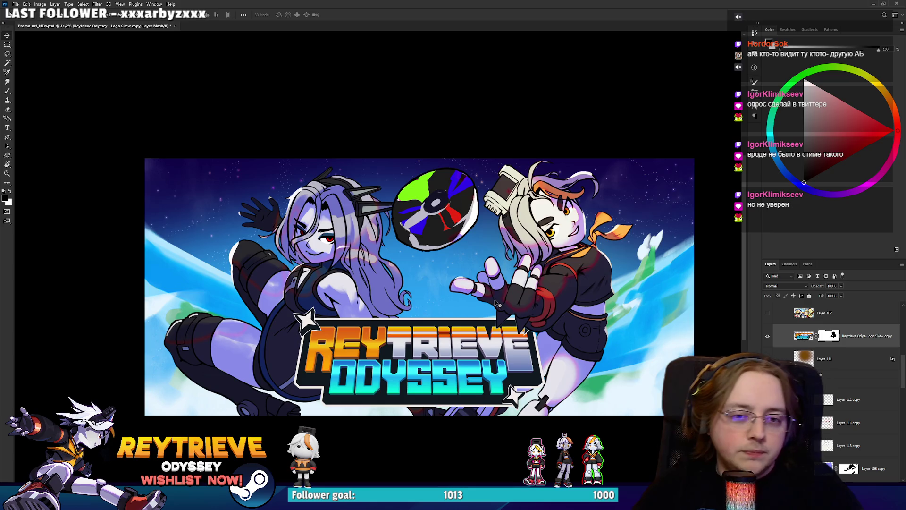
Step: Compare the logo bottom-centre and top-left layouts, ending on the top-left version
mouse_move(550, 365)
left_mouse_down()
mouse_move(510, 351)
mouse_move(508, 367)
left_mouse_up()
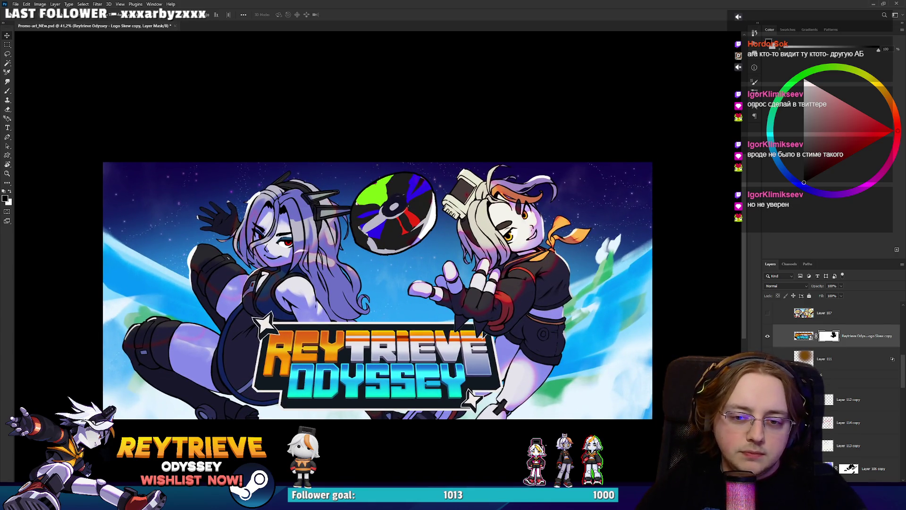
scroll(835, 378, "up", 4)
left_click(859, 394)
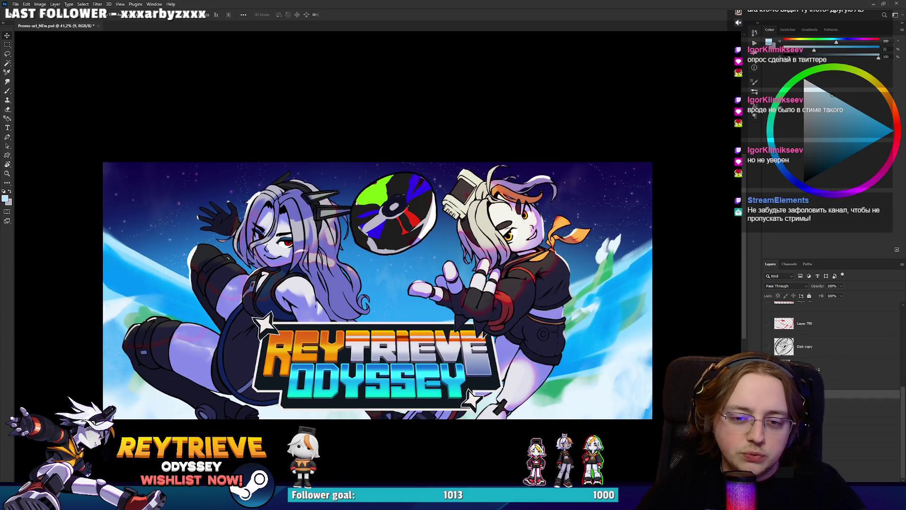
left_click(767, 394)
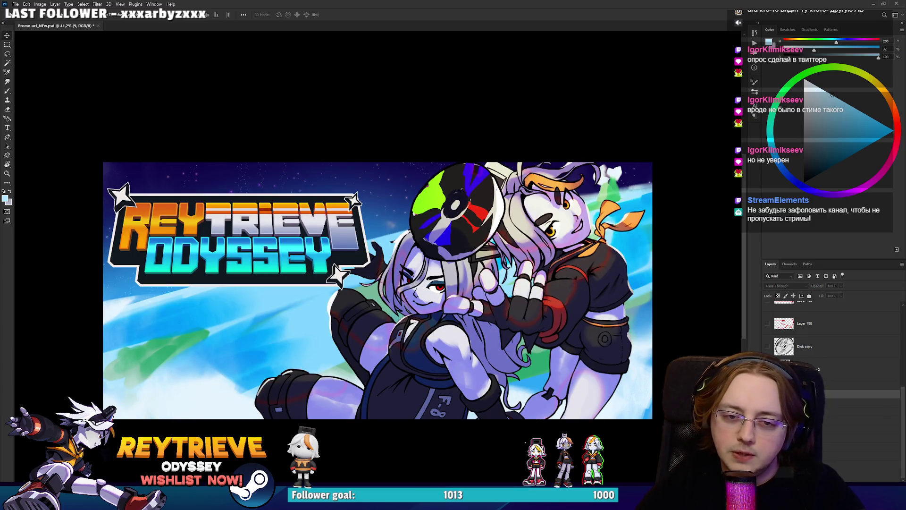
left_click(767, 394)
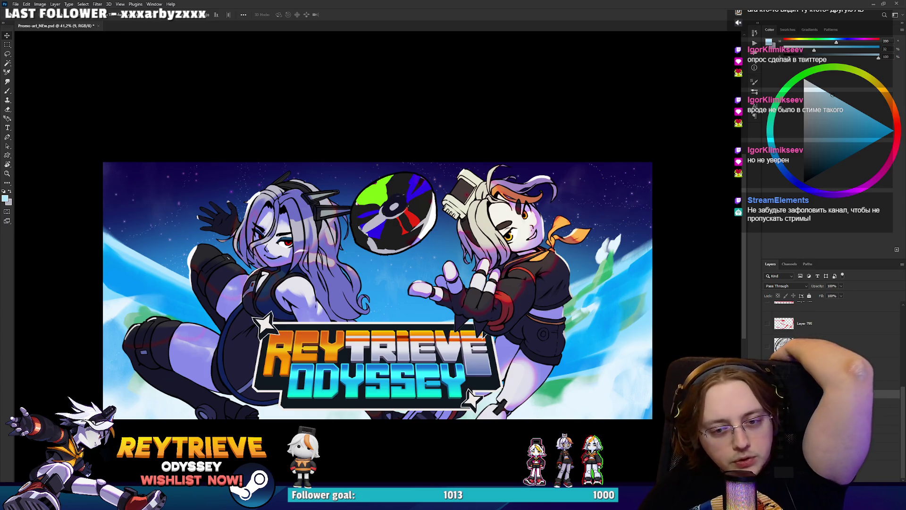
key("ctrl+z")
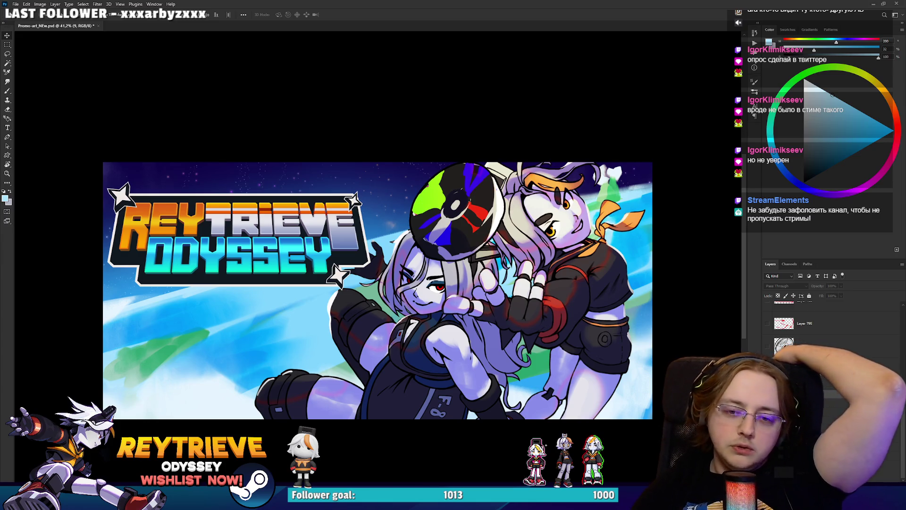
key("ctrl+shift+z")
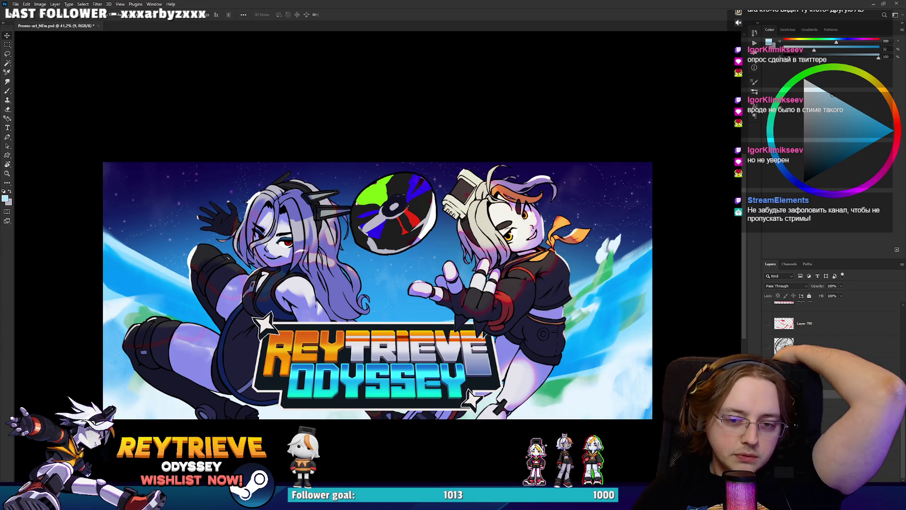
key("ctrl+z")
Step: Bring up the Miro board of game banners like Slime Rancher and Sonic Rumble
key("alt+Tab")
scroll(710, 370, "down", 5)
scroll(709, 164, "up", 5)
scroll(709, 164, "up", 2)
scroll(710, 212, "down", 3)
Step: Drag the Celeste banner card into line with the Nine Sols banner
left_click(713, 281)
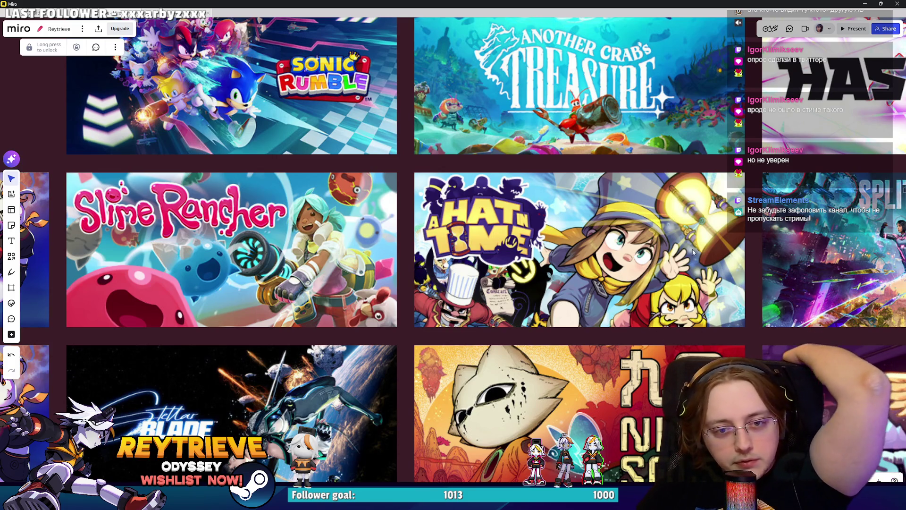
scroll(692, 252, "up", 1)
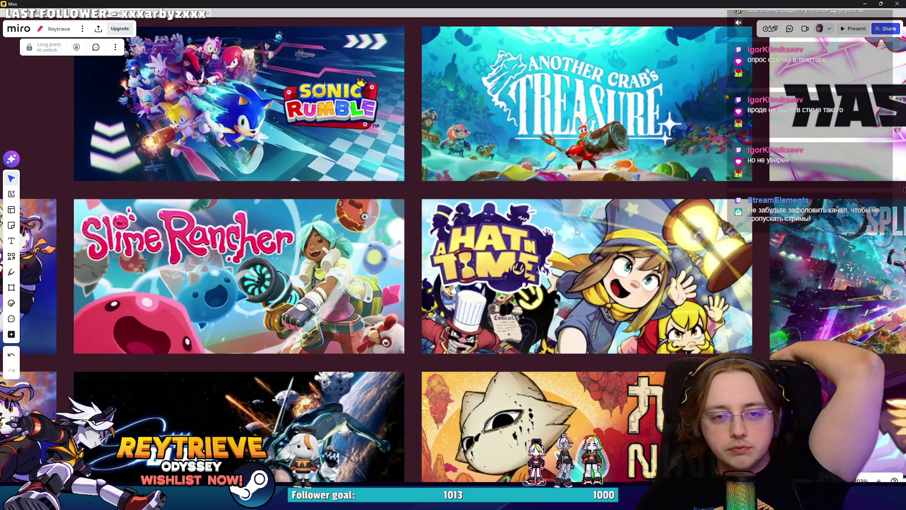
scroll(604, 246, "down", 3)
scroll(604, 246, "down", 2)
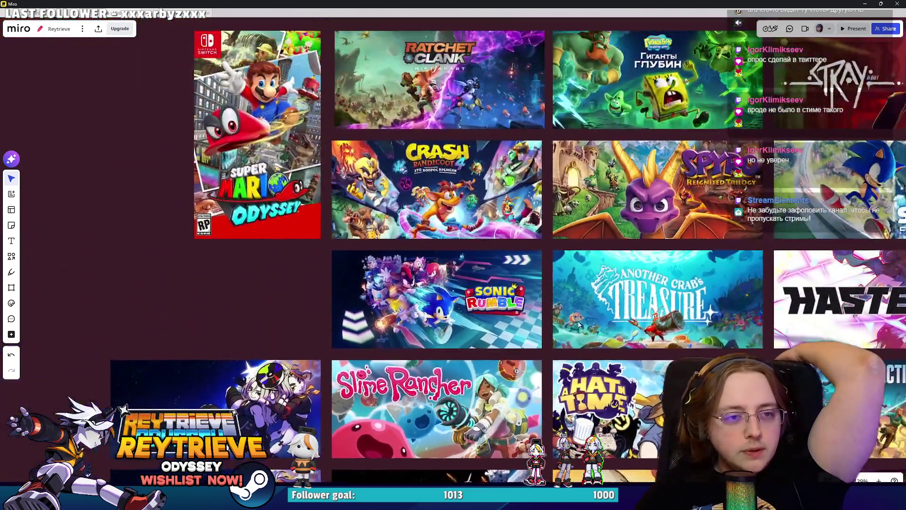
scroll(603, 264, "up", 1)
scroll(603, 280, "down", 2)
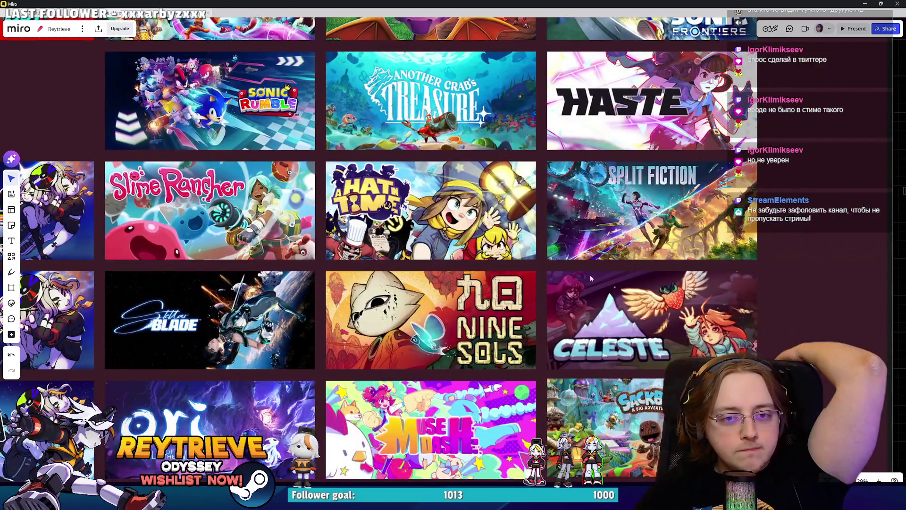
scroll(619, 251, "up", 5)
scroll(676, 201, "down", 5)
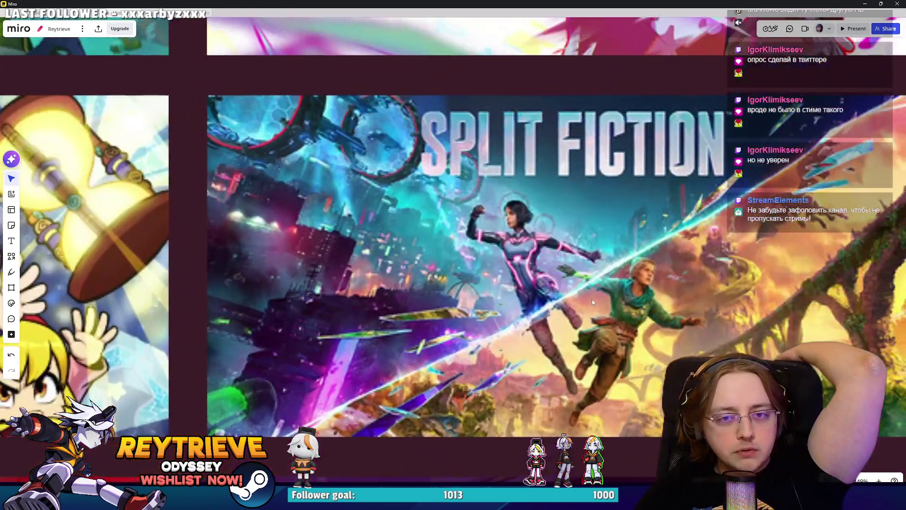
left_click(570, 257)
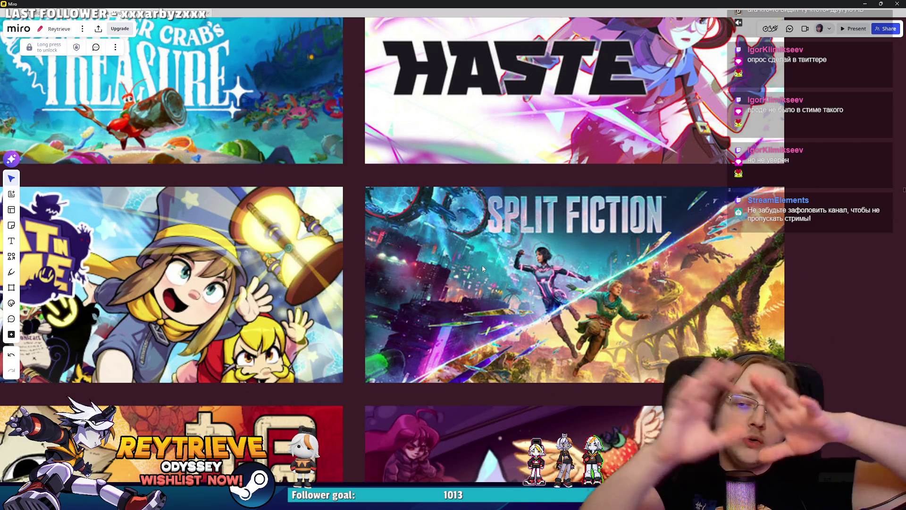
scroll(574, 114, "down", 3)
scroll(570, 246, "up", 5)
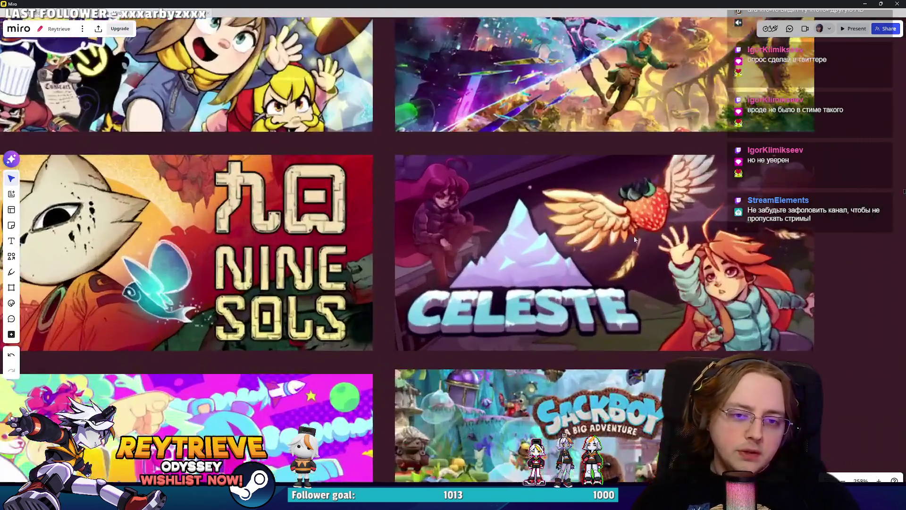
left_click(667, 246)
left_click_drag(666, 242, 645, 234)
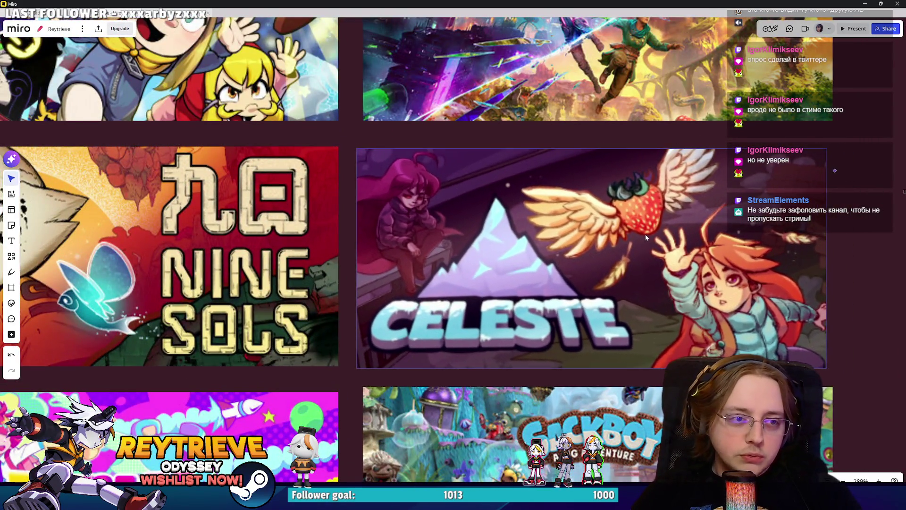
Step: Copy the Celeste banner image and return to the Photoshop promo art
scroll(649, 232, "down", 2)
scroll(339, 303, "up", 5)
scroll(339, 303, "down", 3)
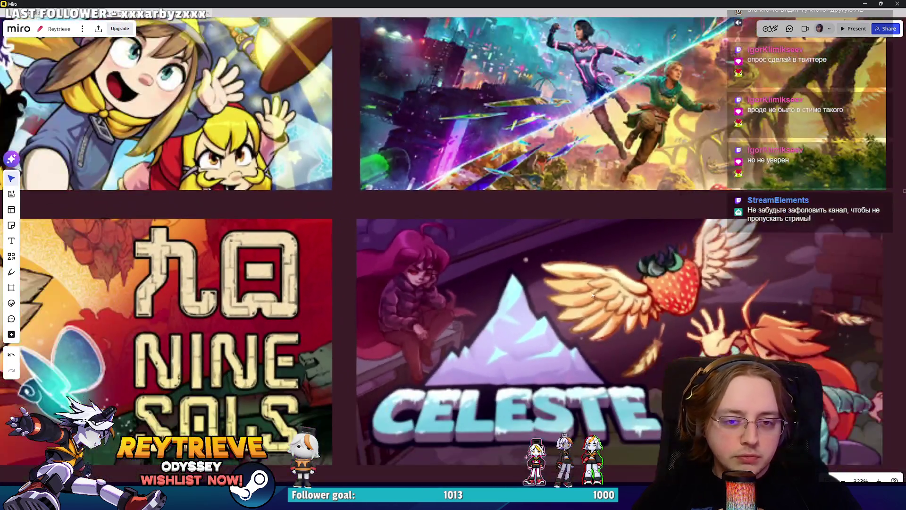
scroll(508, 301, "up", 2)
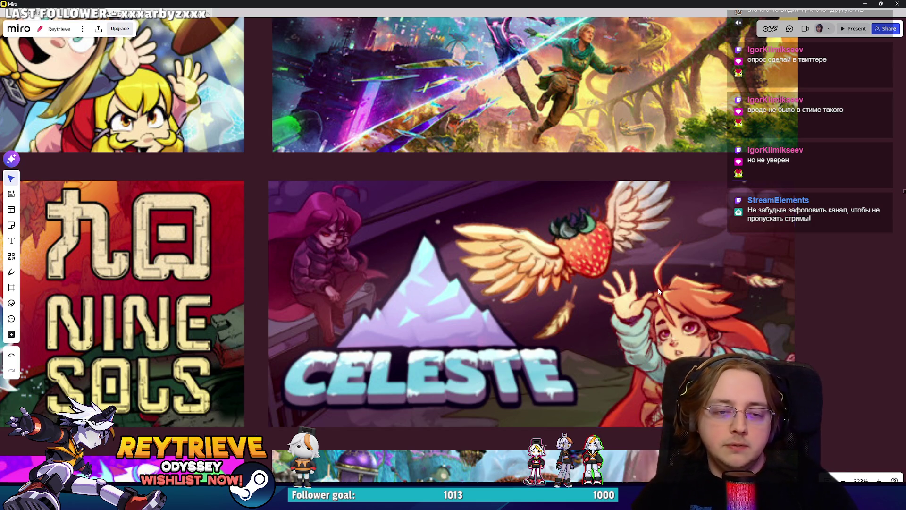
left_click(356, 387)
key("alt+Tab")
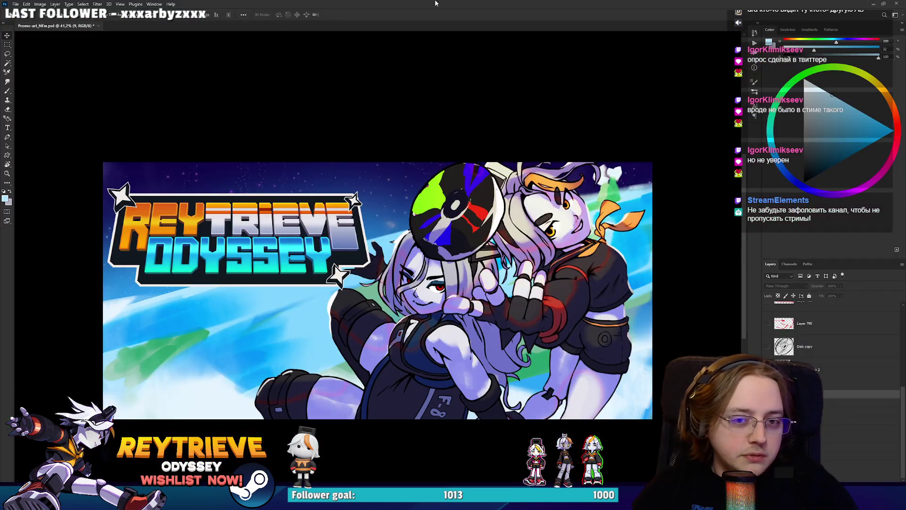
Step: Paste the Celeste banner as a new layer and scale it up over the artwork
key("ctrl+v")
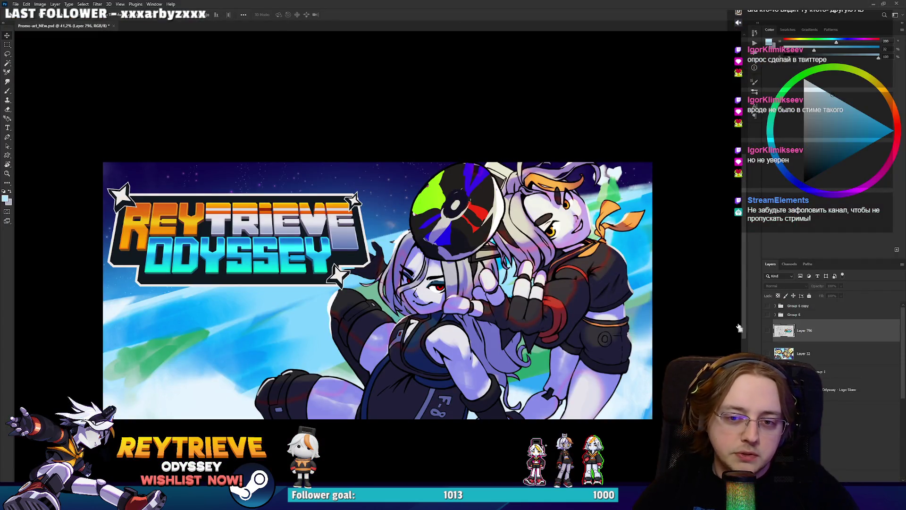
key("ctrl+t")
left_click_drag(484, 340, 589, 389)
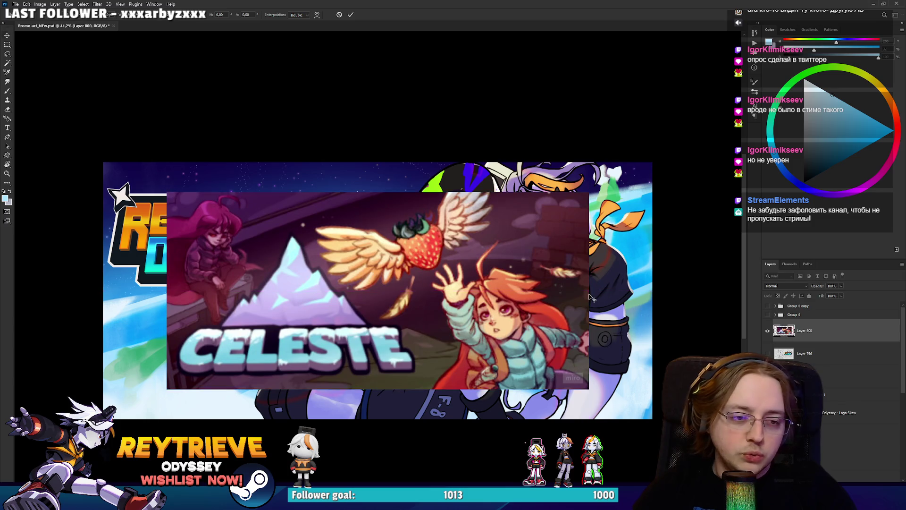
key("Return")
Step: Sketch red composition diagonals, triangles and an outline around the girl over the Celeste image
key("b")
left_click(864, 142)
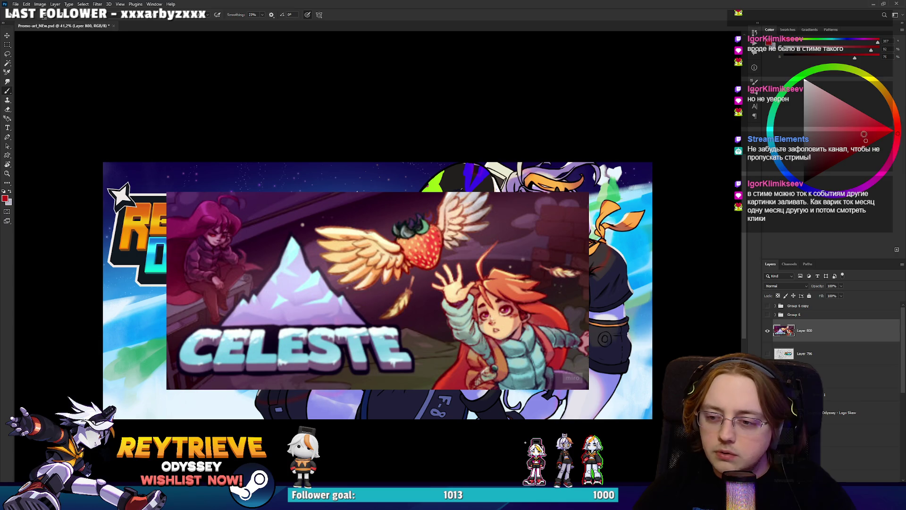
scroll(446, 252, "up", 2)
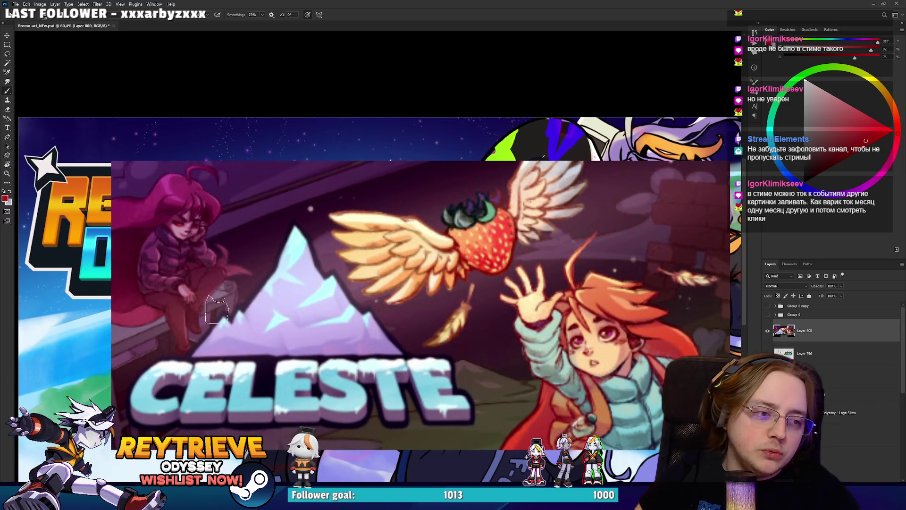
left_click_drag(164, 348, 259, 244)
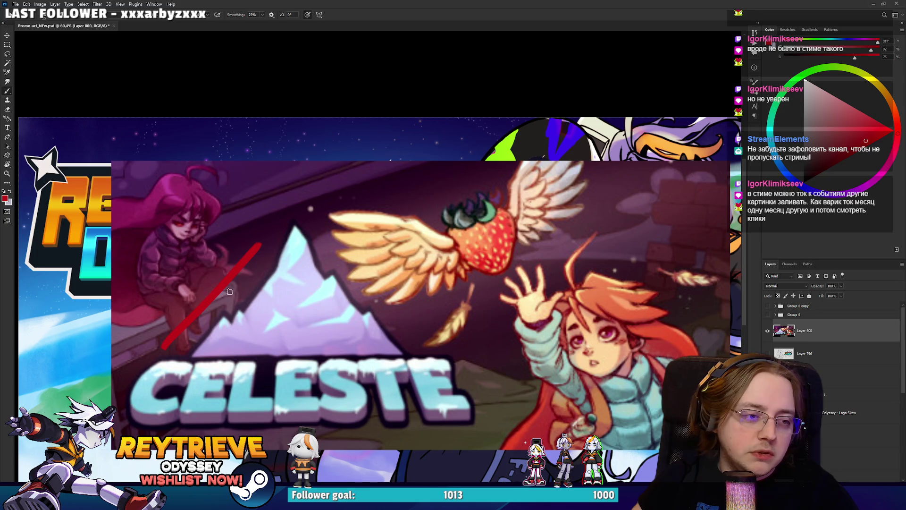
left_click_drag(187, 354, 261, 276)
left_click_drag(307, 247, 370, 321)
left_click_drag(325, 236, 380, 312)
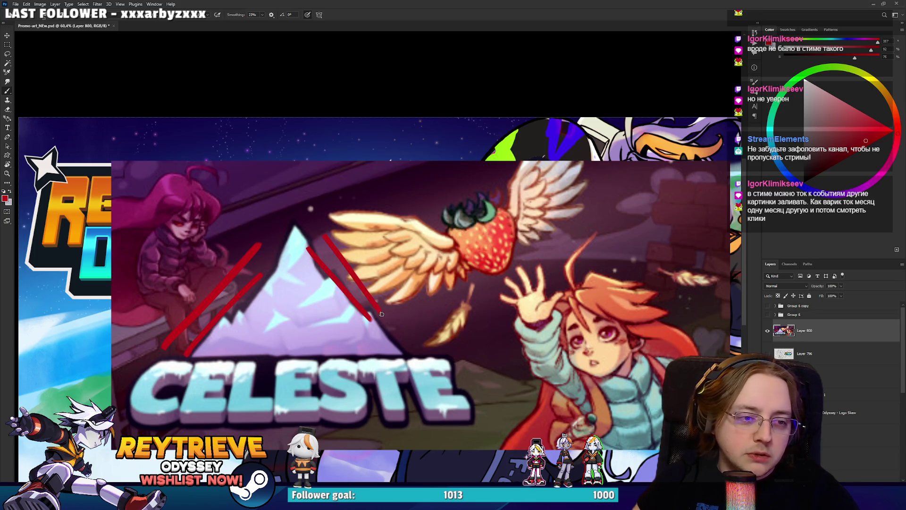
left_click_drag(470, 316, 554, 253)
left_click_drag(469, 290, 548, 239)
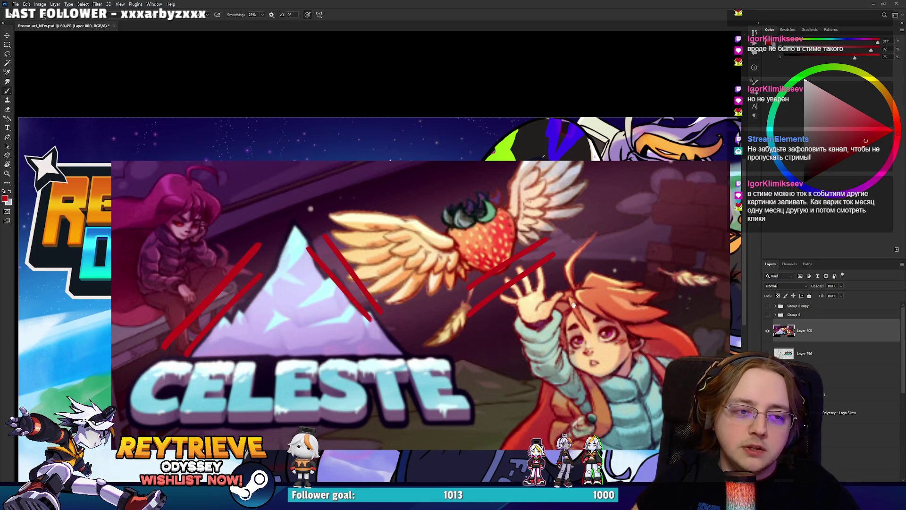
left_click_drag(559, 288, 530, 253)
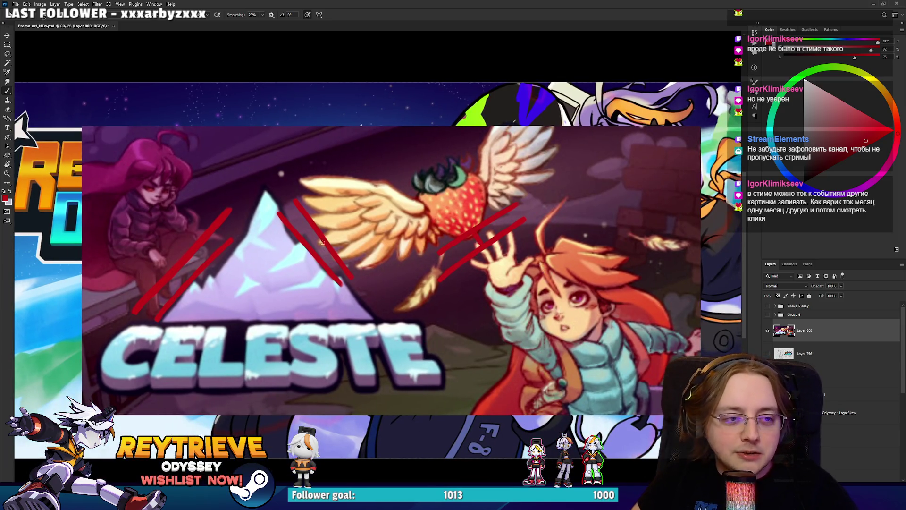
mouse_move(154, 347)
left_mouse_down()
mouse_move(195, 295)
mouse_move(387, 358)
mouse_move(175, 361)
left_mouse_up()
mouse_move(128, 147)
left_mouse_down()
mouse_move(118, 276)
mouse_move(160, 245)
mouse_move(137, 138)
left_mouse_up()
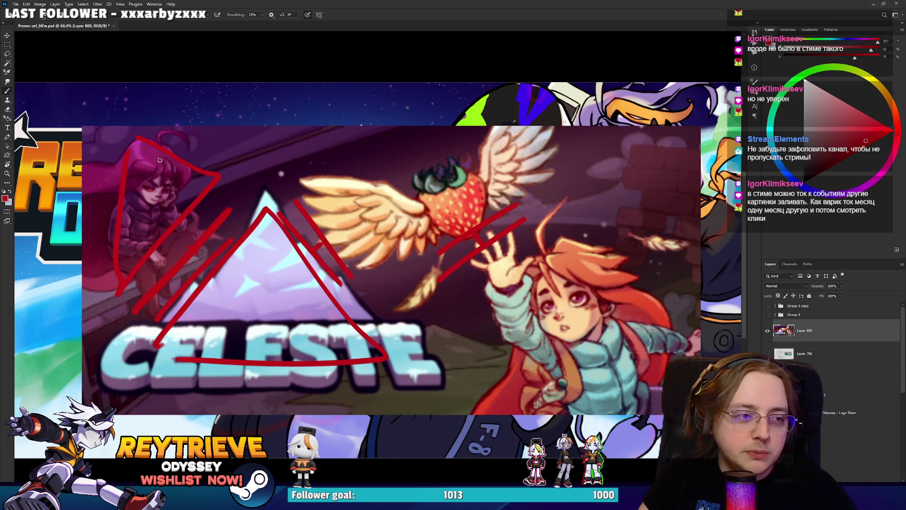
mouse_move(325, 183)
left_mouse_down()
mouse_move(377, 276)
mouse_move(505, 136)
mouse_move(375, 265)
left_mouse_up()
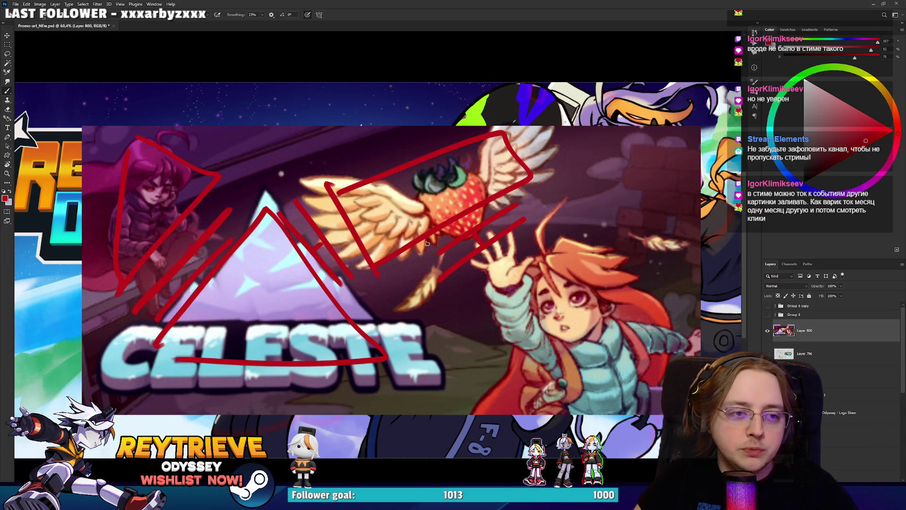
mouse_move(472, 279)
left_mouse_down()
mouse_move(654, 358)
mouse_move(472, 281)
left_mouse_up()
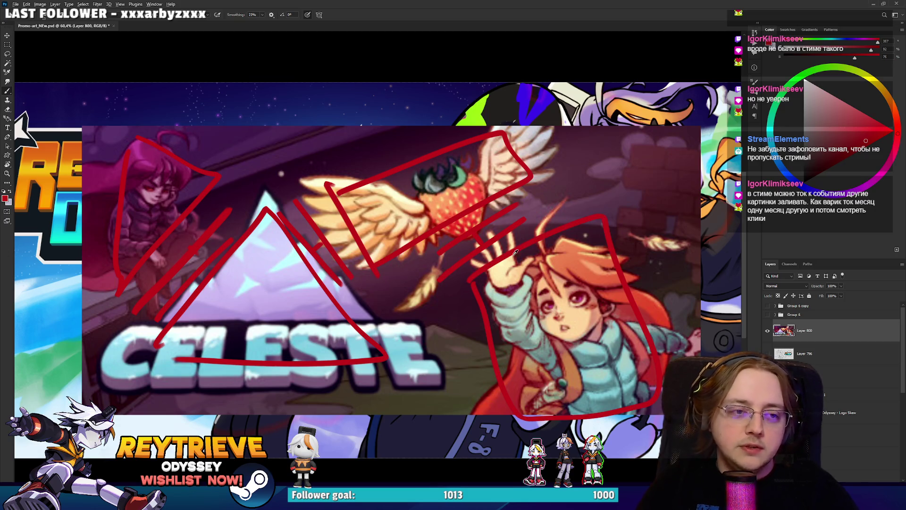
Step: Hide the red-sketched Celeste layer and go back to the Miro board
scroll(515, 252, "down", 3)
scroll(507, 253, "up", 2)
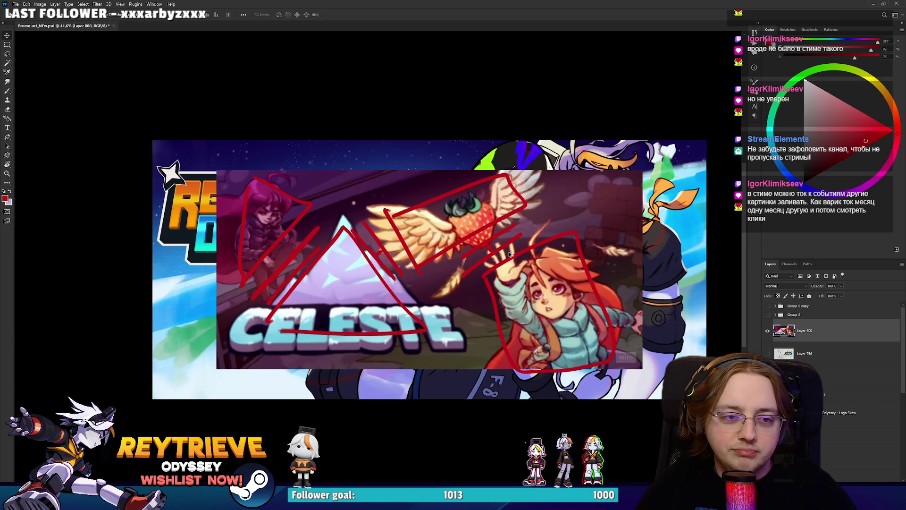
scroll(509, 255, "up", 1)
scroll(511, 256, "down", 2)
scroll(515, 256, "up", 2)
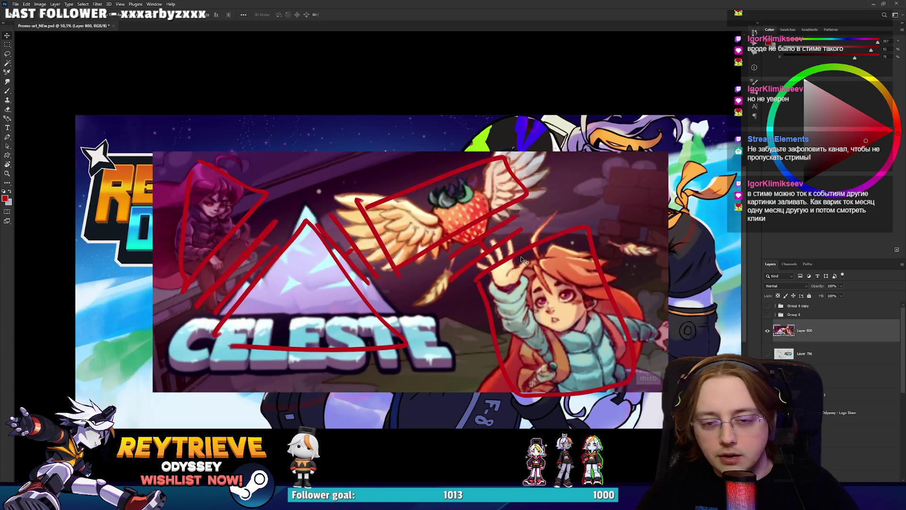
key("Delete")
key("alt+Tab")
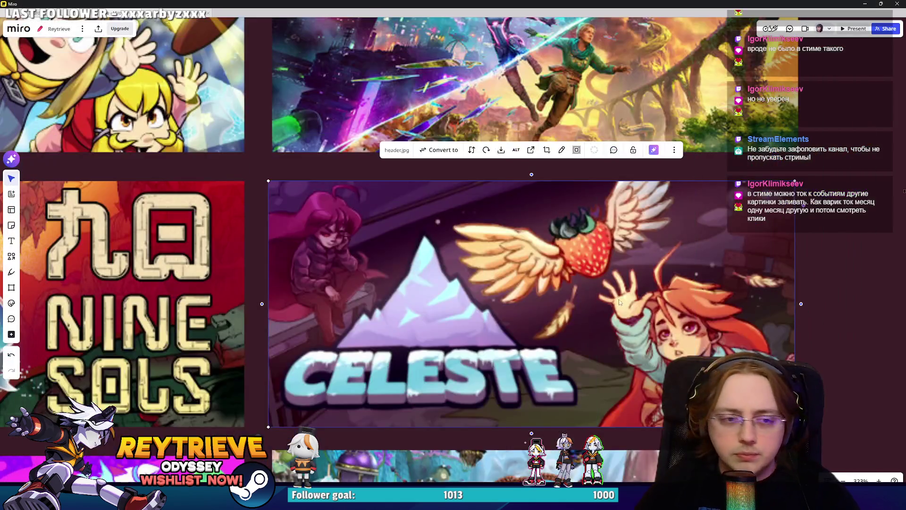
scroll(620, 302, "down", 3)
scroll(632, 283, "down", 3)
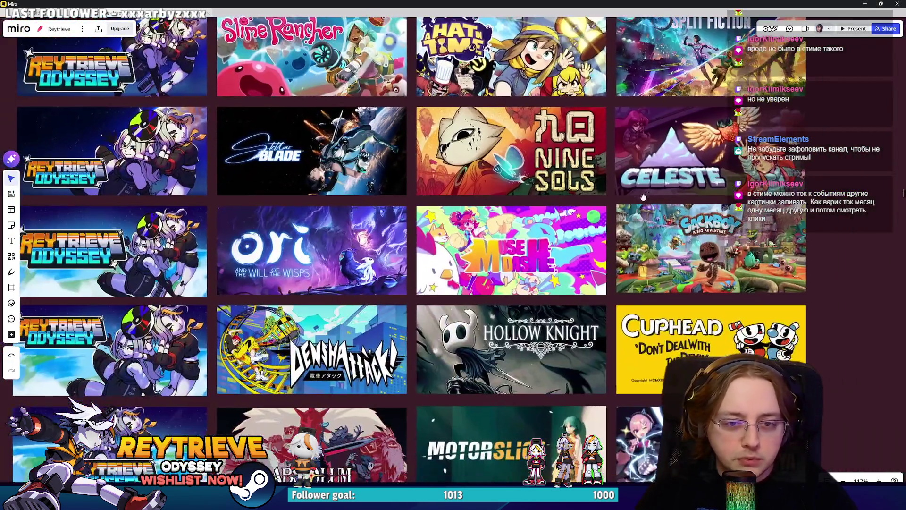
scroll(638, 184, "up", 1)
scroll(755, 255, "up", 6)
scroll(472, 236, "down", 5)
scroll(457, 208, "up", 5)
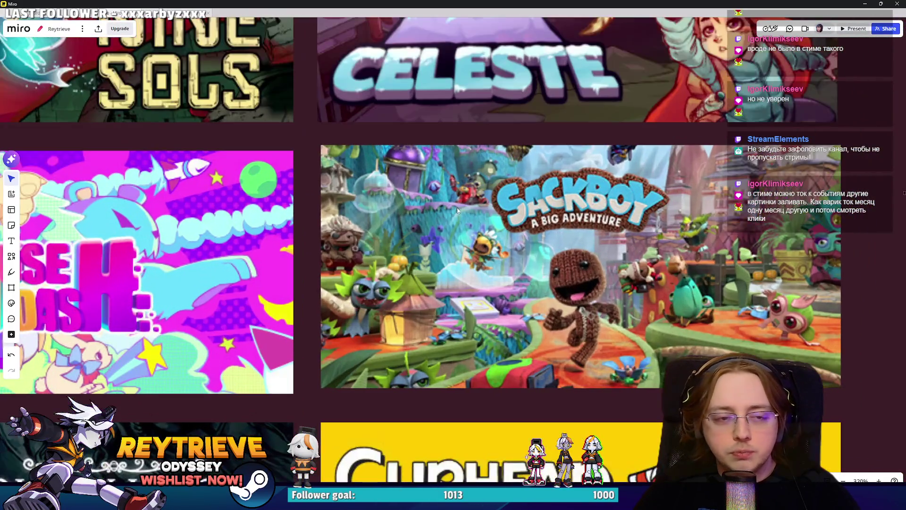
scroll(720, 259, "down", 6)
scroll(628, 288, "up", 3)
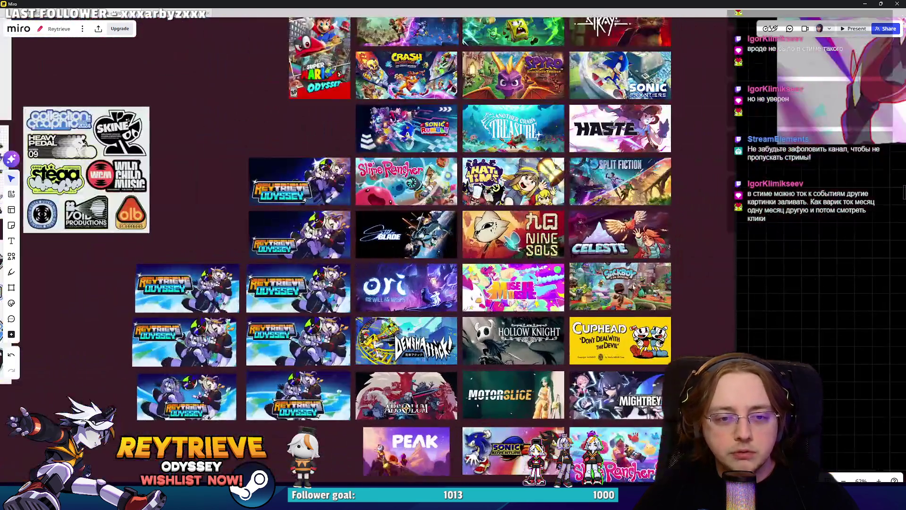
scroll(624, 292, "up", 4)
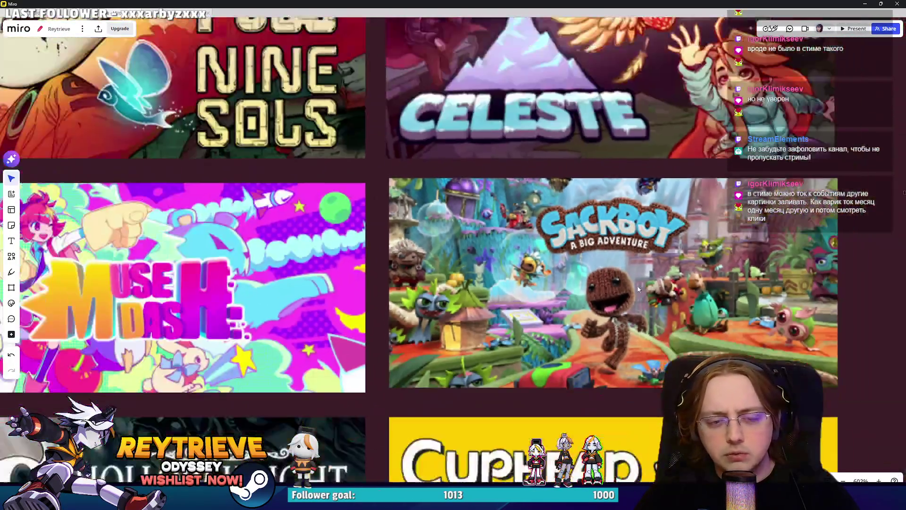
scroll(643, 304, "down", 4)
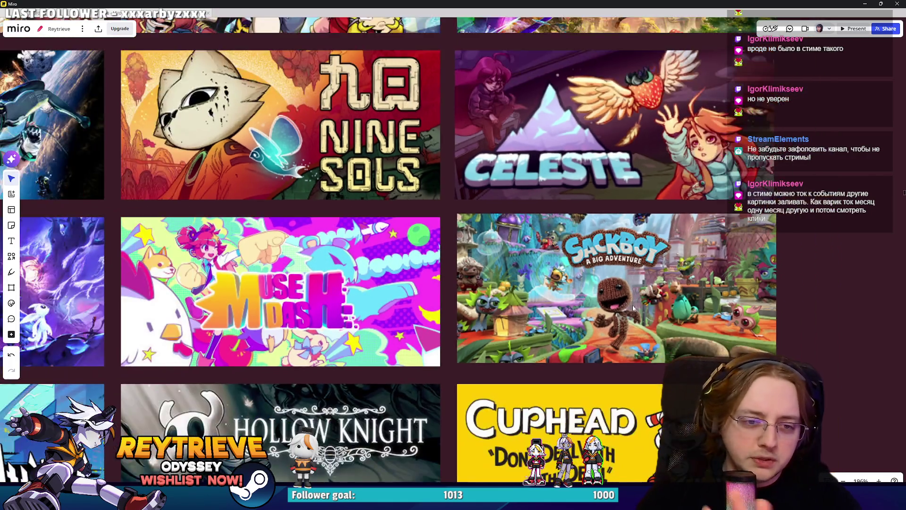
scroll(599, 316, "down", 5)
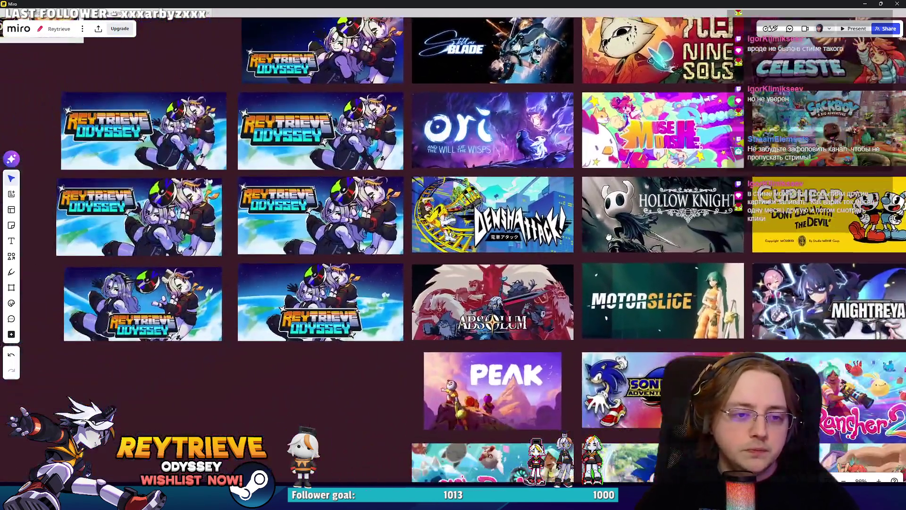
scroll(621, 231, "down", 2)
scroll(687, 248, "up", 9)
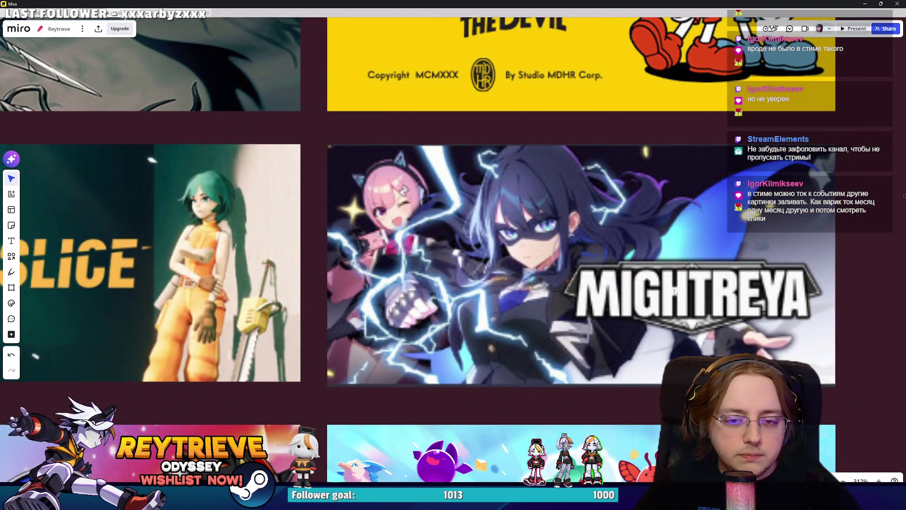
scroll(674, 293, "down", 6)
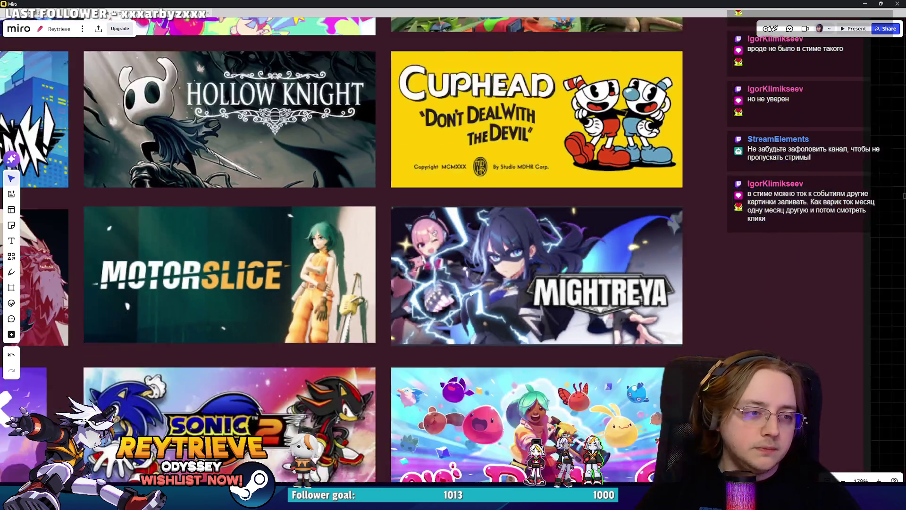
scroll(537, 296, "down", 2)
scroll(537, 296, "up", 5)
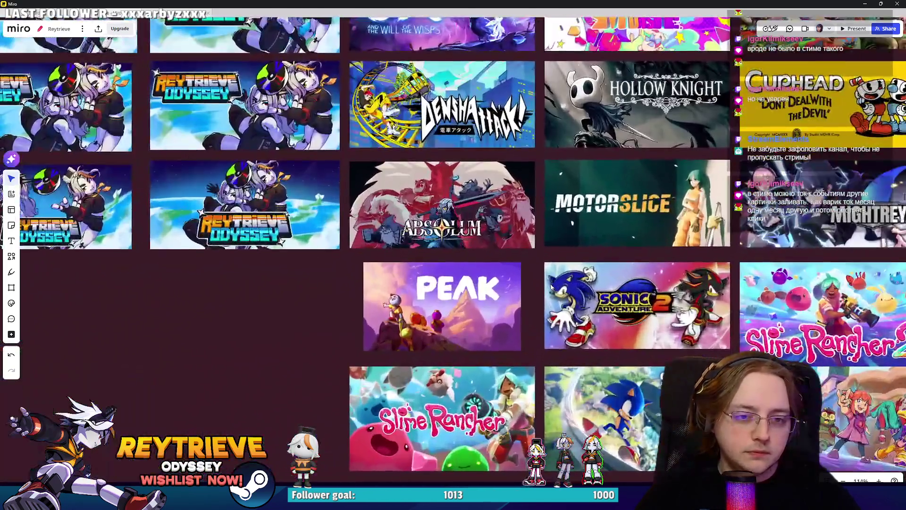
scroll(554, 250, "up", 6)
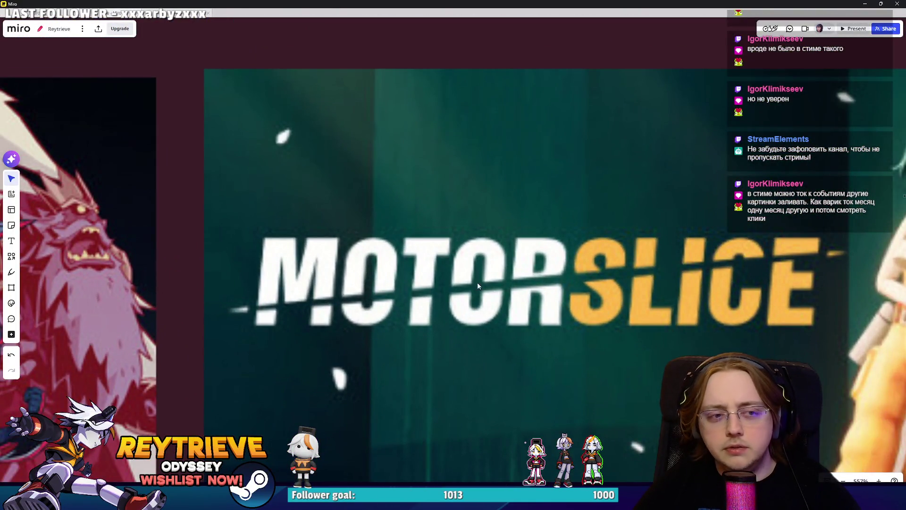
scroll(746, 262, "right", 1)
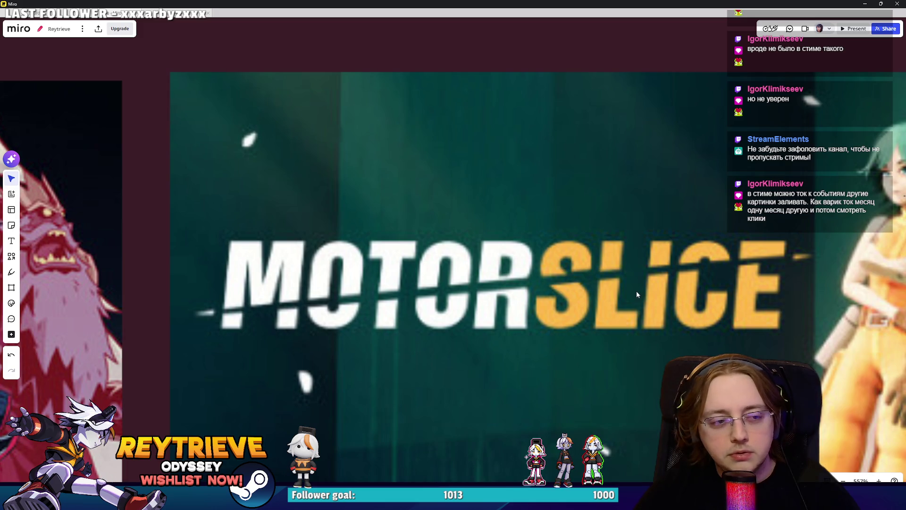
scroll(632, 294, "down", 3)
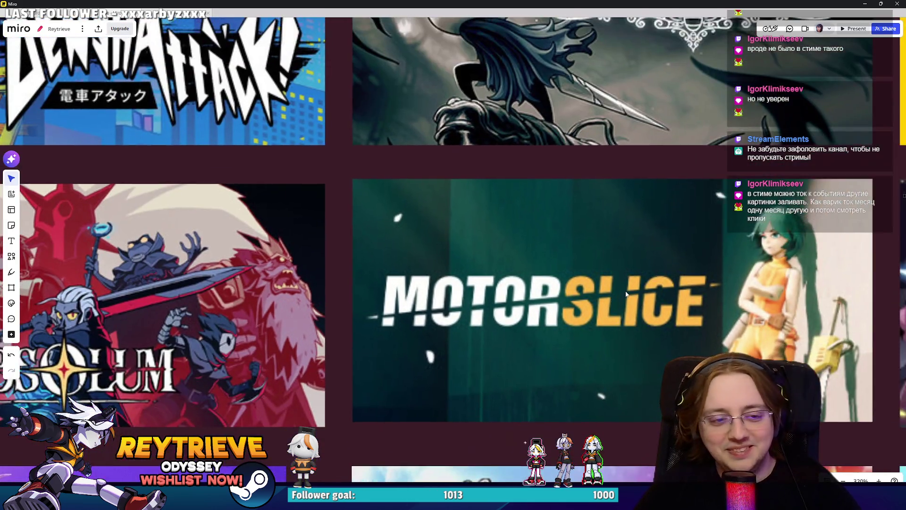
scroll(625, 294, "down", 1)
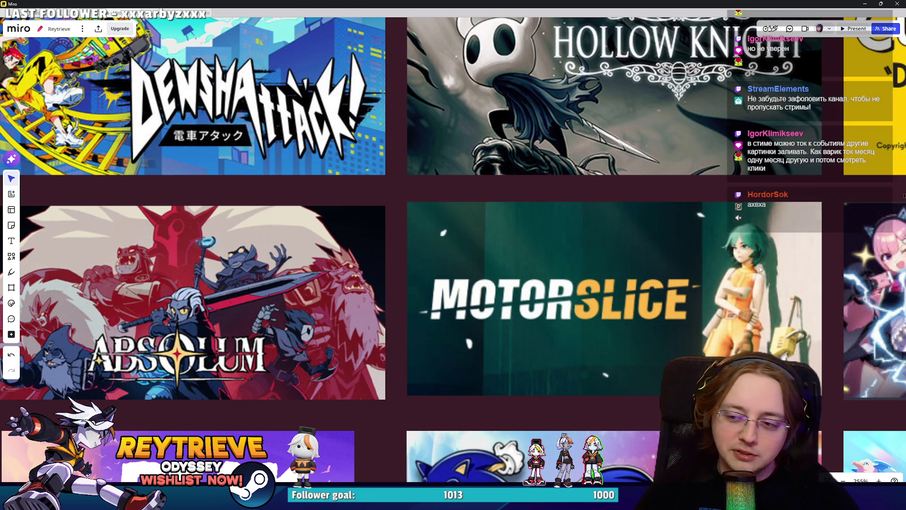
scroll(665, 283, "down", 2)
scroll(667, 236, "down", 5)
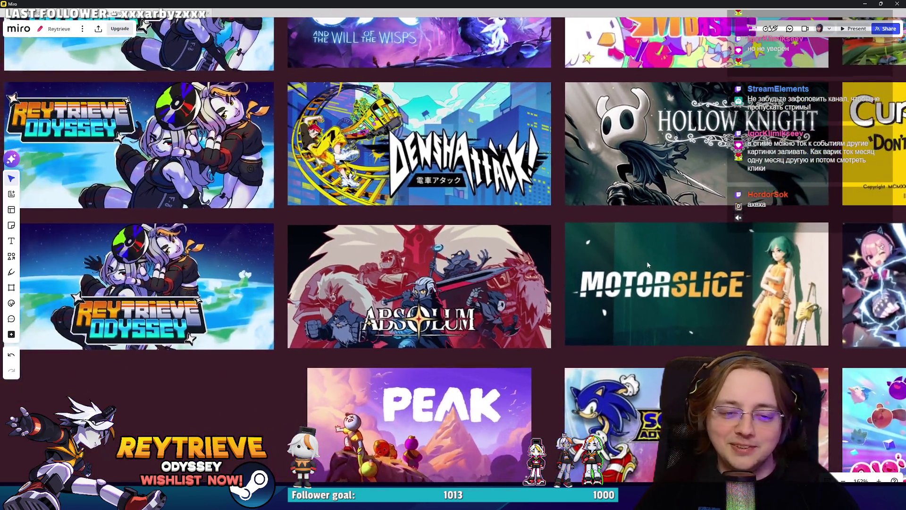
scroll(667, 233, "down", 3)
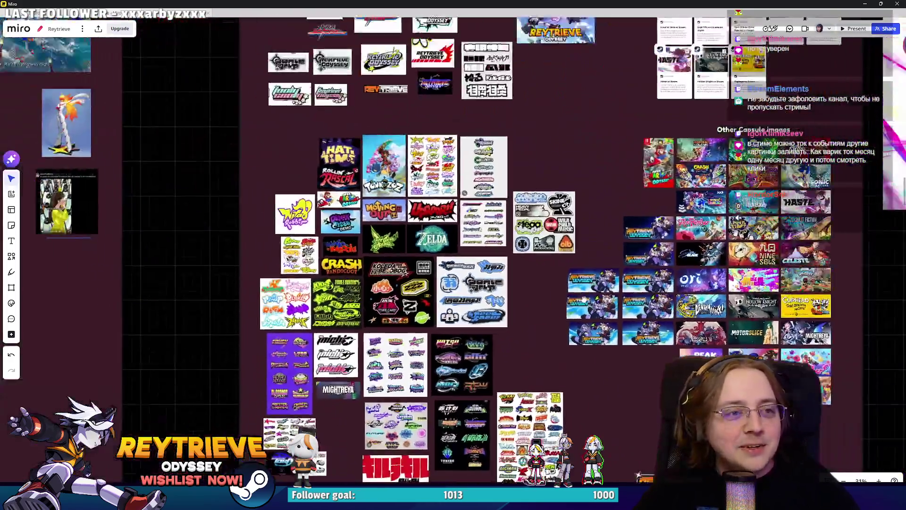
Step: Browse the Steam page design and capsule grid, then minimise Miro to show the desktop
scroll(675, 217, "up", 2)
scroll(686, 205, "up", 5)
scroll(647, 179, "up", 3)
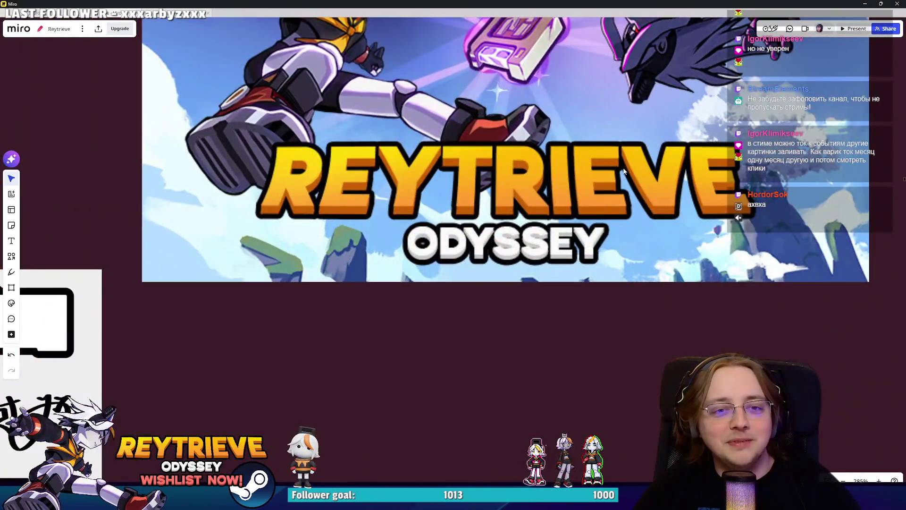
scroll(637, 181, "down", 4)
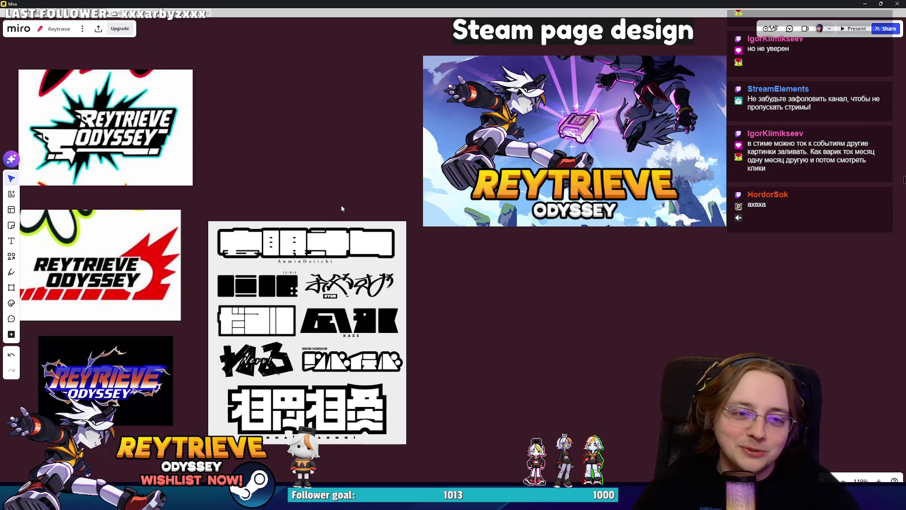
scroll(522, 260, "down", 5)
scroll(675, 315, "up", 5)
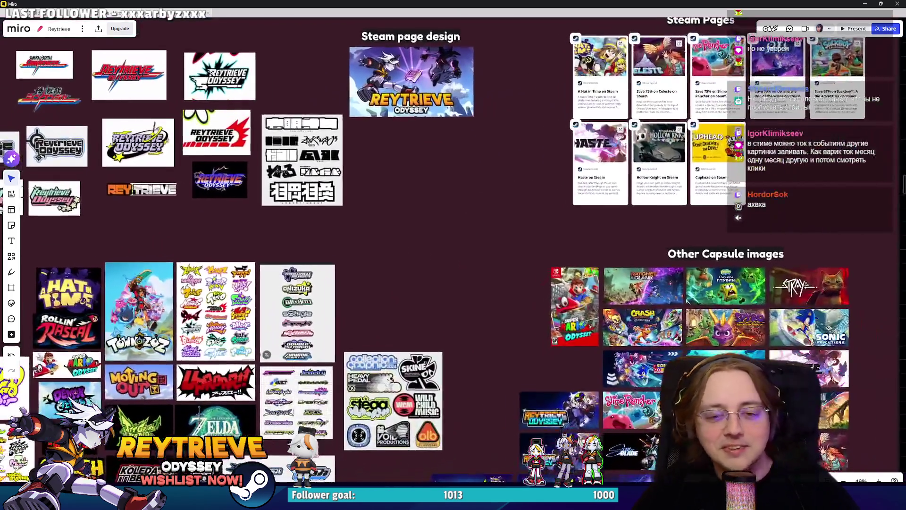
scroll(675, 315, "down", 5)
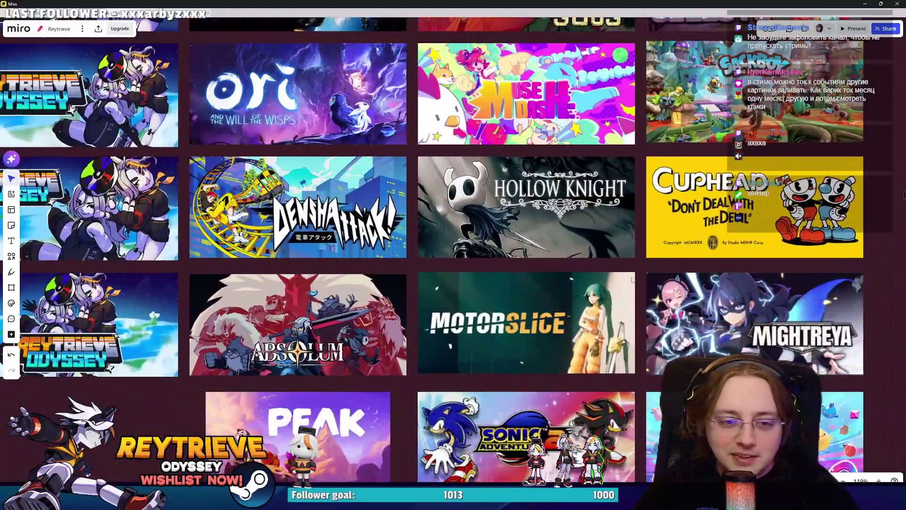
scroll(613, 288, "down", 2)
scroll(608, 285, "up", 2)
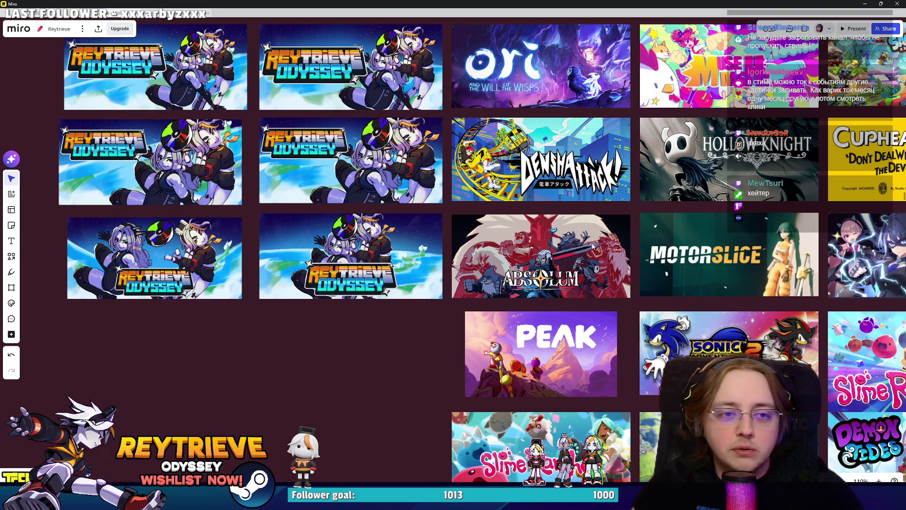
scroll(593, 245, "up", 5)
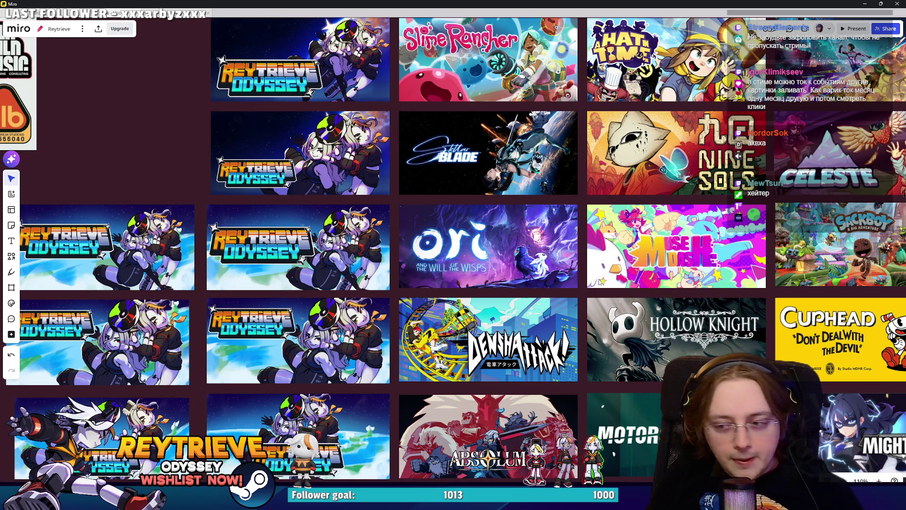
scroll(740, 262, "up", 2)
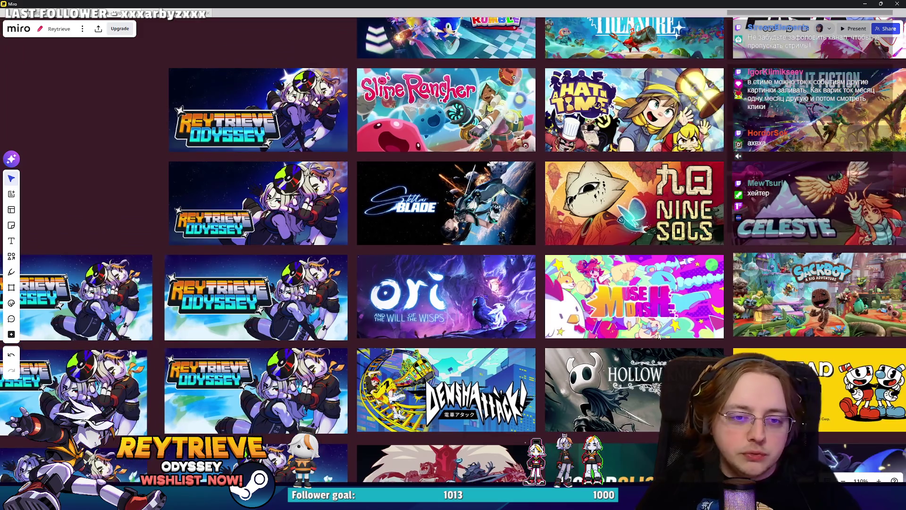
scroll(404, 161, "down", 2)
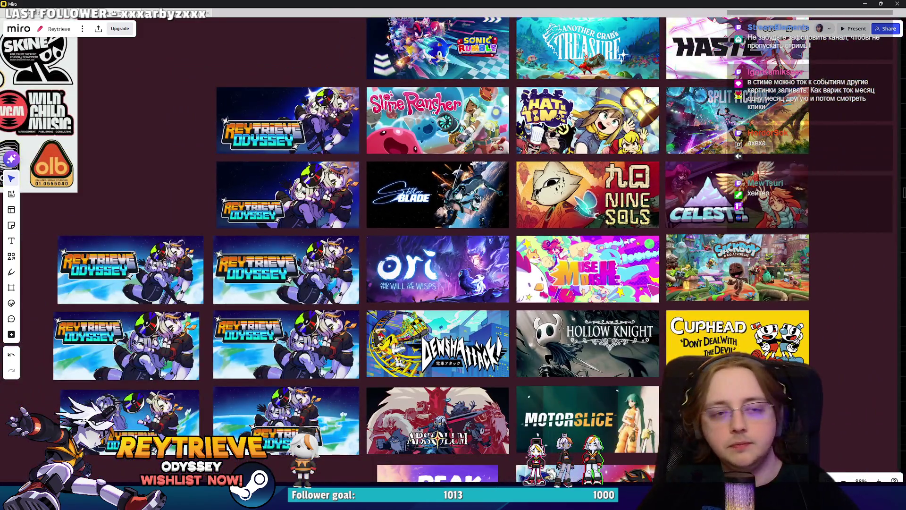
scroll(585, 269, "up", 1)
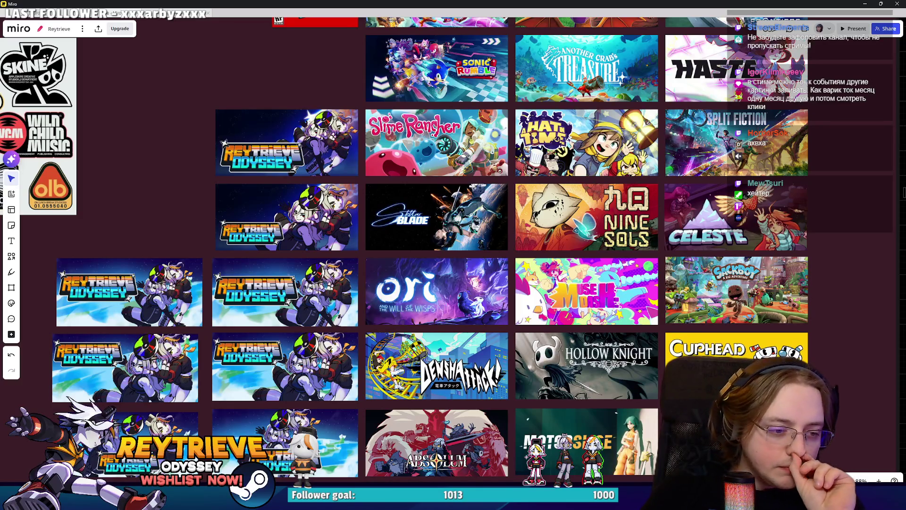
scroll(525, 307, "down", 3)
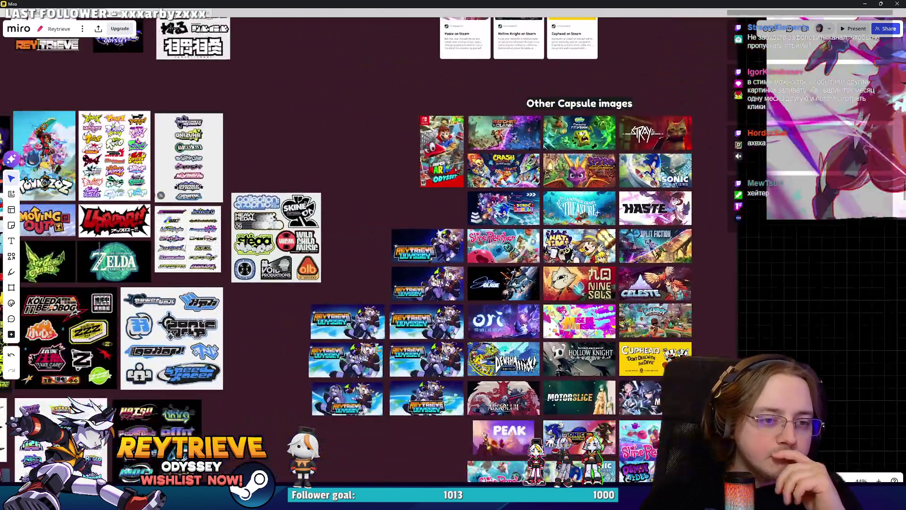
scroll(525, 307, "up", 3)
scroll(519, 302, "up", 10)
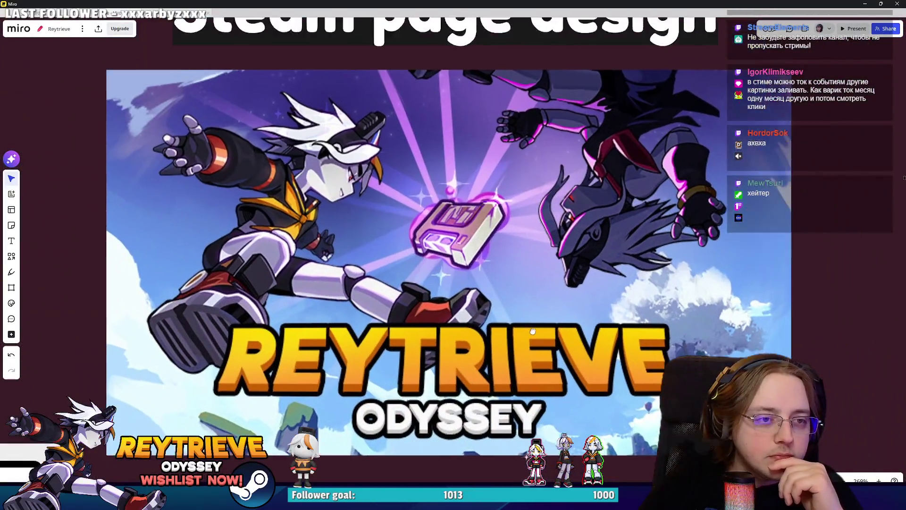
scroll(498, 310, "up", 1)
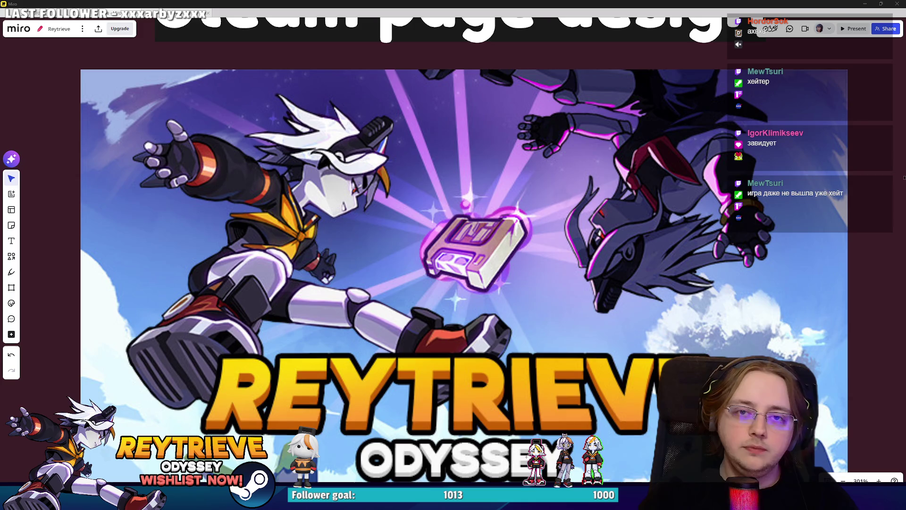
left_click(866, 5)
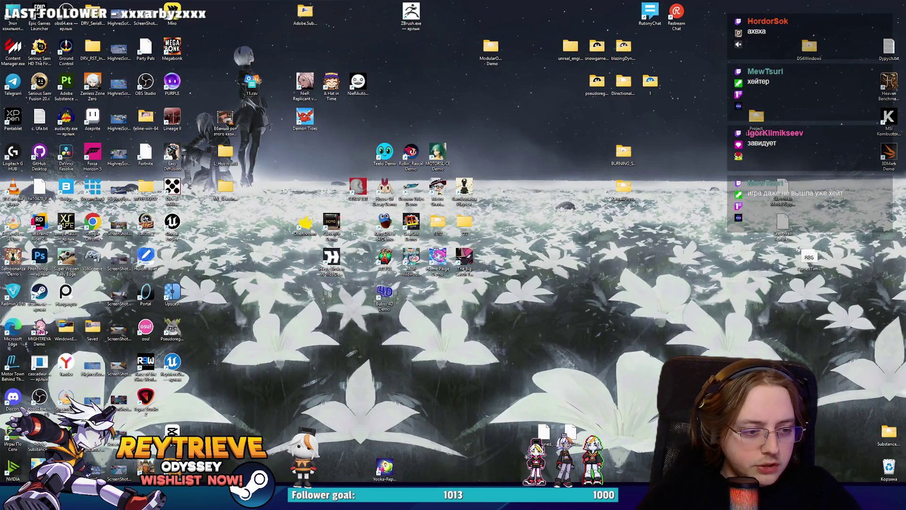
Step: Glance at the SM_Disk_Armature mesh in Unreal Engine, then return to Promo-art_NEW.psd
key("alt+Tab")
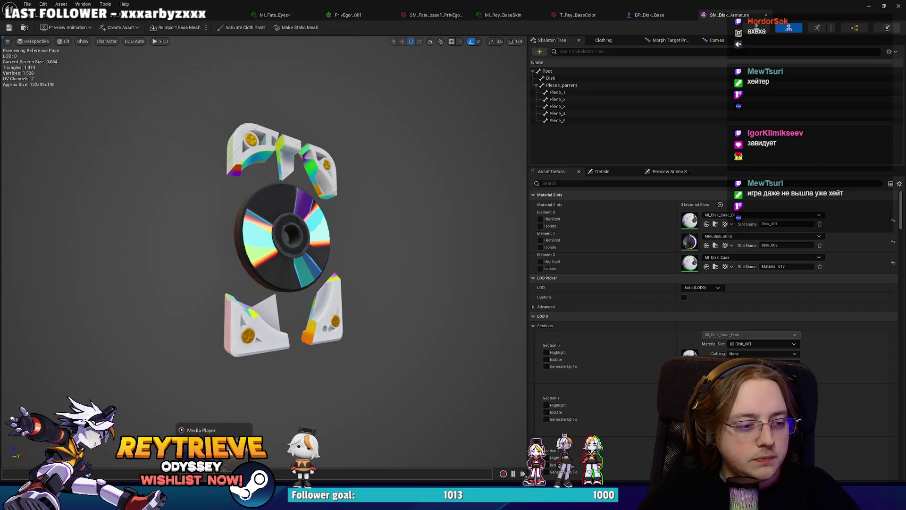
key("alt+Tab")
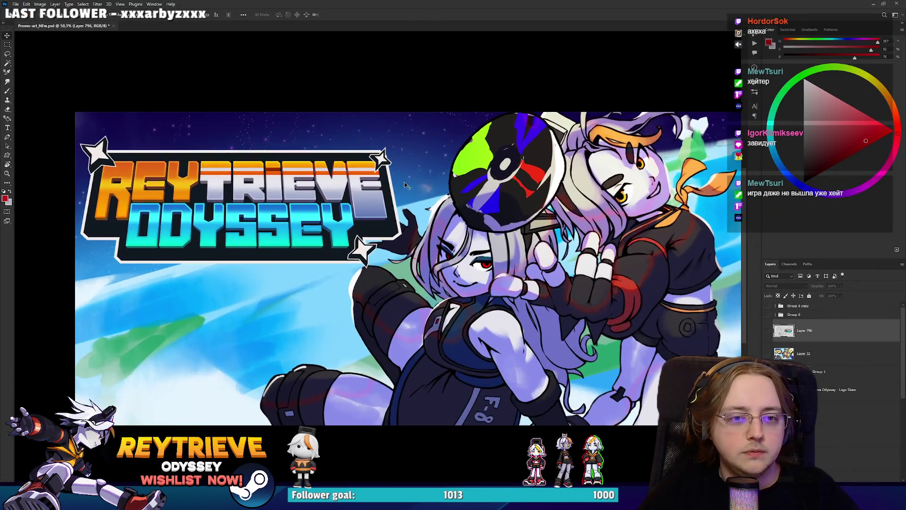
Step: Reveal the greyscale line art, shift the Disk group left and move Fate about 385 px left
left_click_drag(480, 230, 453, 236)
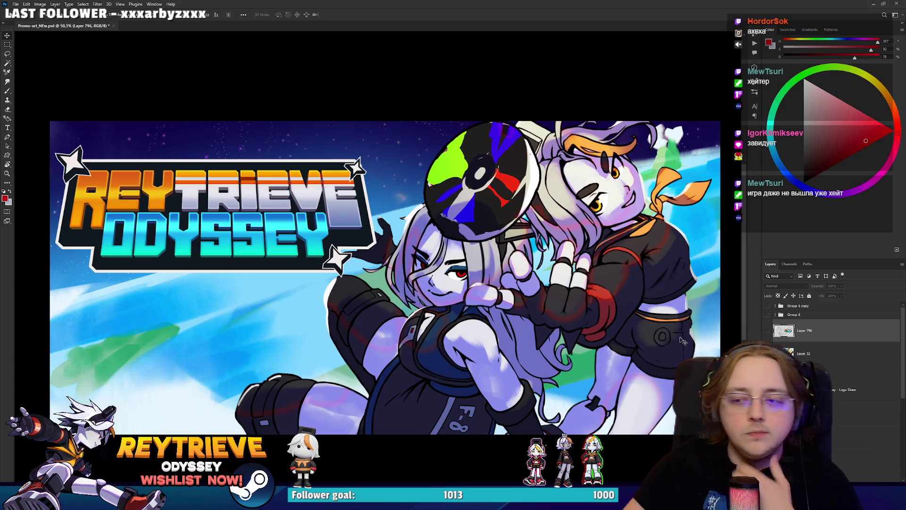
left_click(766, 306)
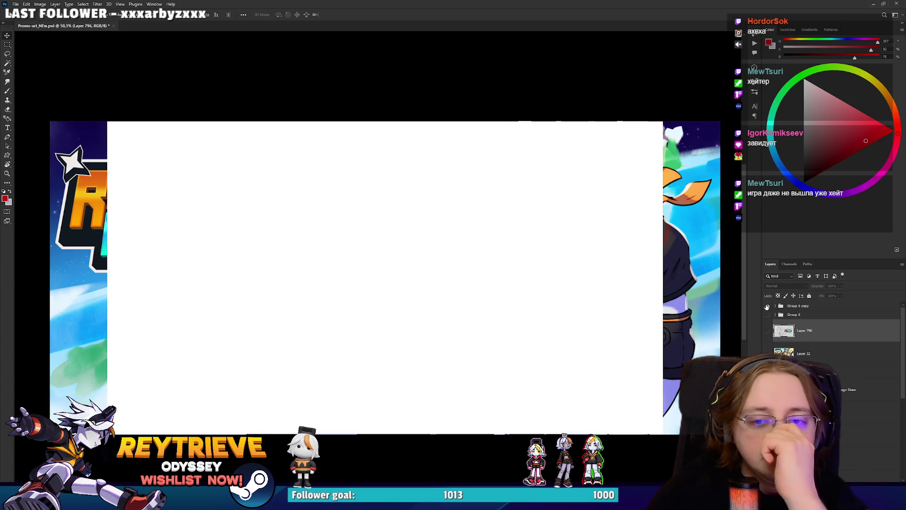
left_click(767, 307)
left_click(767, 315)
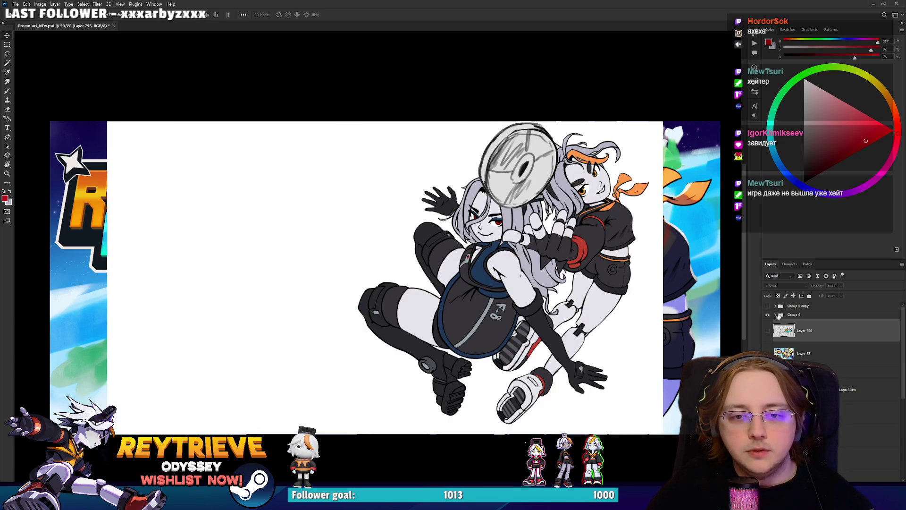
left_click(776, 316)
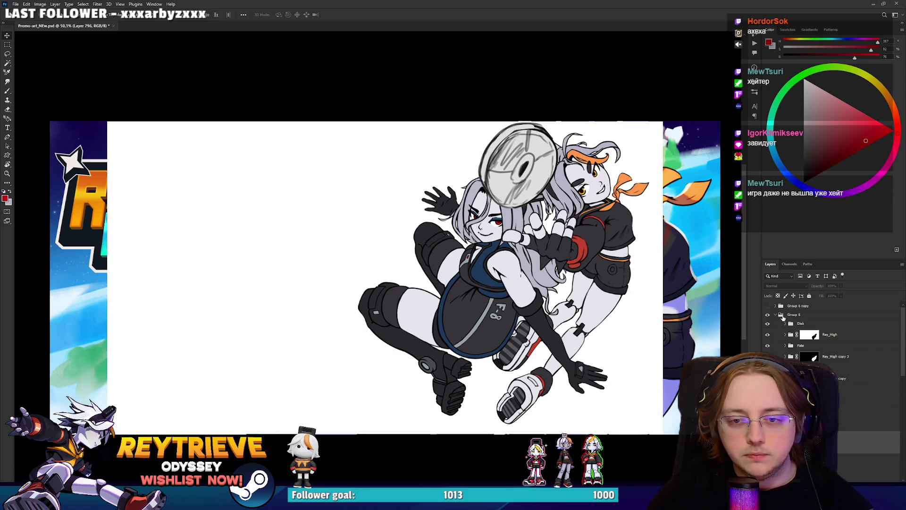
left_click(802, 324)
mouse_move(561, 259)
left_mouse_down()
mouse_move(380, 258)
mouse_move(510, 257)
left_mouse_up()
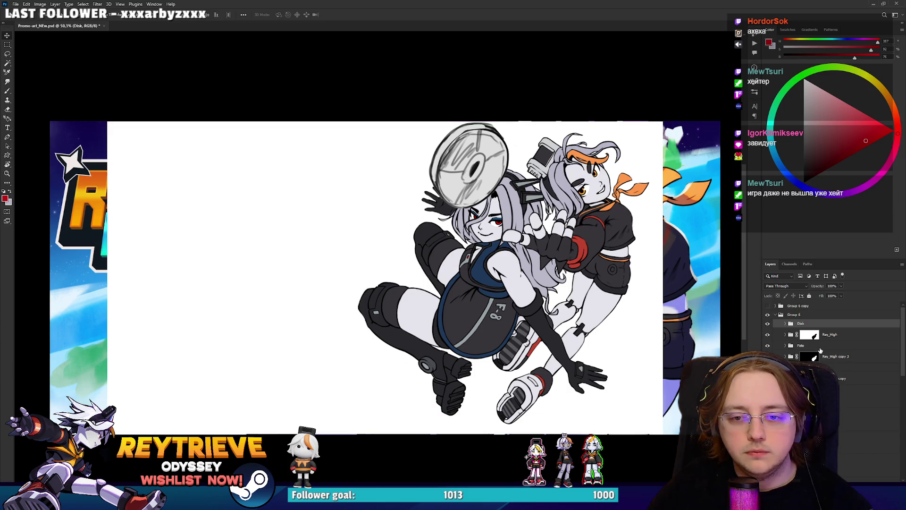
left_click(820, 349)
left_click_drag(604, 316, 420, 313)
Step: Disable the Rey_High layer mask and move Rey_High copy 3 into the Rey_High group
scroll(421, 313, "up", 2)
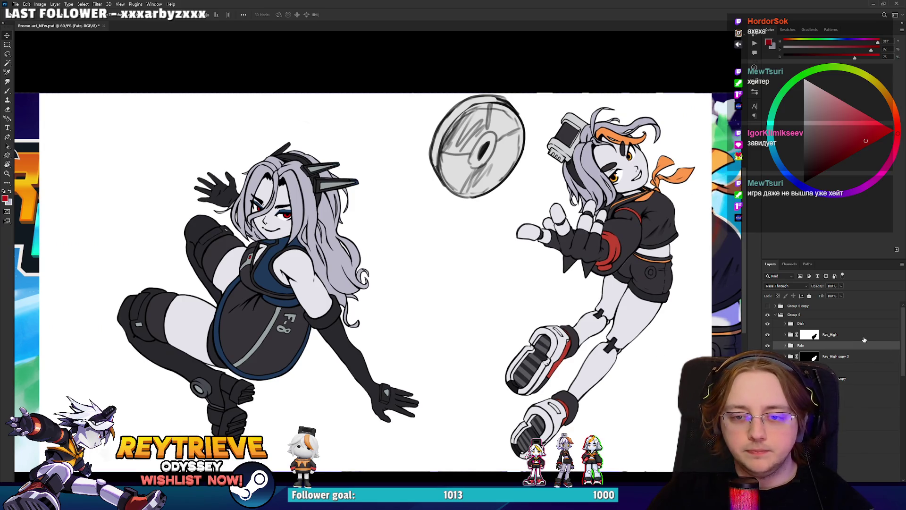
left_click(810, 334, "shift")
left_click(841, 357)
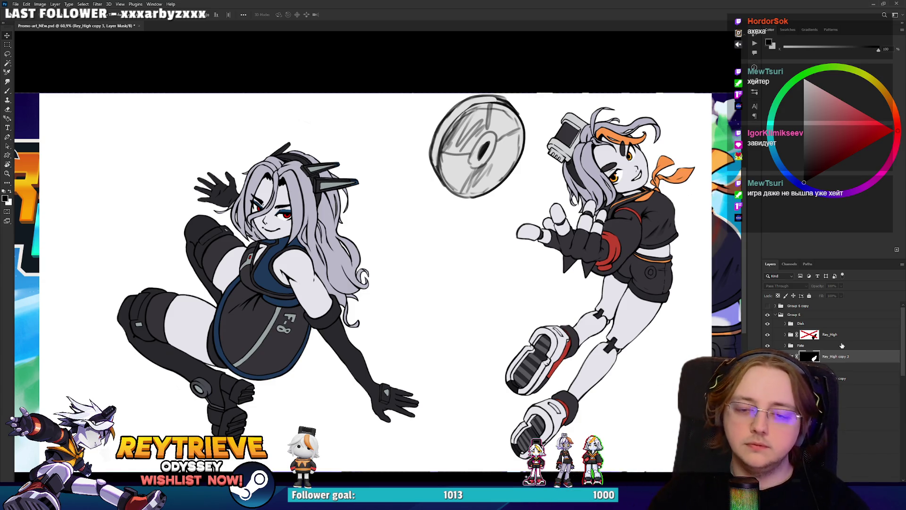
left_click_drag(836, 356, 797, 336)
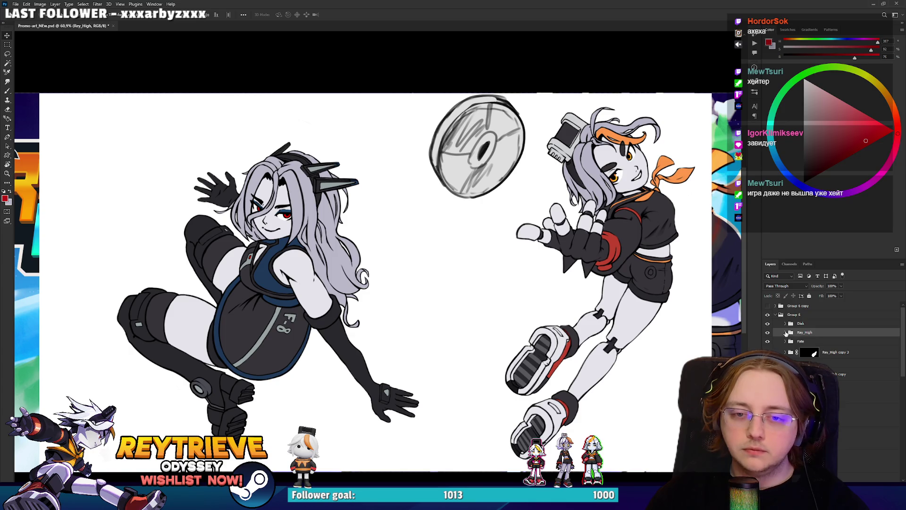
Step: Browse Layer 98, Layer 55 copy and Layer 57 copy, ending with Layer 60 selected
scroll(615, 245, "down", 1)
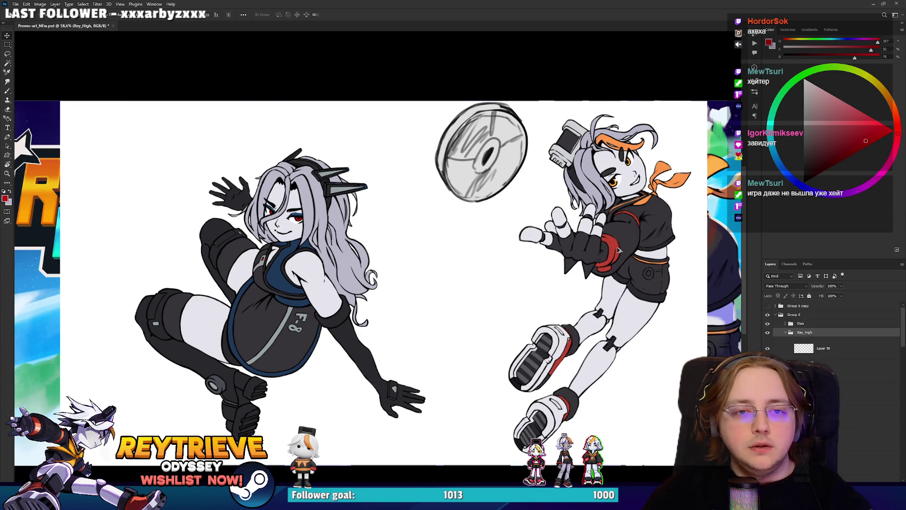
scroll(616, 245, "up", 2)
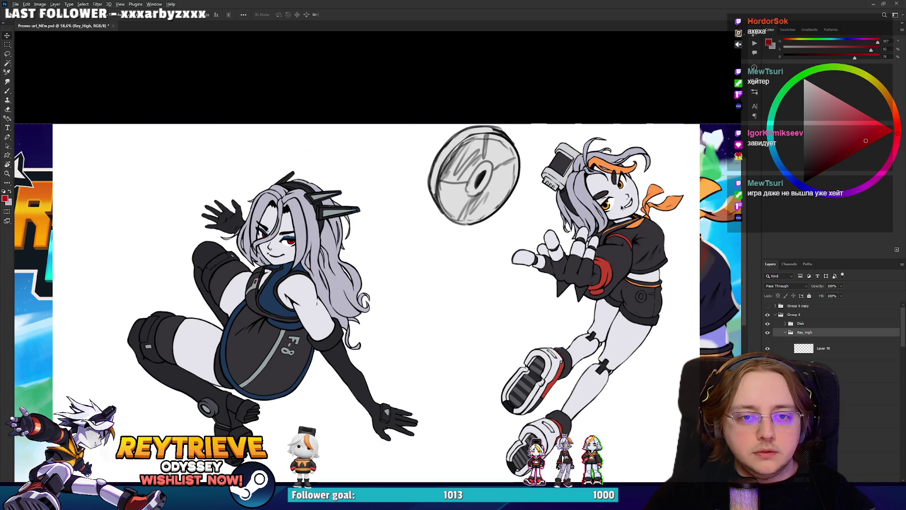
left_click(789, 348)
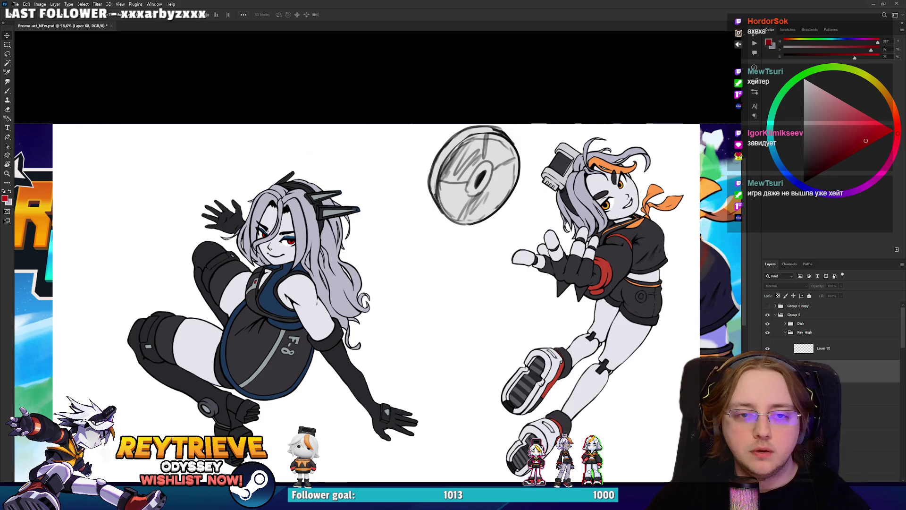
left_click(802, 372)
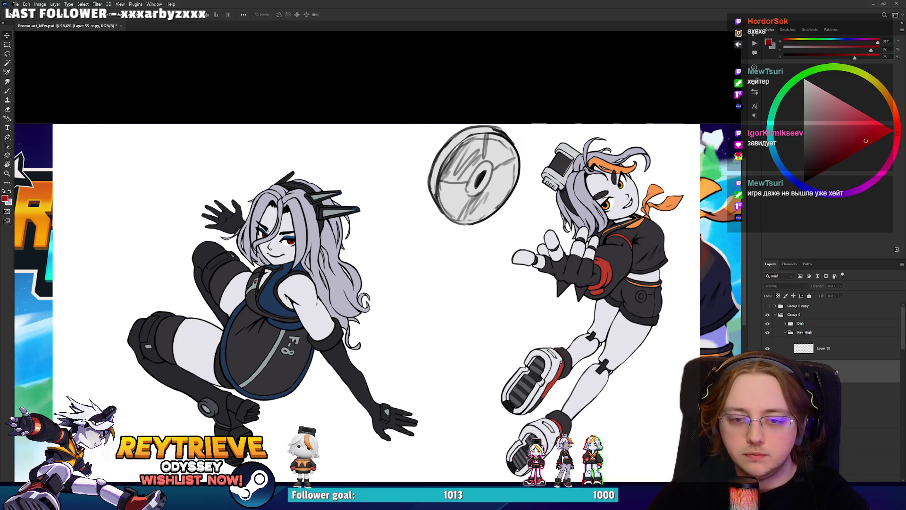
left_click(802, 395)
left_click(802, 384)
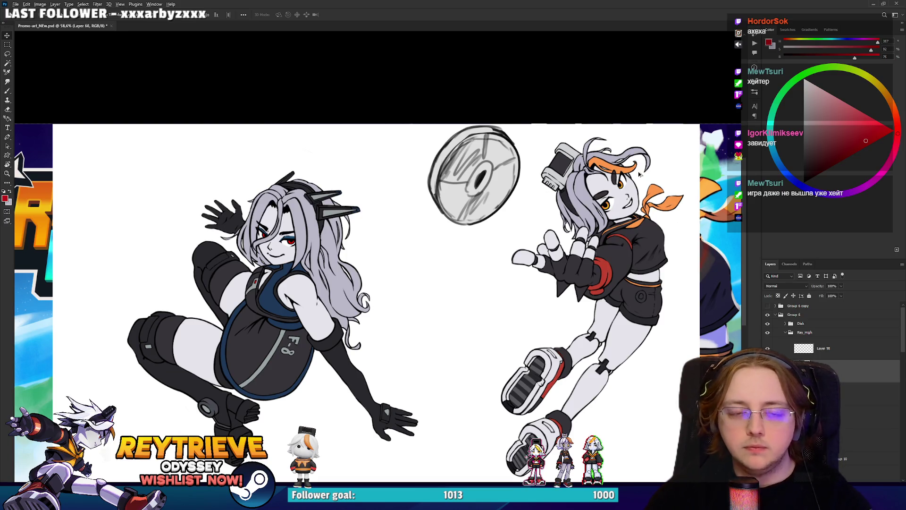
Step: Select Layer 56 and switch to the Eraser with a brush tip
scroll(611, 178, "up", 5)
scroll(611, 183, "down", 4)
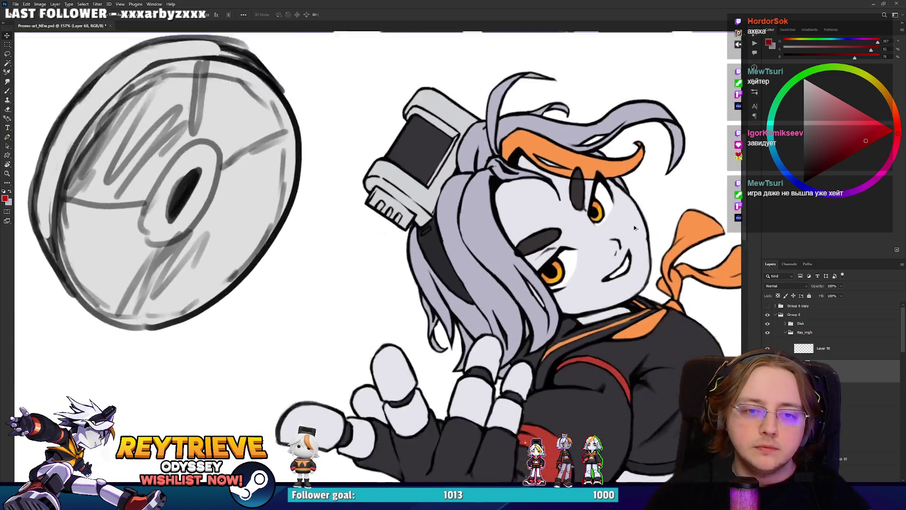
scroll(610, 183, "up", 3)
left_click(610, 184, "ctrl")
key("e")
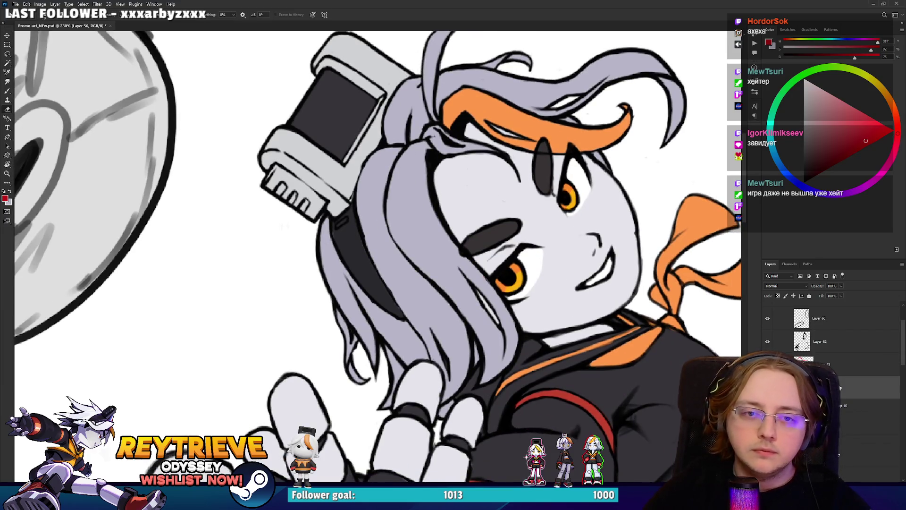
right_click(604, 198)
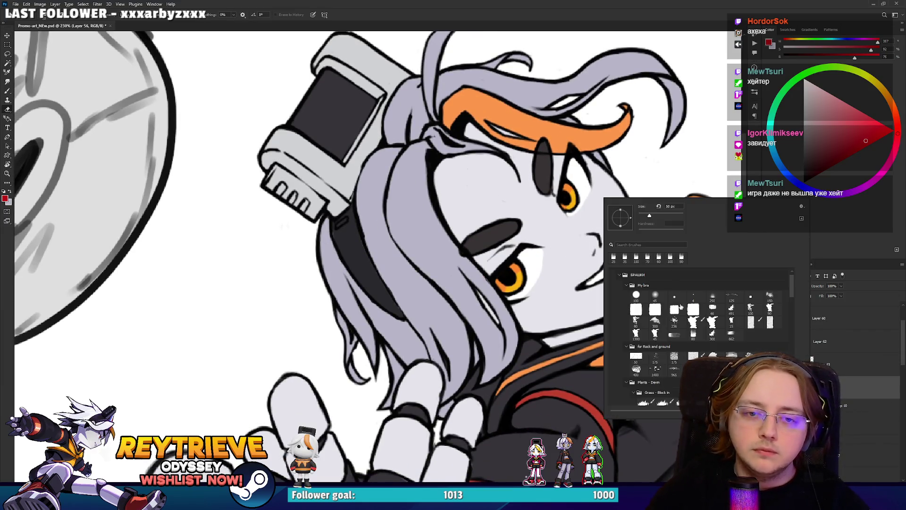
left_click(615, 3)
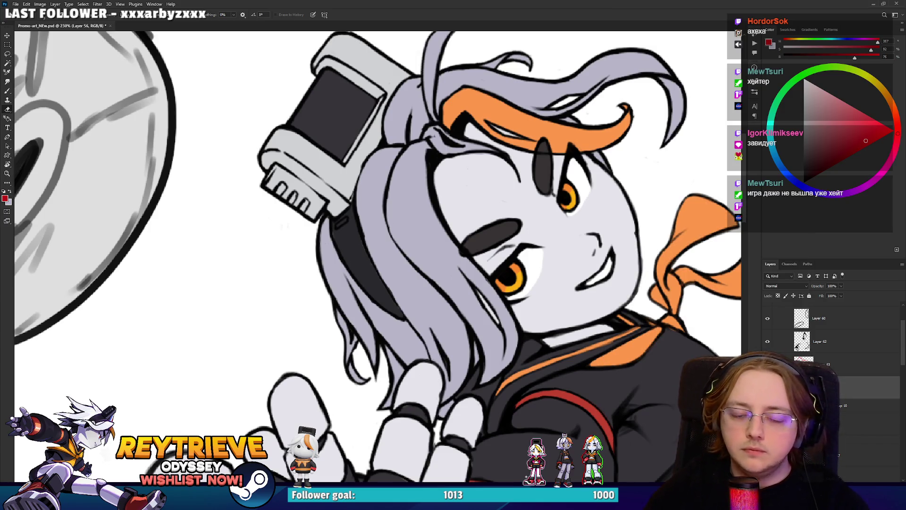
Step: Paint out the cheek streak on Group 10's layer mask and toggle the group to compare
left_click(818, 405)
left_click_drag(633, 229, 632, 230)
key("b")
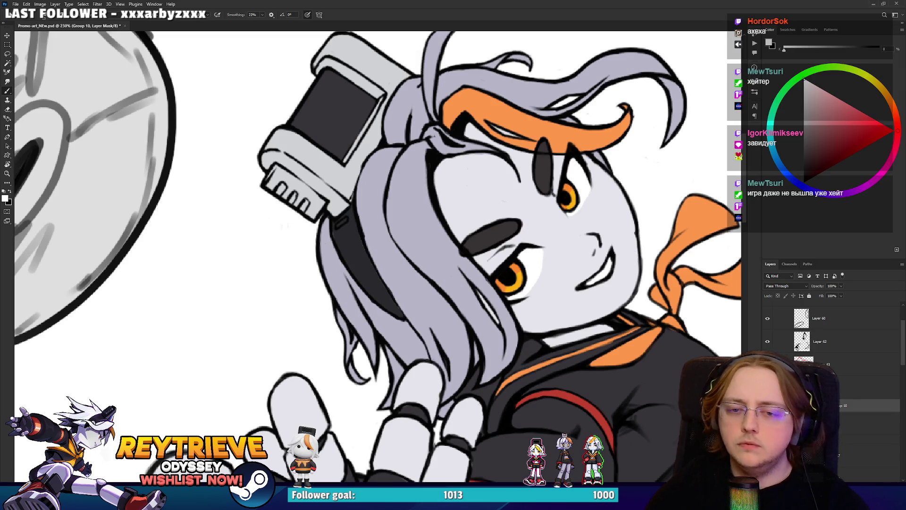
key("ctrl+comma")
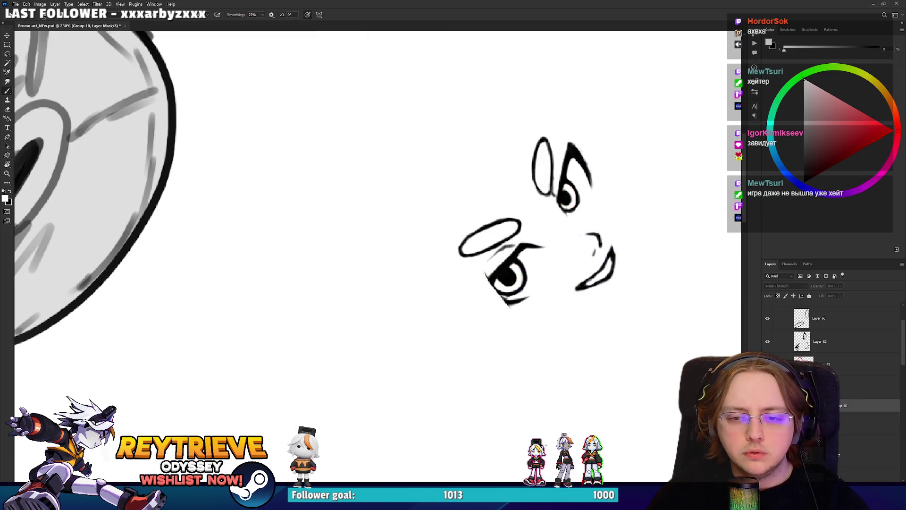
key("ctrl+comma")
key("ctrl+comma")
key("ctrl+comma")
Step: Expand Group 10, select Layer 91 and sample the face's light grey colour
left_click(794, 406)
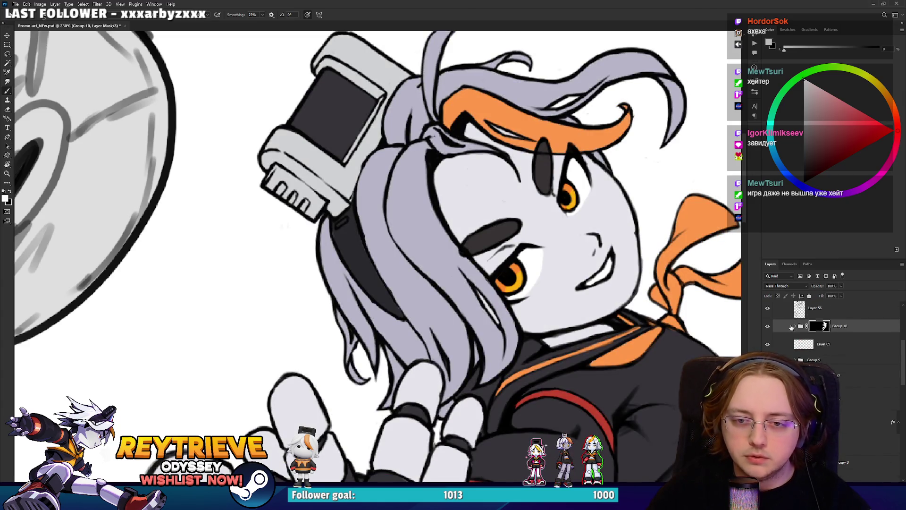
left_click(794, 327)
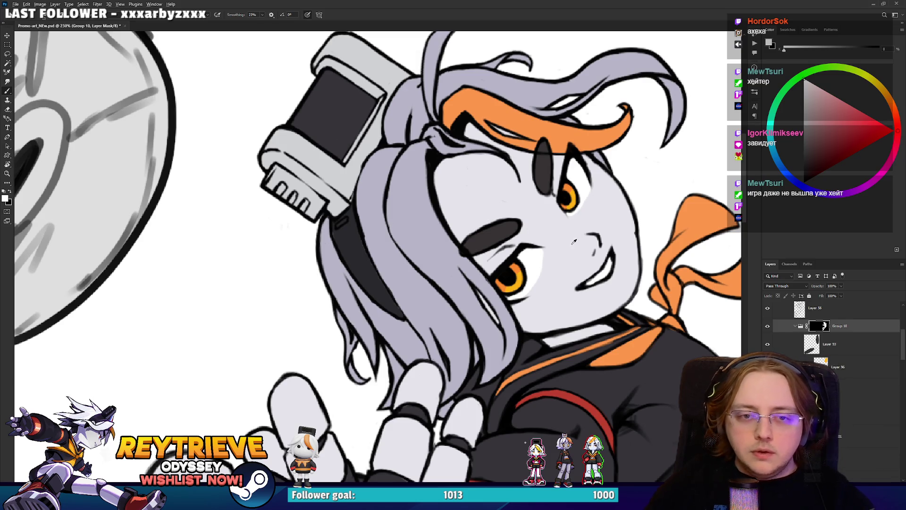
scroll(830, 335, "down", 3)
scroll(830, 335, "down", 3)
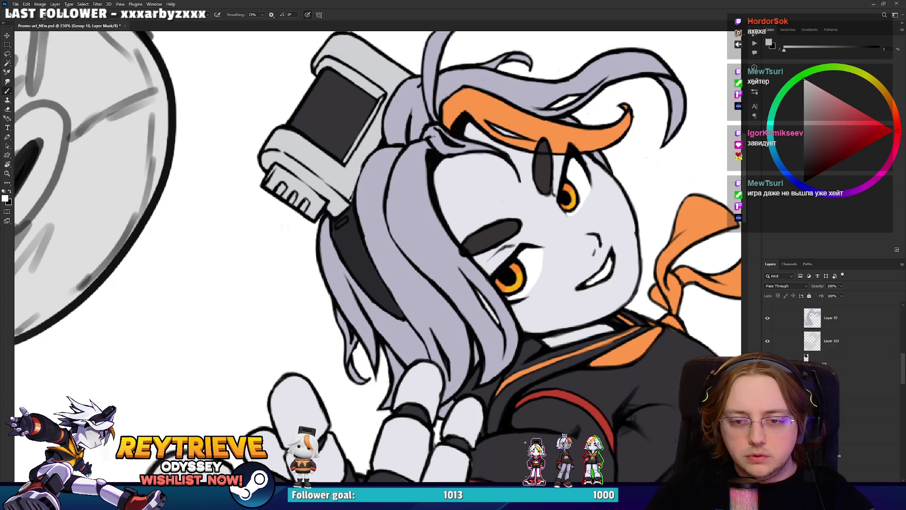
left_click(625, 265, "ctrl")
left_click(608, 212, "alt")
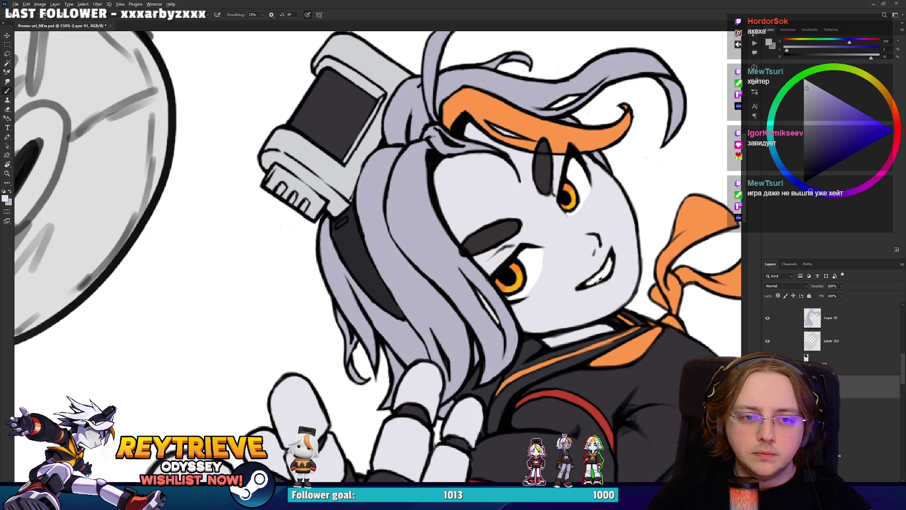
Step: Select and reposition Layer 796, then sample a dark blue from the reference image
scroll(604, 279, "down", 10)
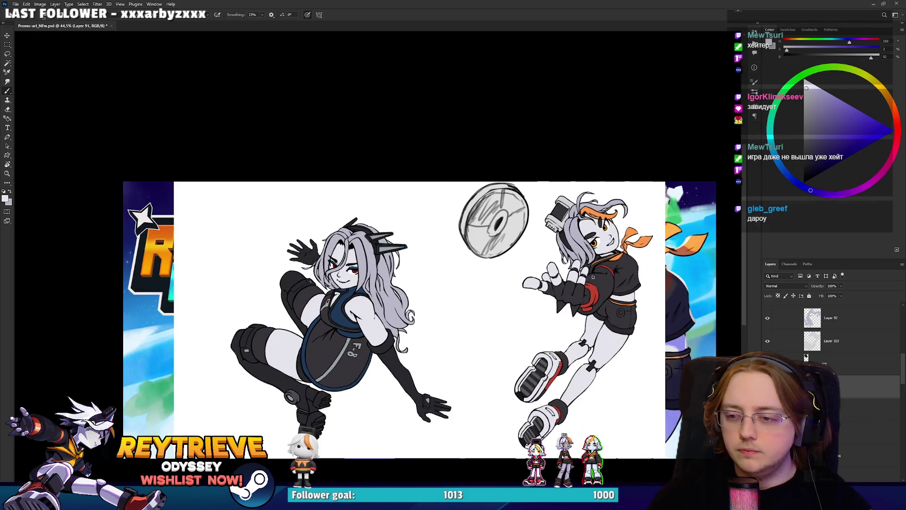
scroll(592, 276, "up", 3)
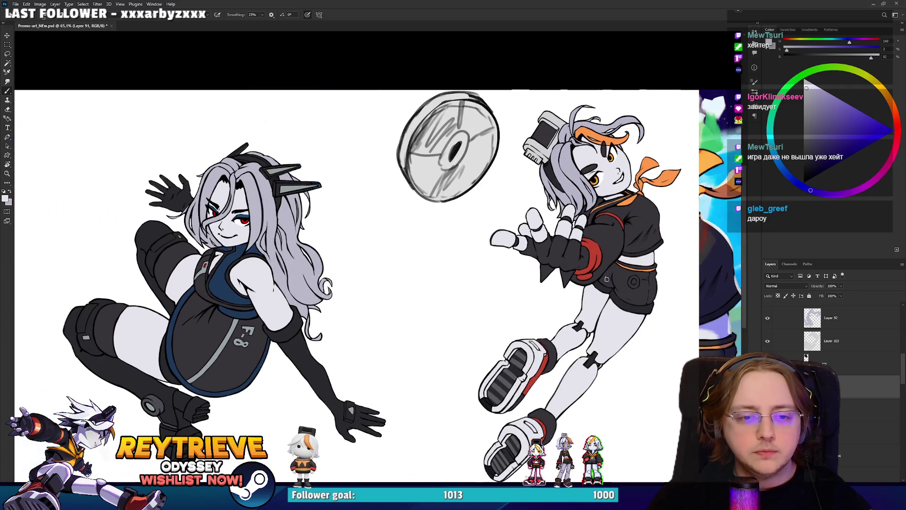
scroll(606, 278, "down", 2)
scroll(600, 283, "up", 4)
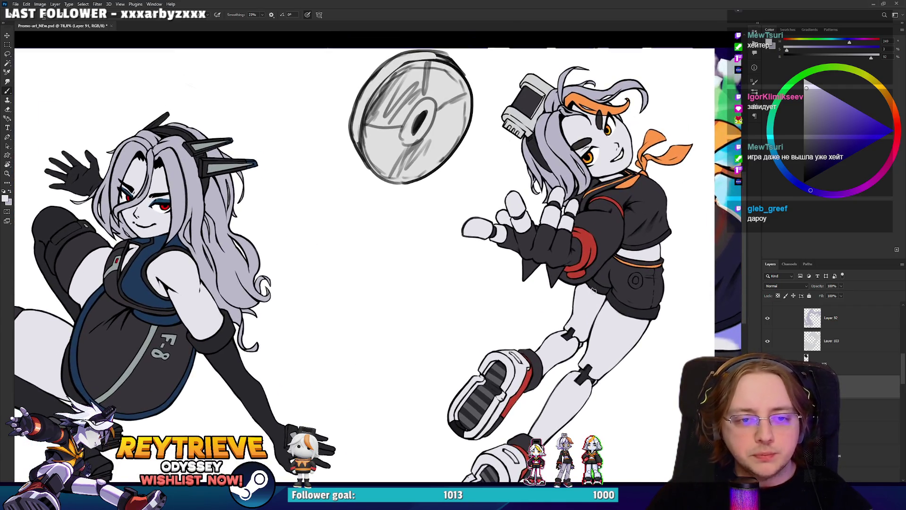
scroll(593, 290, "down", 3)
scroll(593, 289, "up", 2)
scroll(858, 360, "up", 2)
scroll(857, 361, "up", 3)
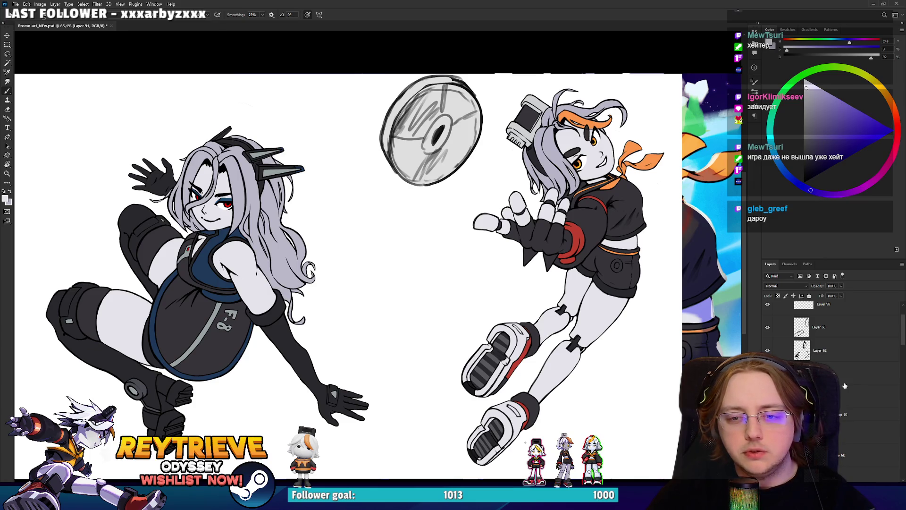
left_click_drag(844, 432, 850, 411)
left_click(701, 281, "alt")
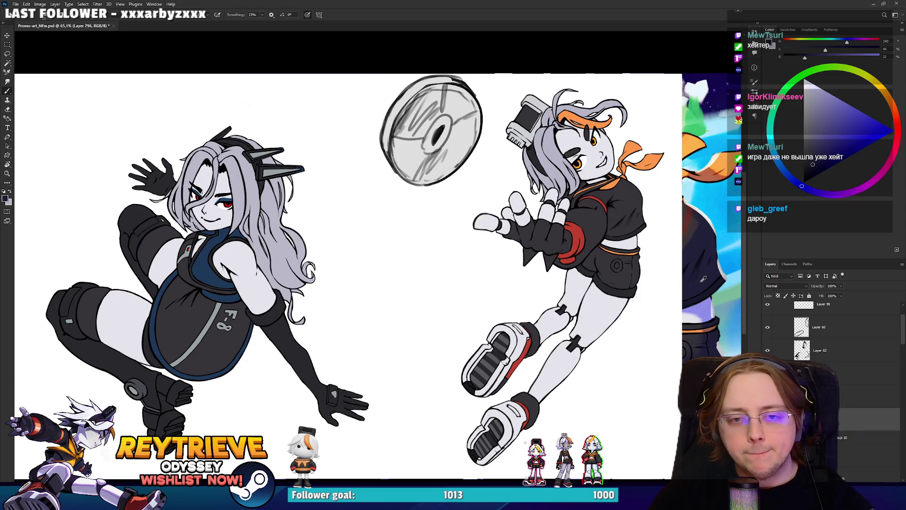
Step: Fill Layer 796 with the dark blue, clip it to the right character and set it to Multiply
key("alt+BackSpace")
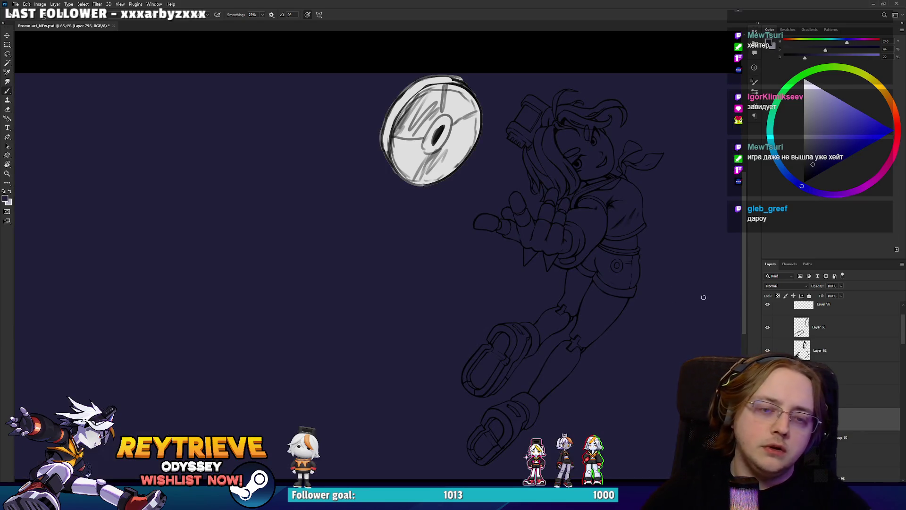
left_click(850, 428, "alt")
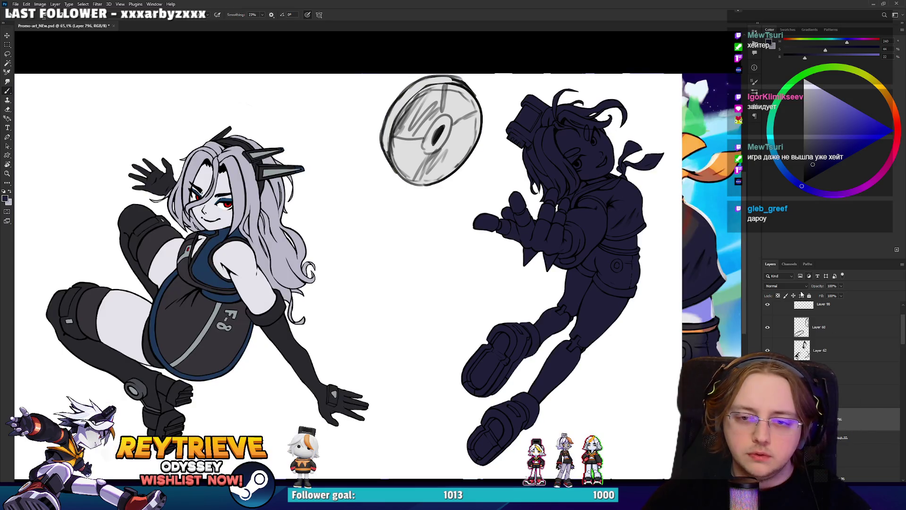
left_click(787, 286)
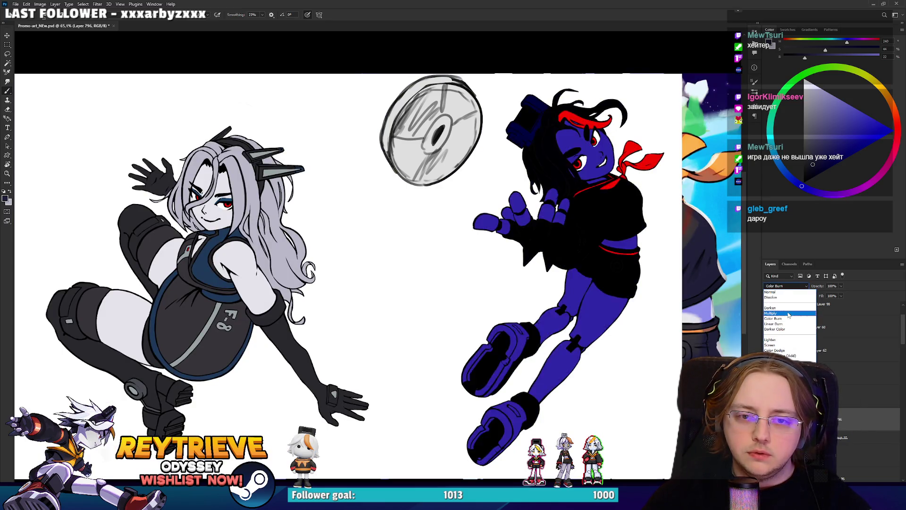
left_click(784, 314)
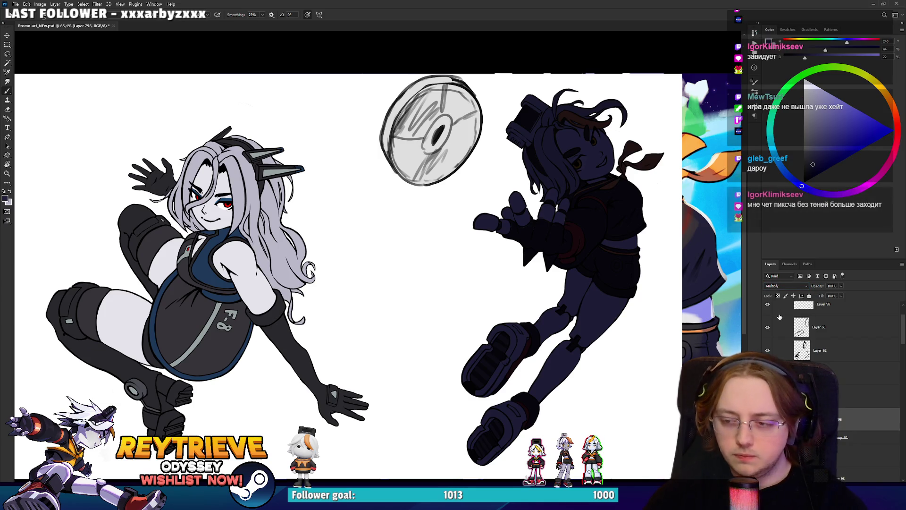
Step: In Hue/Saturation, shift the fill's hue to about -5 and lighten it
key("ctrl+u")
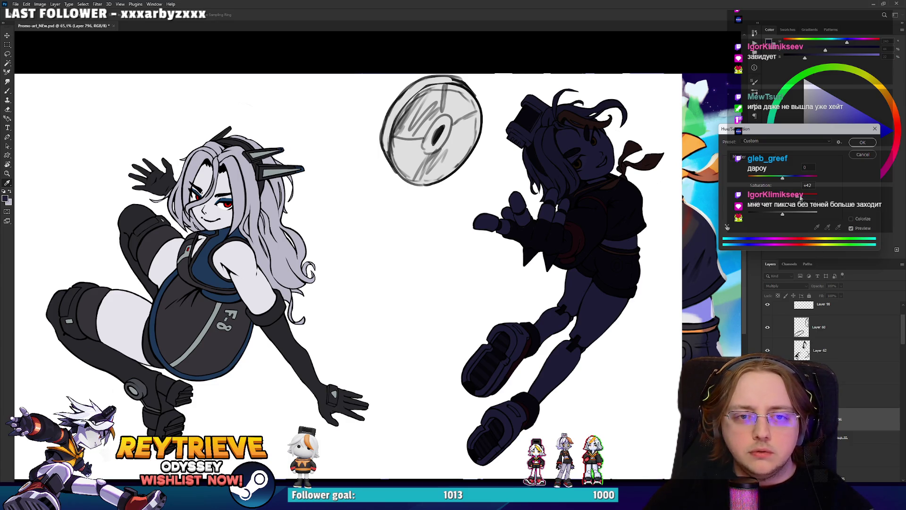
left_click(793, 214)
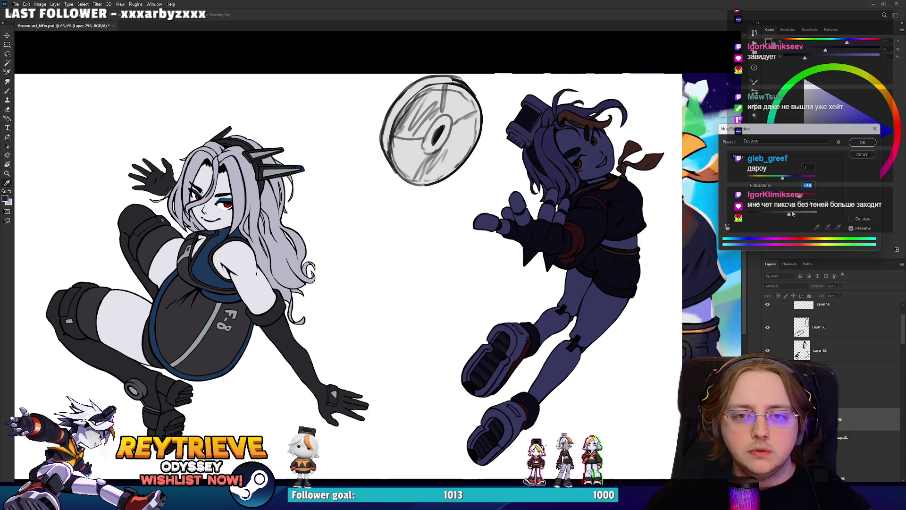
left_click(778, 178)
left_click(781, 178)
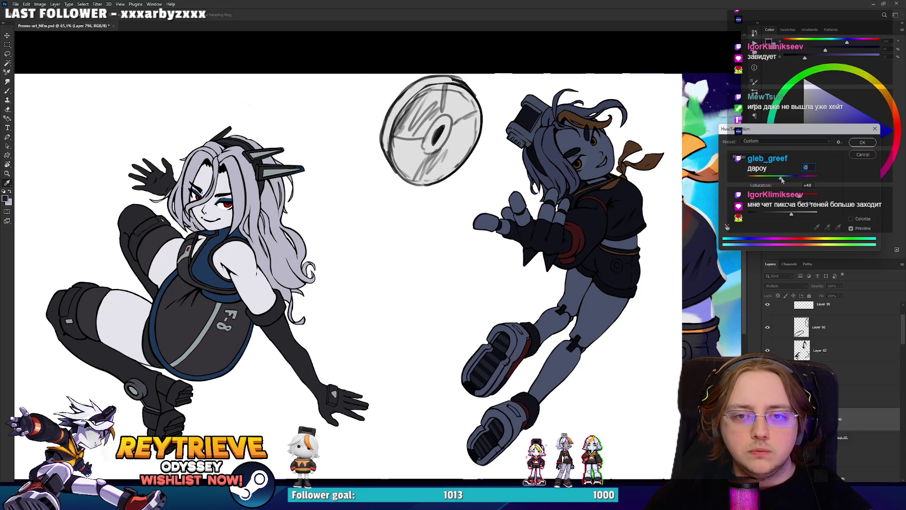
left_click(801, 215)
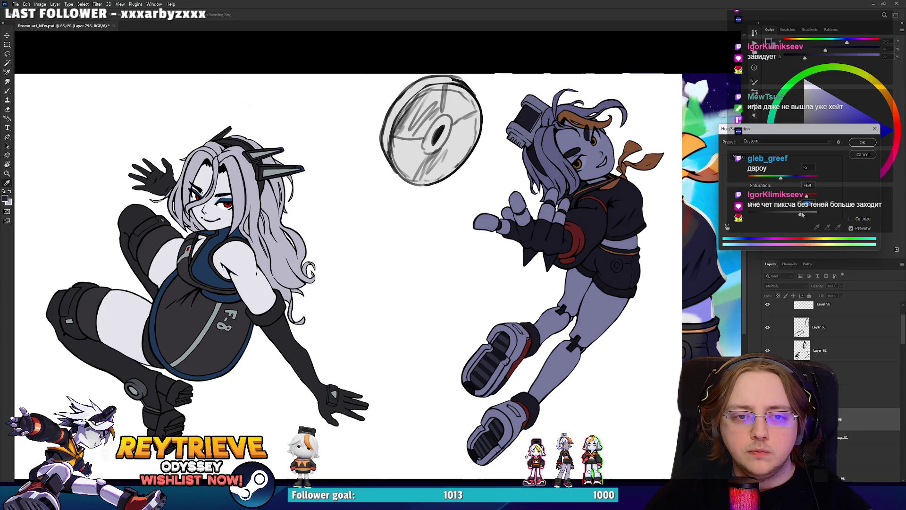
left_click(863, 142)
Step: Switch to the Brush tool and bring Rey's figure into view
key("b")
scroll(613, 182, "up", 2)
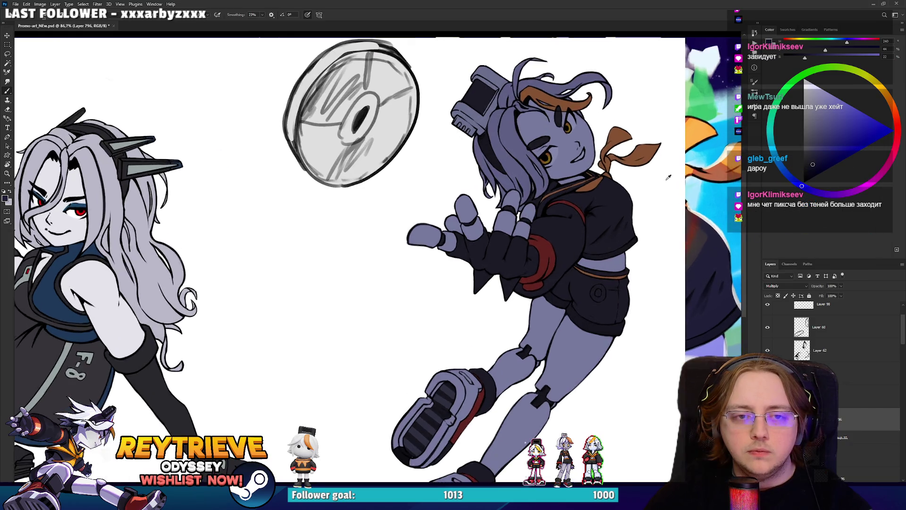
scroll(613, 182, "down", 3)
scroll(628, 185, "up", 7)
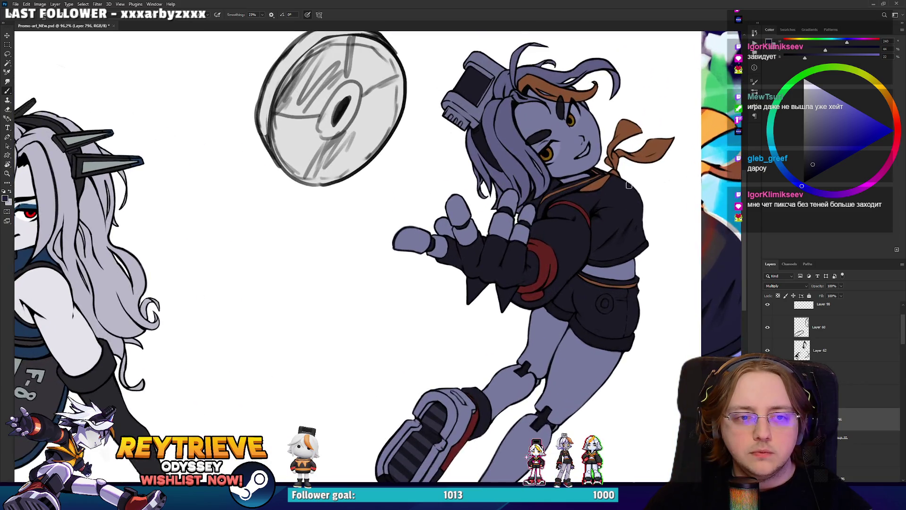
left_click_drag(628, 185, 627, 229)
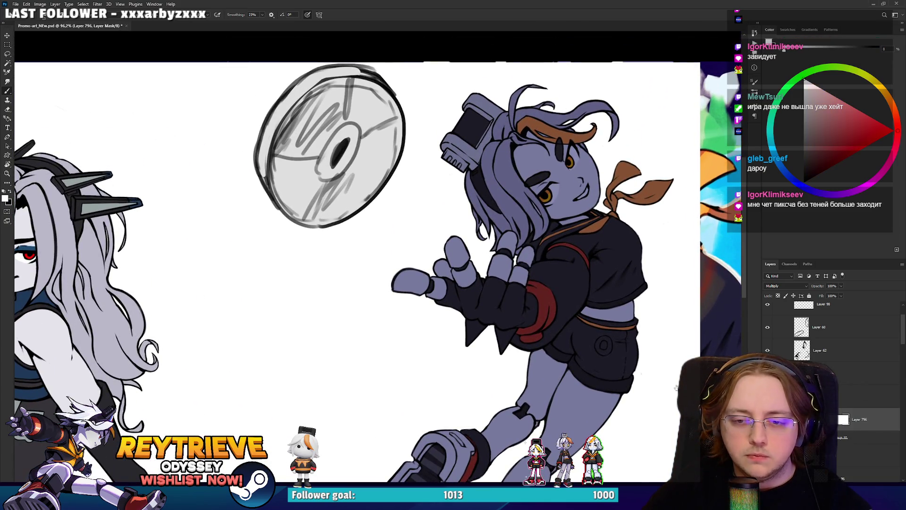
Step: Switch to the Eraser with a soft brush tip and erase the purple shading along the thumb
scroll(476, 261, "up", 5)
key("e")
right_click(483, 264)
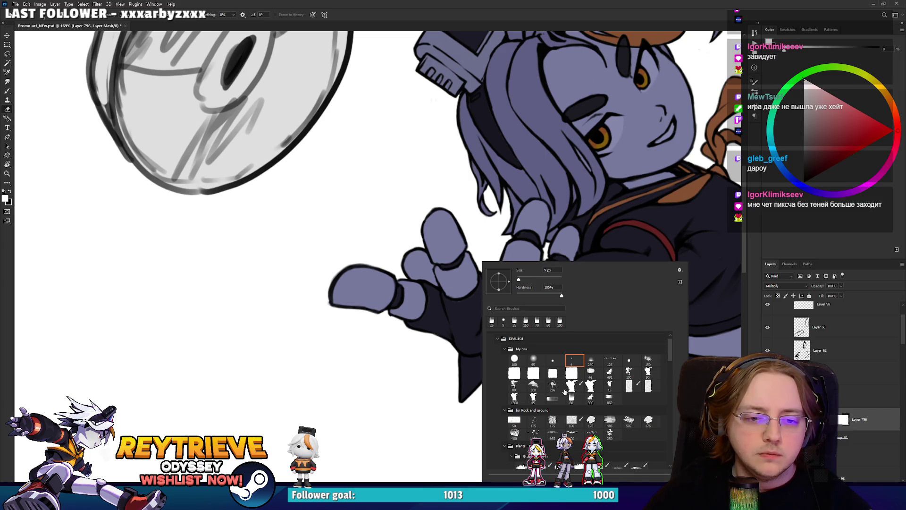
left_click(569, 397)
left_click(446, 183)
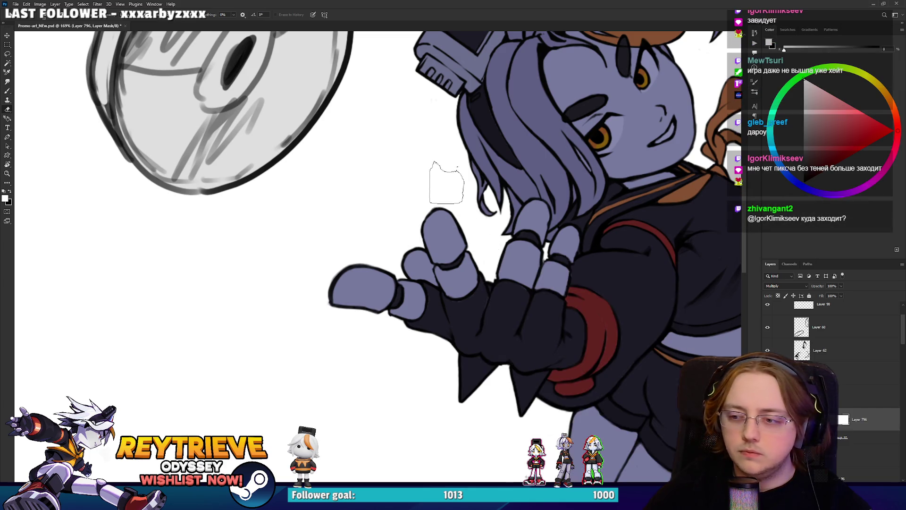
mouse_move(436, 210)
left_mouse_down()
mouse_move(434, 236)
mouse_move(453, 269)
mouse_move(436, 236)
mouse_move(423, 264)
mouse_move(349, 279)
mouse_move(344, 295)
mouse_move(378, 274)
mouse_move(368, 283)
mouse_move(378, 288)
left_mouse_up()
Step: Paint the middle and lower fingertips white on the layer mask
key("x")
key("x")
left_click_drag(438, 302, 404, 364)
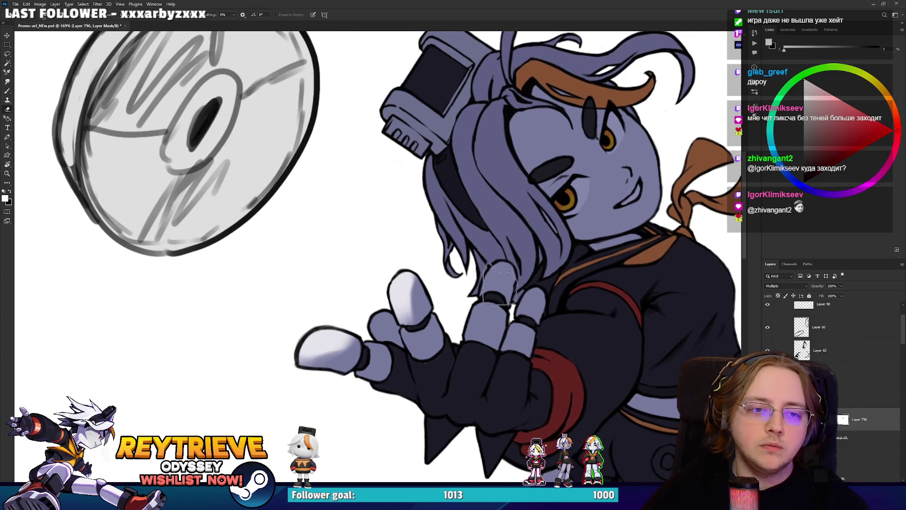
mouse_move(498, 281)
left_mouse_down()
mouse_move(495, 274)
mouse_move(498, 288)
mouse_move(504, 273)
mouse_move(519, 276)
left_mouse_up()
key("x")
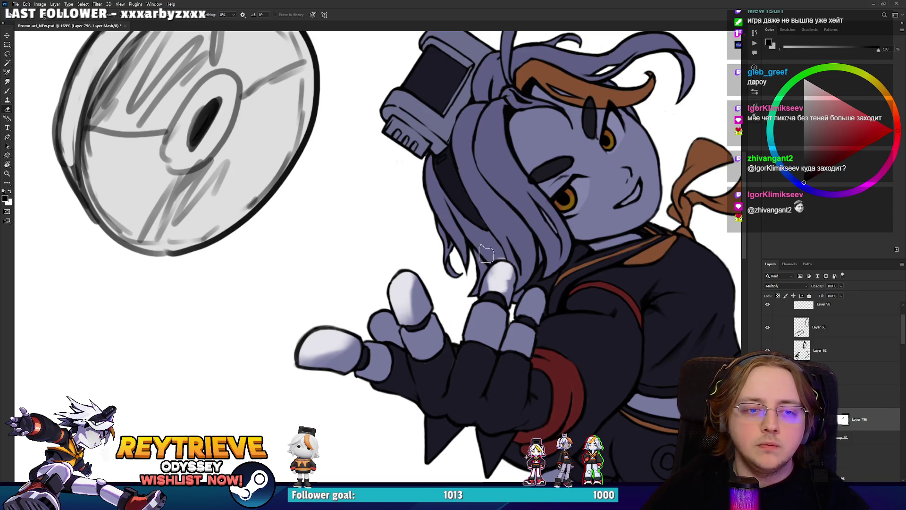
key("x")
mouse_move(488, 313)
left_mouse_down()
mouse_move(474, 331)
mouse_move(490, 318)
mouse_move(472, 320)
left_mouse_up()
key("x")
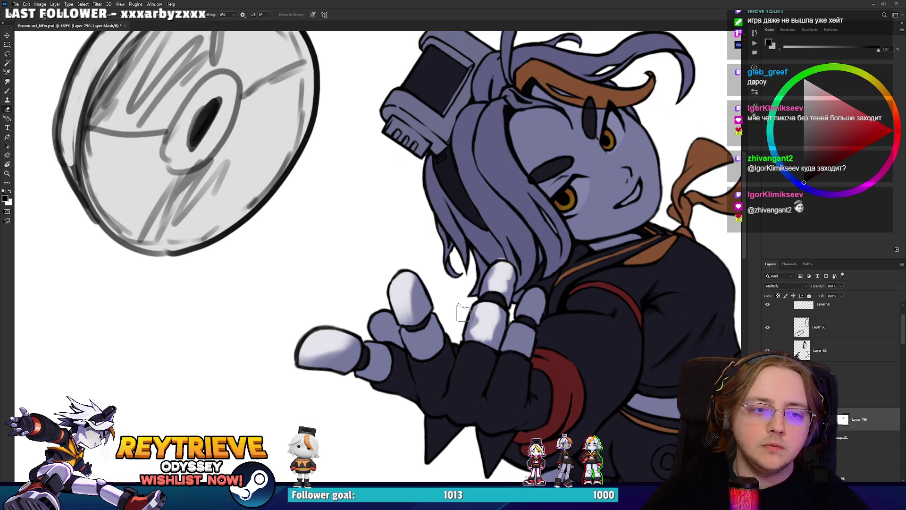
key("x")
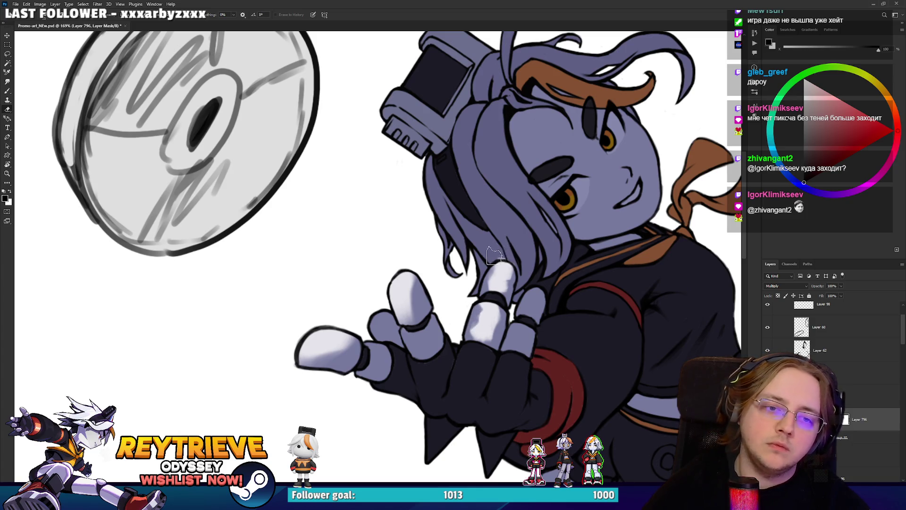
key("x")
Step: Lighten the glove's knuckles and back of the hand on the mask
left_click_drag(475, 357, 499, 390)
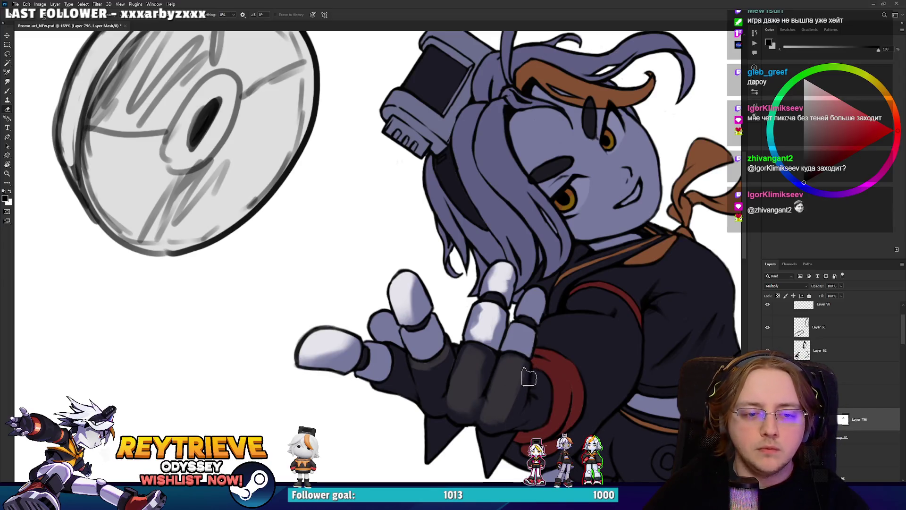
key("x")
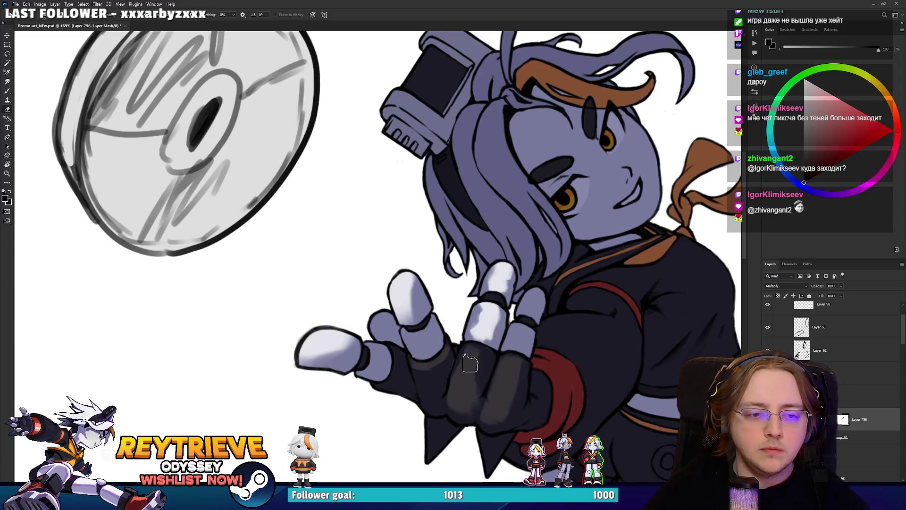
key("x")
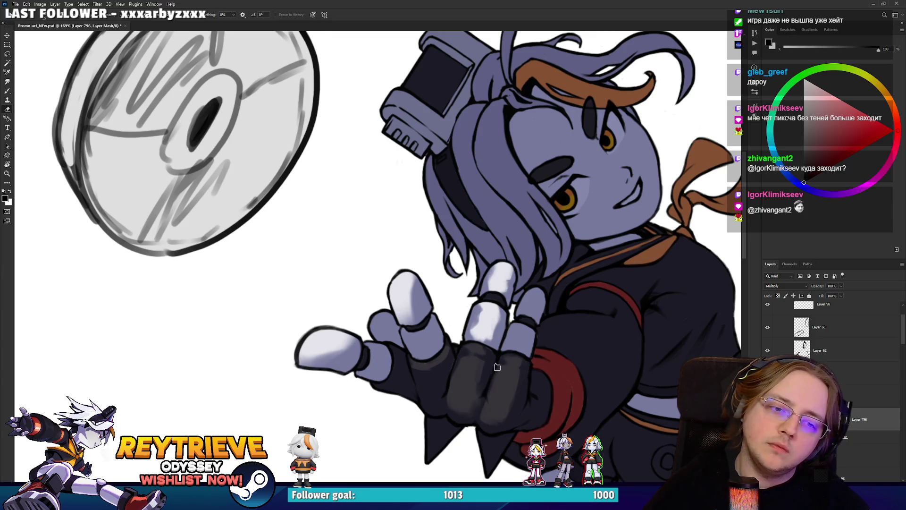
left_click_drag(486, 401, 552, 340)
key("x")
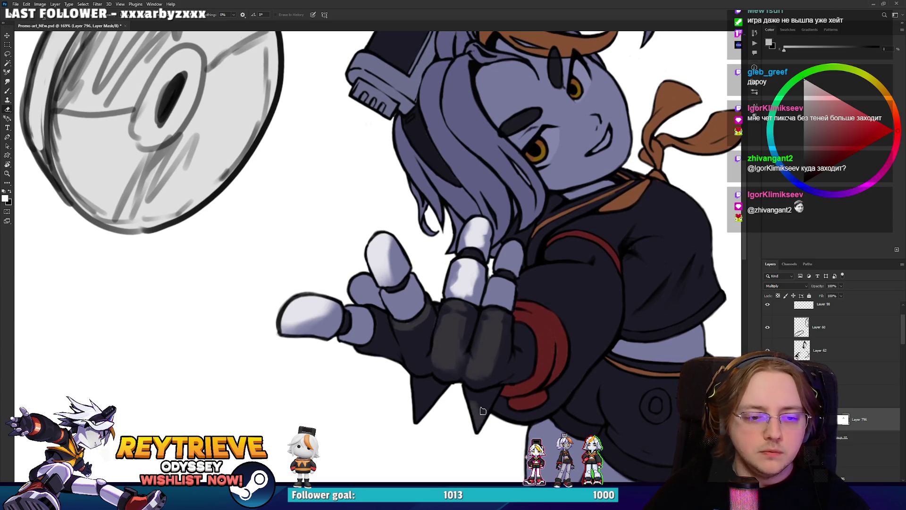
key("x")
key("x")
key("x")
mouse_move(430, 389)
left_mouse_down()
mouse_move(471, 354)
mouse_move(474, 309)
mouse_move(525, 276)
mouse_move(498, 305)
mouse_move(340, 351)
left_mouse_up()
key("x")
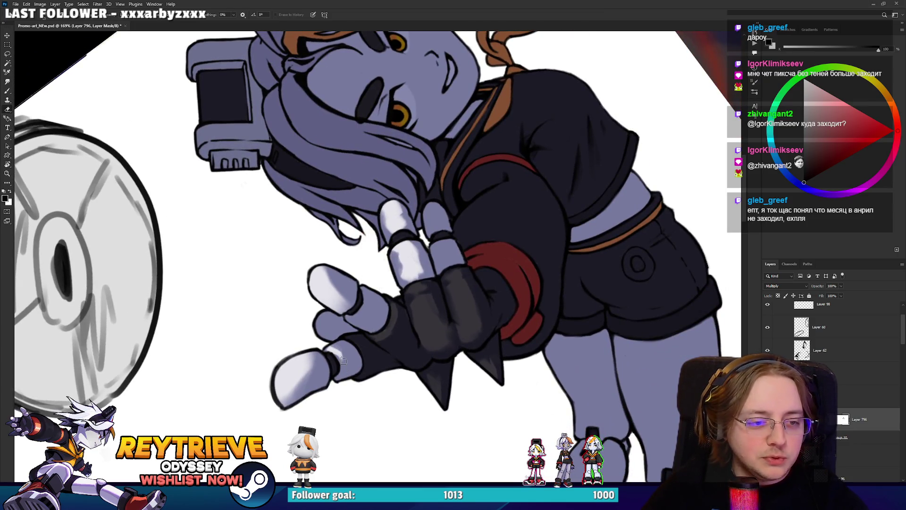
Step: Brighten and darken spots along Rey's fingers, swapping between white and black
key("x")
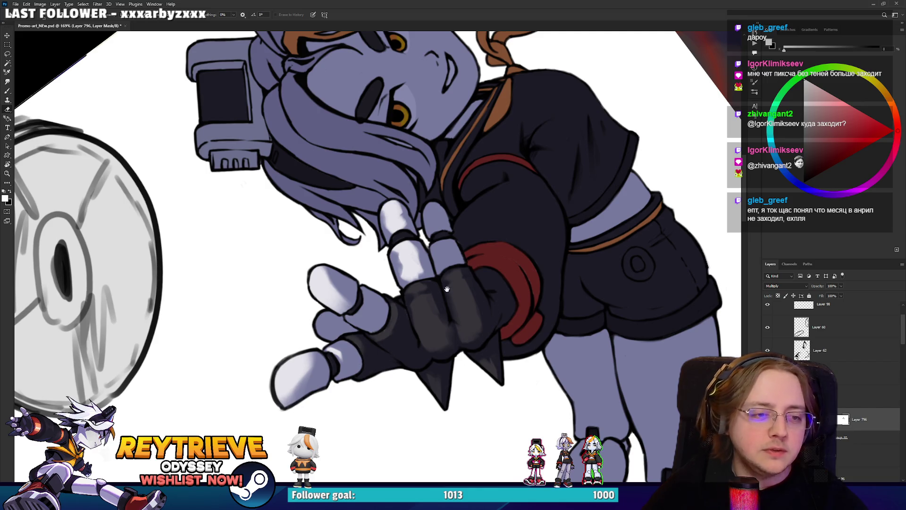
left_click_drag(447, 289, 454, 299)
key("x")
key("x")
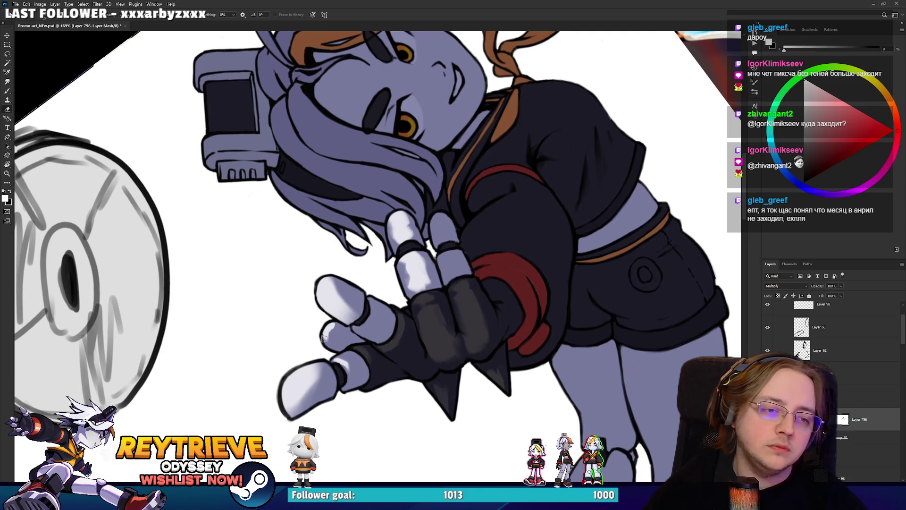
key("x")
left_click_drag(404, 282, 392, 344)
key("x")
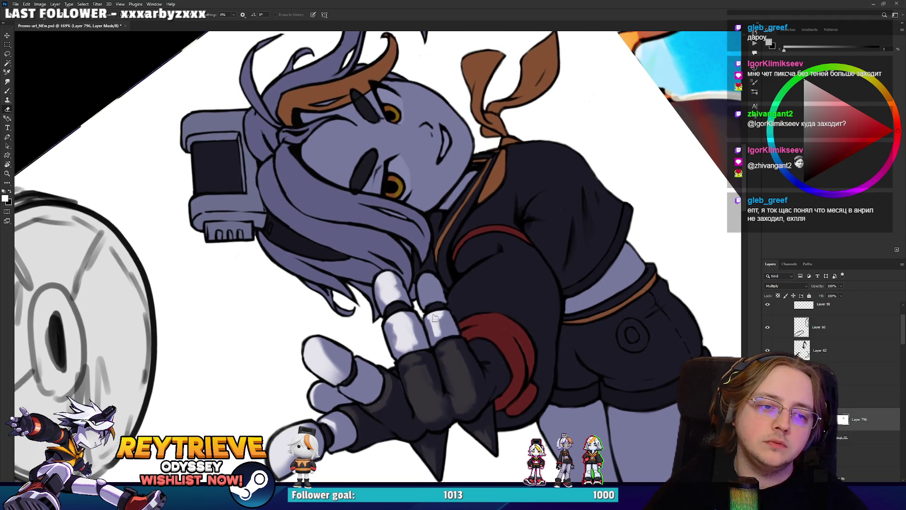
key("x")
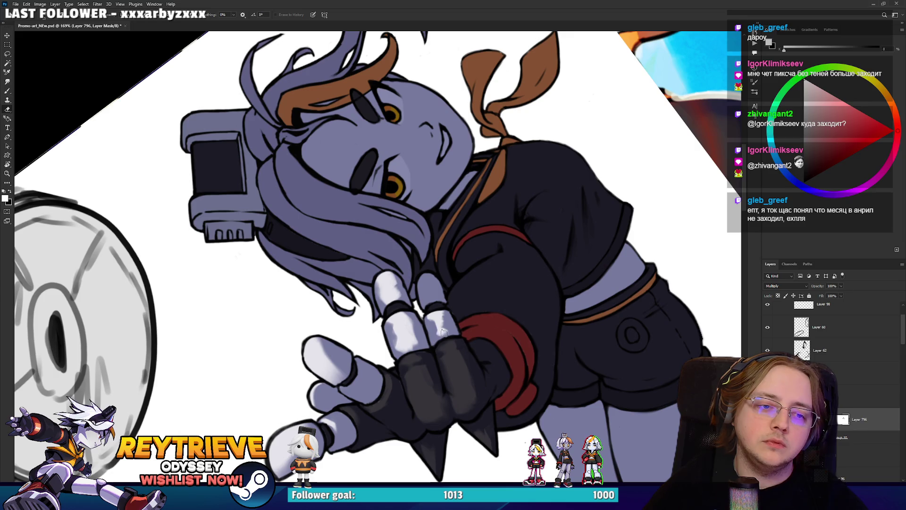
key("x")
key("x")
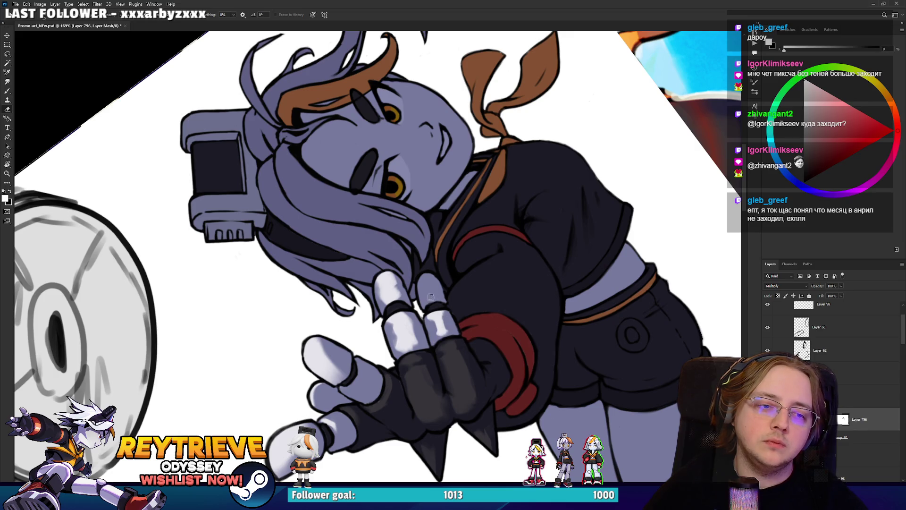
left_click_drag(423, 276, 424, 280)
key("x")
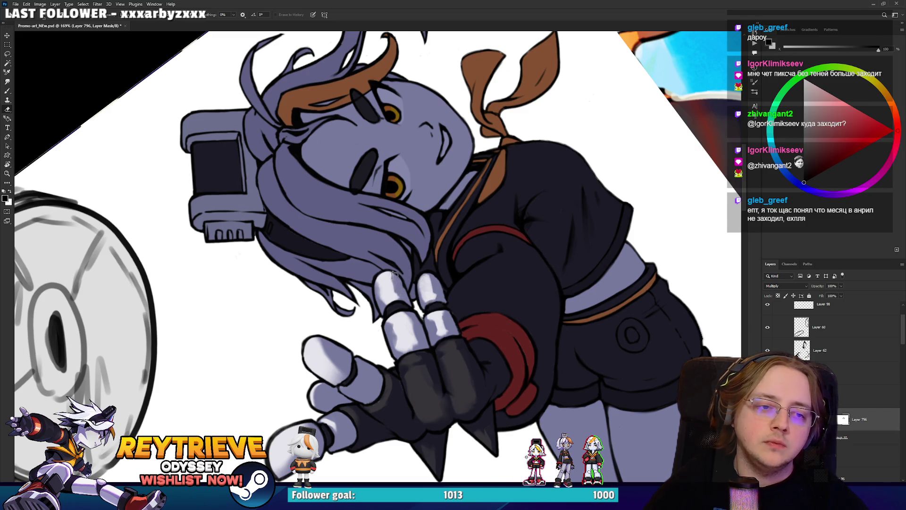
mouse_move(414, 335)
left_mouse_down()
mouse_move(413, 326)
mouse_move(417, 348)
left_mouse_up()
Step: Rotate the view and touch up the white highlights along the fingertips with the Eraser
key("x")
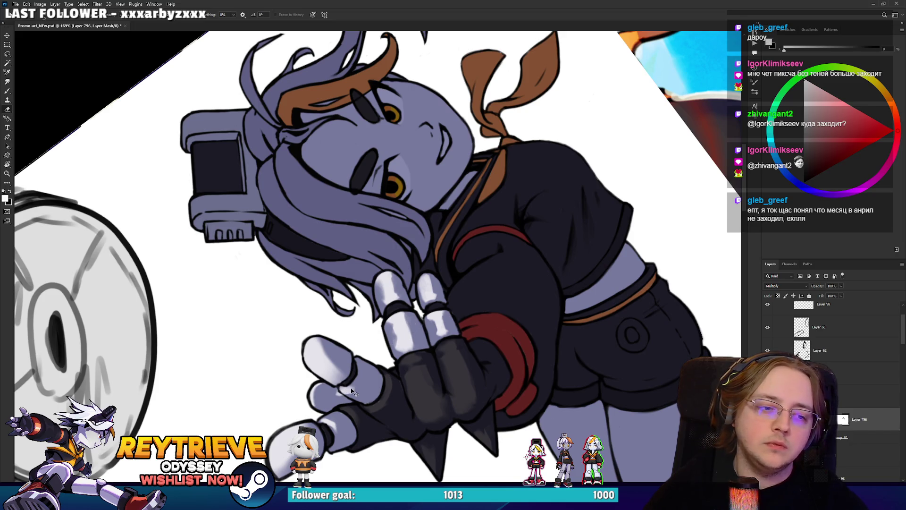
key("x")
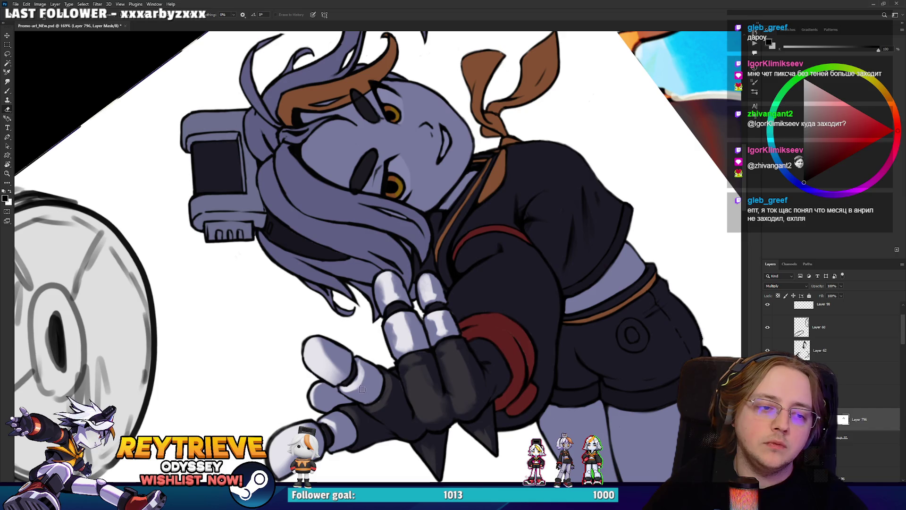
key("x")
key("x")
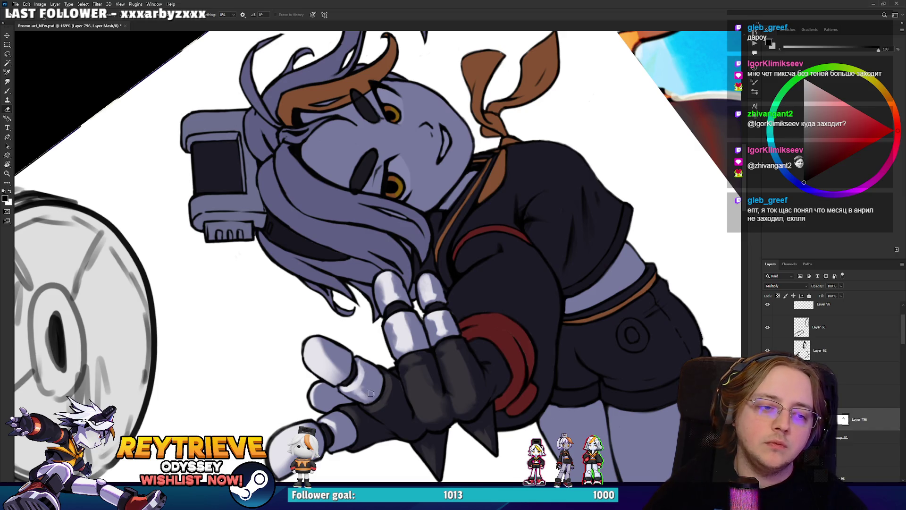
left_click_drag(359, 254, 377, 264)
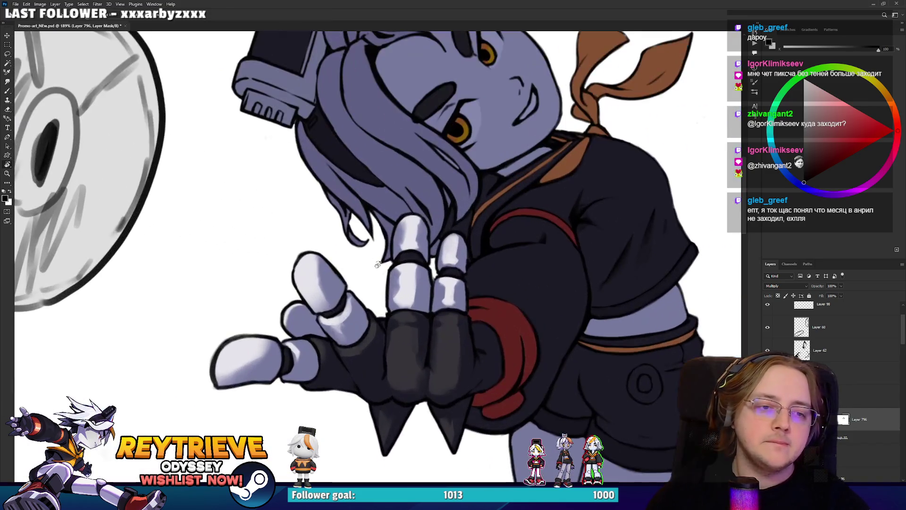
mouse_move(493, 259)
left_mouse_down()
mouse_move(522, 273)
mouse_move(504, 258)
left_mouse_up()
key("e")
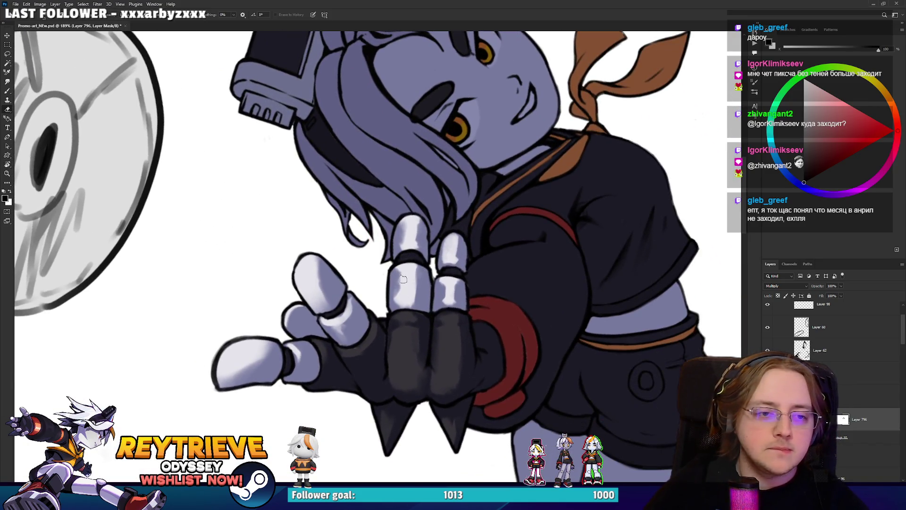
key("x")
mouse_move(397, 292)
left_mouse_down()
mouse_move(399, 245)
mouse_move(448, 255)
mouse_move(445, 290)
mouse_move(396, 269)
mouse_move(398, 310)
left_mouse_up()
left_click_drag(423, 278, 422, 279)
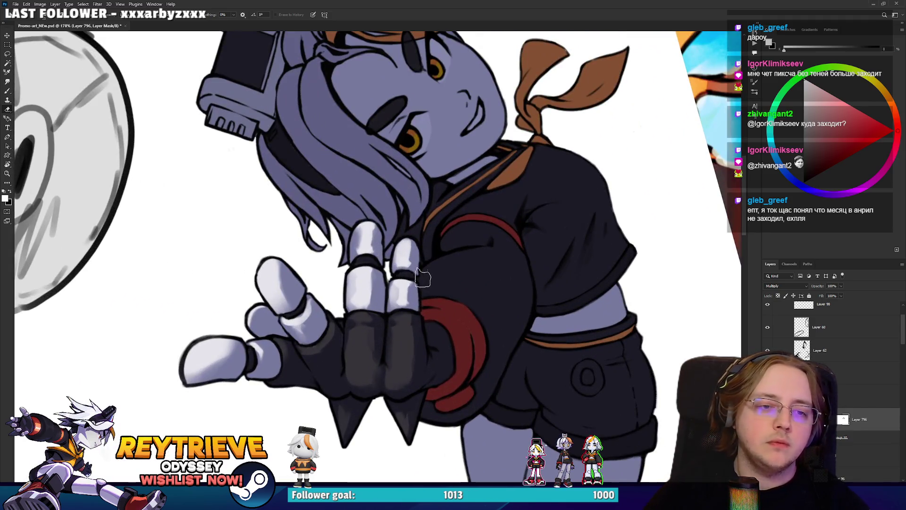
mouse_move(483, 263)
left_mouse_down()
mouse_move(461, 205)
mouse_move(449, 224)
mouse_move(467, 243)
mouse_move(496, 245)
mouse_move(491, 231)
mouse_move(470, 269)
mouse_move(462, 261)
mouse_move(446, 272)
mouse_move(434, 255)
mouse_move(453, 227)
mouse_move(471, 221)
mouse_move(444, 242)
mouse_move(415, 222)
mouse_move(389, 177)
mouse_move(465, 224)
mouse_move(394, 177)
mouse_move(455, 186)
mouse_move(472, 207)
mouse_move(517, 207)
mouse_move(496, 222)
mouse_move(512, 198)
mouse_move(498, 223)
mouse_move(514, 188)
mouse_move(513, 236)
left_mouse_up()
Step: Lighten the area near the eye and the dark mark above it
key("x")
key("x")
left_click_drag(488, 202, 491, 193)
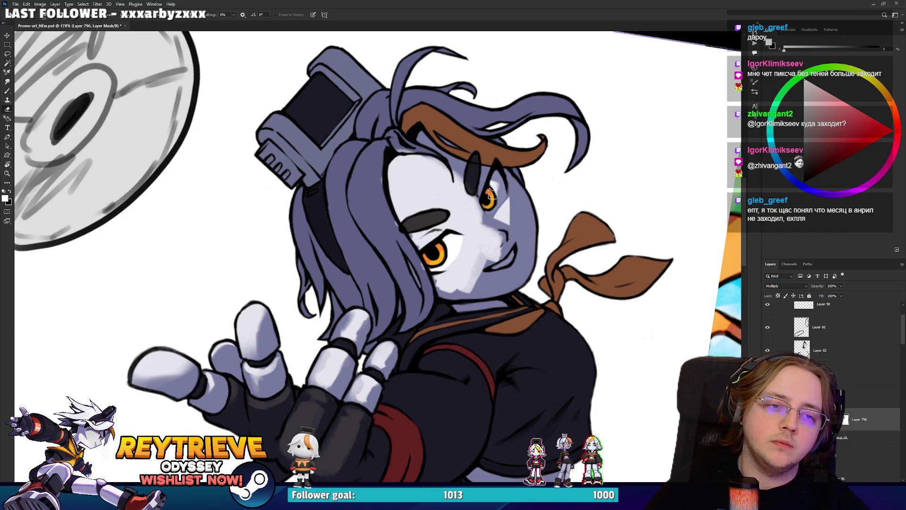
key("x")
key("x")
left_click_drag(485, 186, 474, 170)
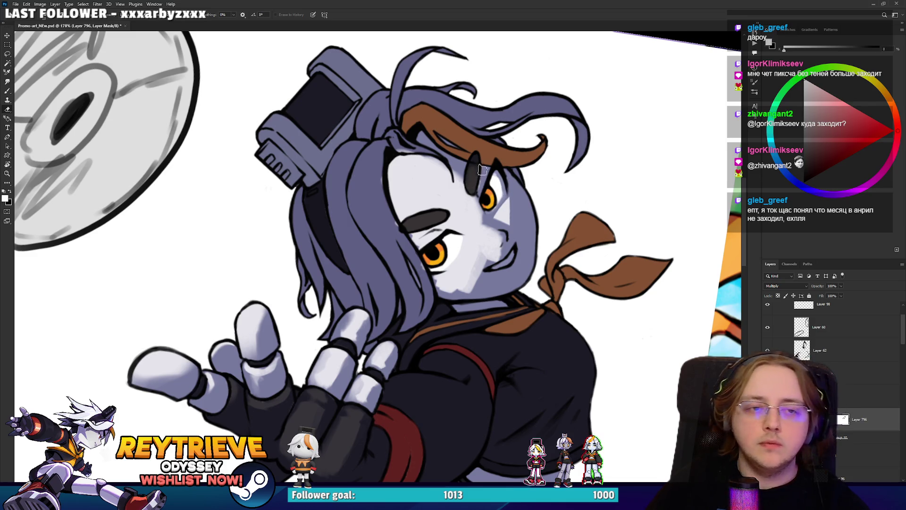
key("x")
key("x")
key("x")
key("x")
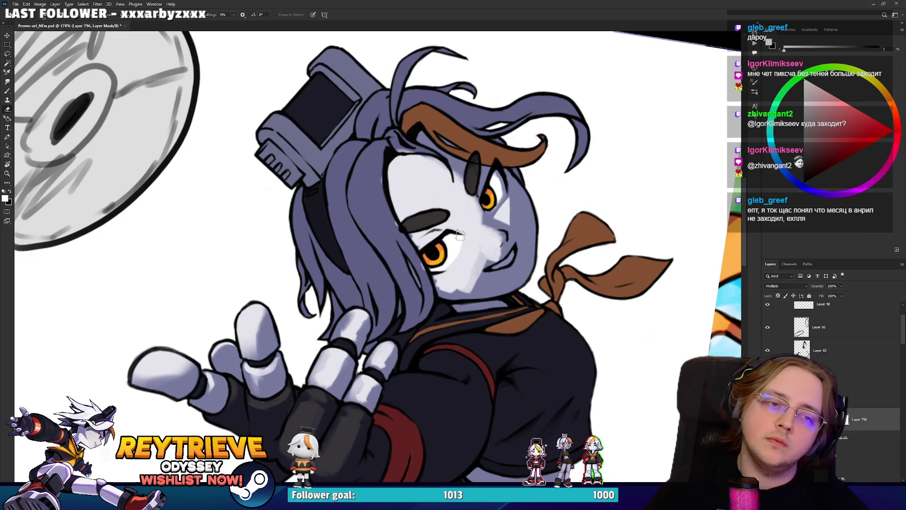
key("x")
key("x")
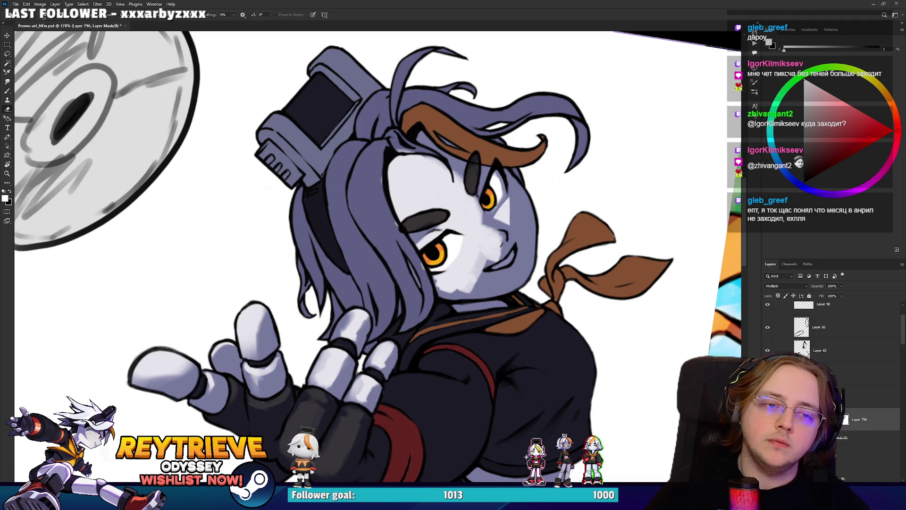
Step: Lighten the cheek shading beside the mouth and below the eye
left_click_drag(474, 278, 501, 267)
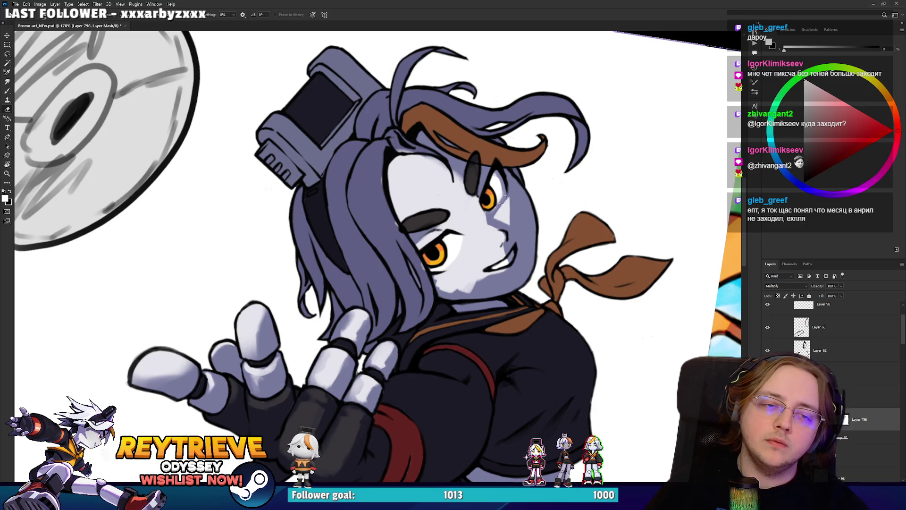
left_click_drag(502, 200, 505, 306)
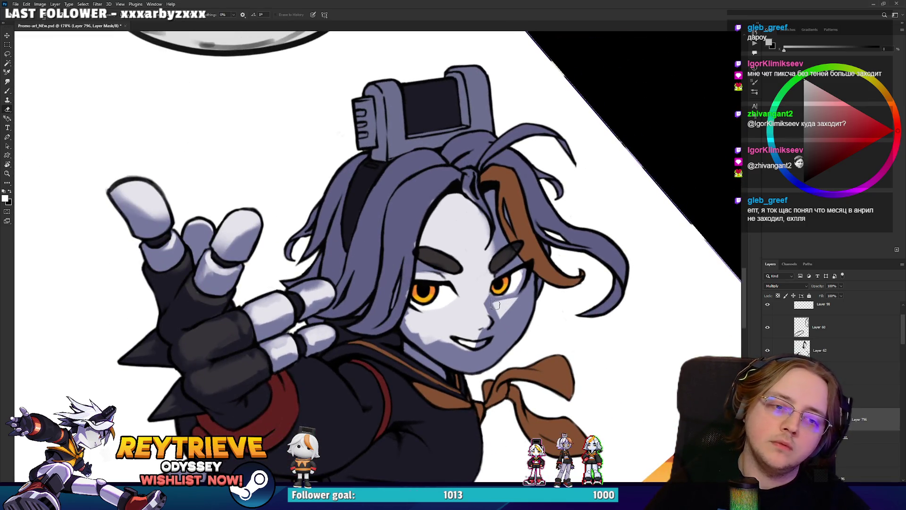
key("x")
key("x")
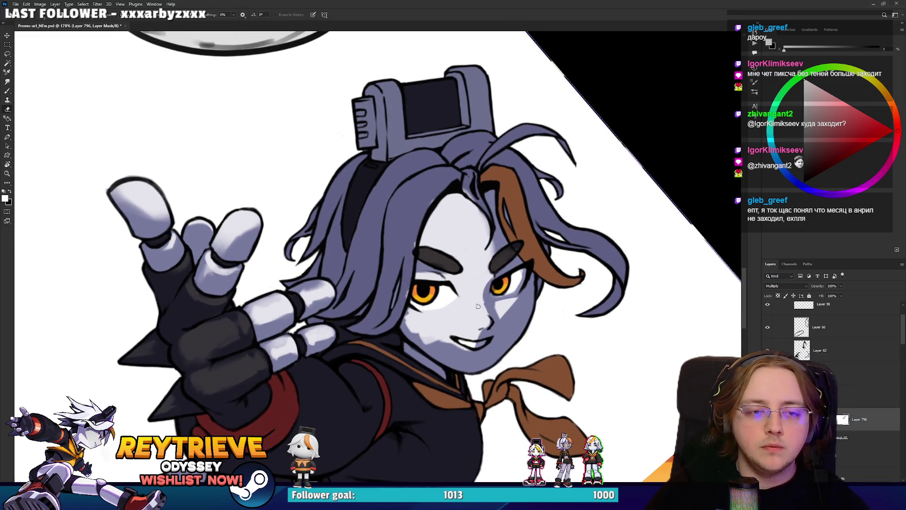
left_click_drag(495, 305, 498, 312)
key("x")
key("x")
key("x")
mouse_move(528, 326)
left_mouse_down()
mouse_move(505, 280)
mouse_move(507, 304)
mouse_move(441, 263)
mouse_move(510, 239)
left_mouse_up()
Step: Paint out the shadow under the chin, then fit the whole artwork upright in view
key("r")
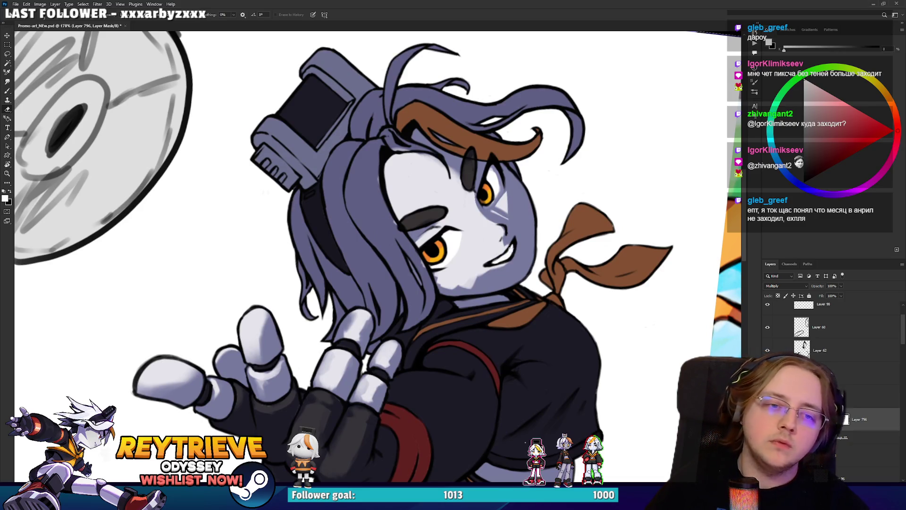
key("x")
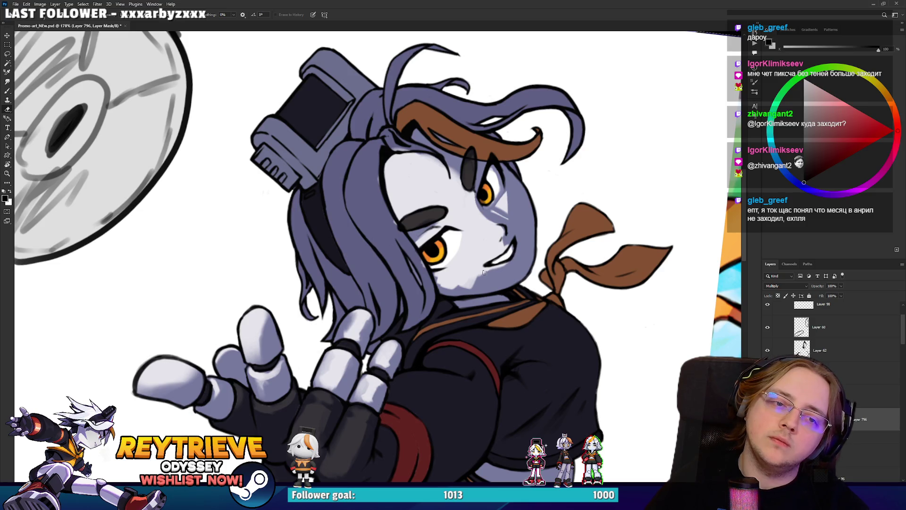
mouse_move(456, 284)
left_mouse_down()
mouse_move(509, 266)
mouse_move(376, 347)
left_mouse_up()
key("x")
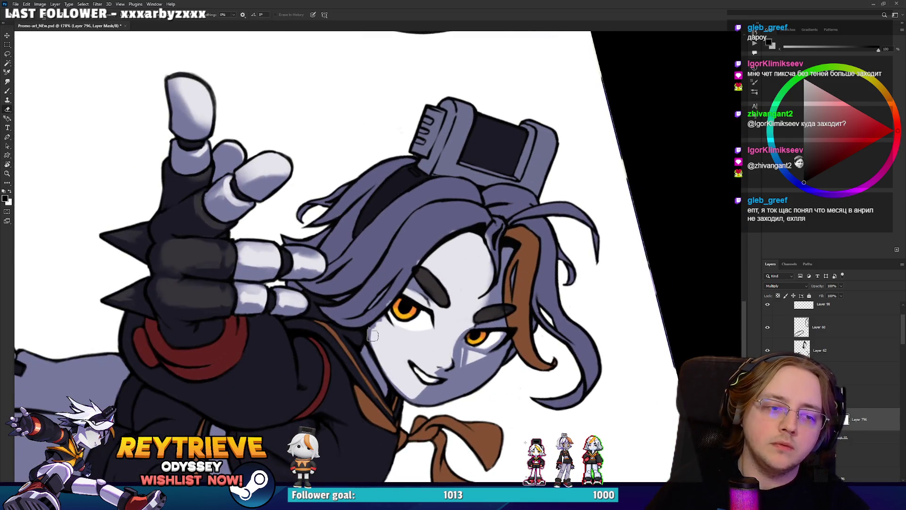
key("x")
key("x")
key("r")
left_click_drag(409, 307, 420, 235)
key("x")
key("x")
key("x")
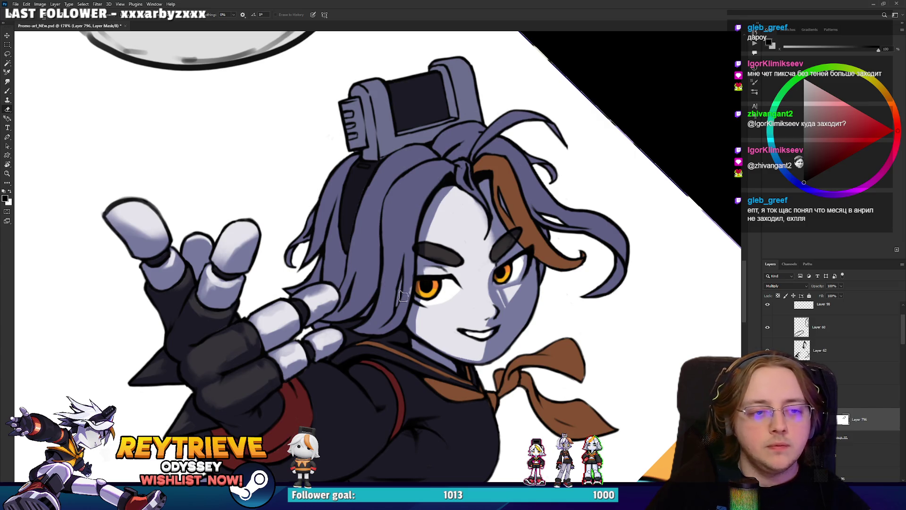
scroll(406, 268, "down", 5)
key("Escape")
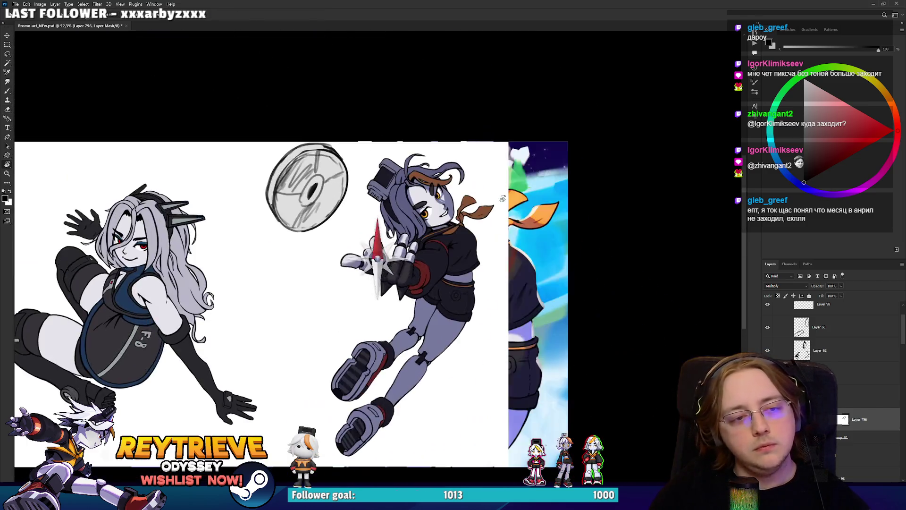
Step: Zoom in and rotate the view upright, then lighten a patch of Rey's hair on the mask
scroll(405, 268, "up", 3)
scroll(411, 283, "up", 5)
mouse_move(410, 283)
left_mouse_down()
mouse_move(490, 253)
mouse_move(411, 289)
left_mouse_up()
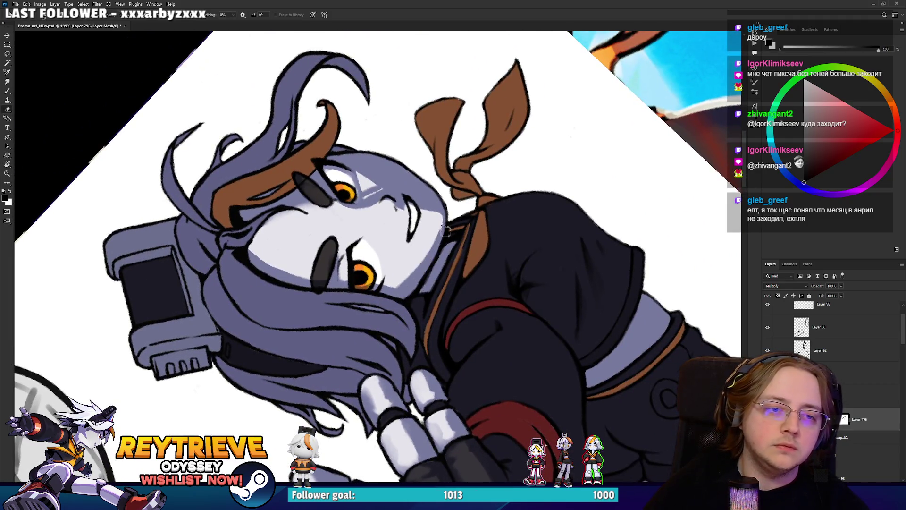
mouse_move(410, 285)
left_mouse_down()
mouse_move(463, 208)
mouse_move(491, 314)
mouse_move(474, 333)
left_mouse_up()
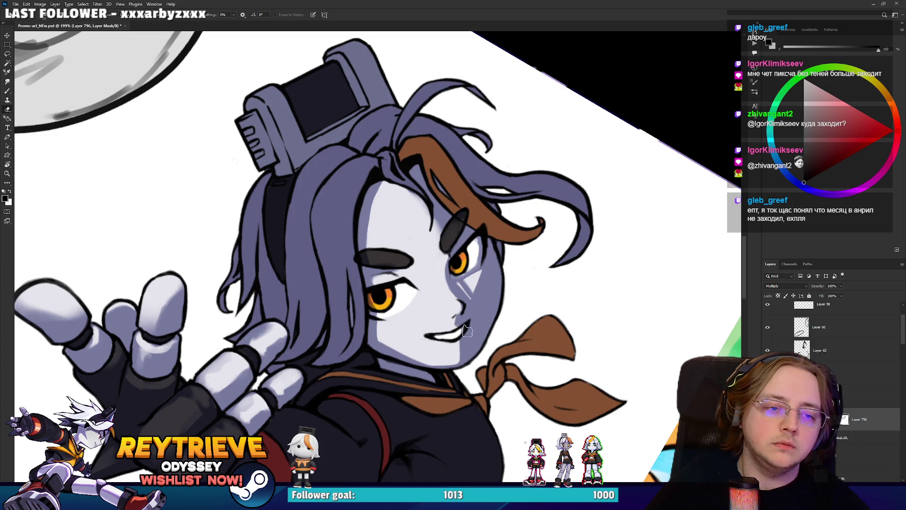
scroll(464, 346, "up", 2)
key("x")
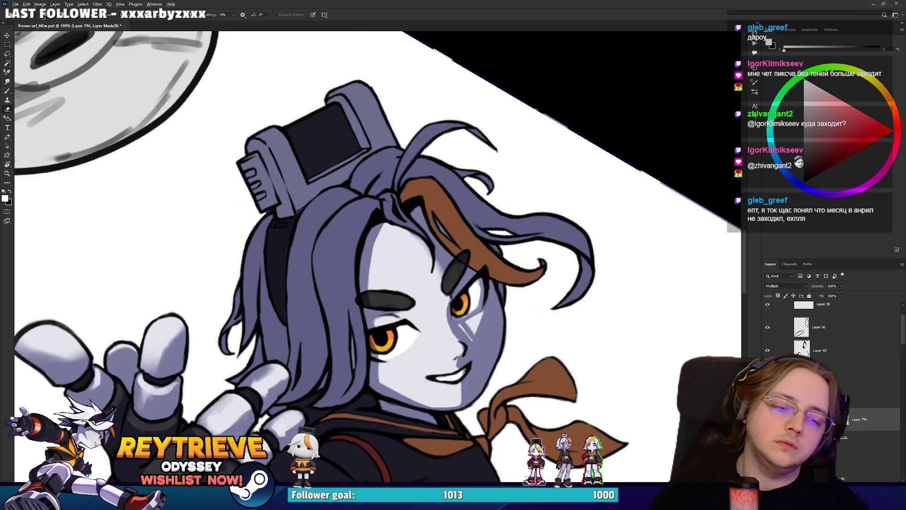
scroll(439, 292, "down", 5)
scroll(439, 293, "up", 5)
key("x")
key("x")
mouse_move(311, 288)
left_mouse_down()
mouse_move(326, 250)
mouse_move(330, 340)
mouse_move(323, 302)
mouse_move(345, 221)
mouse_move(295, 273)
mouse_move(287, 245)
mouse_move(302, 230)
left_mouse_up()
Step: Brighten the left hair strand and the headphone's upper block
key("x")
left_click_drag(292, 193, 373, 229)
key("x")
mouse_move(339, 281)
left_mouse_down()
mouse_move(330, 330)
mouse_move(335, 291)
mouse_move(326, 321)
mouse_move(335, 359)
mouse_move(330, 330)
left_mouse_up()
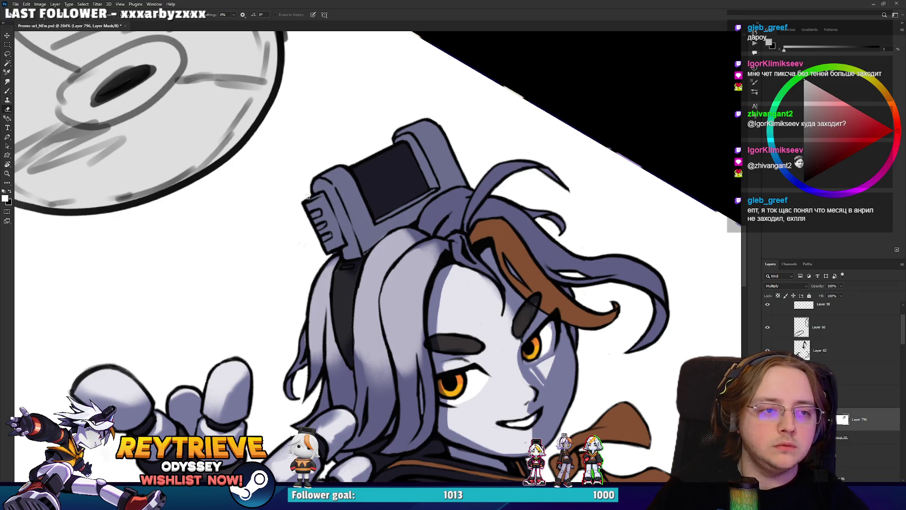
mouse_move(326, 175)
left_mouse_down()
mouse_move(344, 188)
mouse_move(335, 198)
mouse_move(352, 187)
mouse_move(349, 193)
mouse_move(337, 181)
mouse_move(321, 193)
left_mouse_up()
key("x")
Step: Brighten the brown hair strand to orange with the headphones rotated upright
key("x")
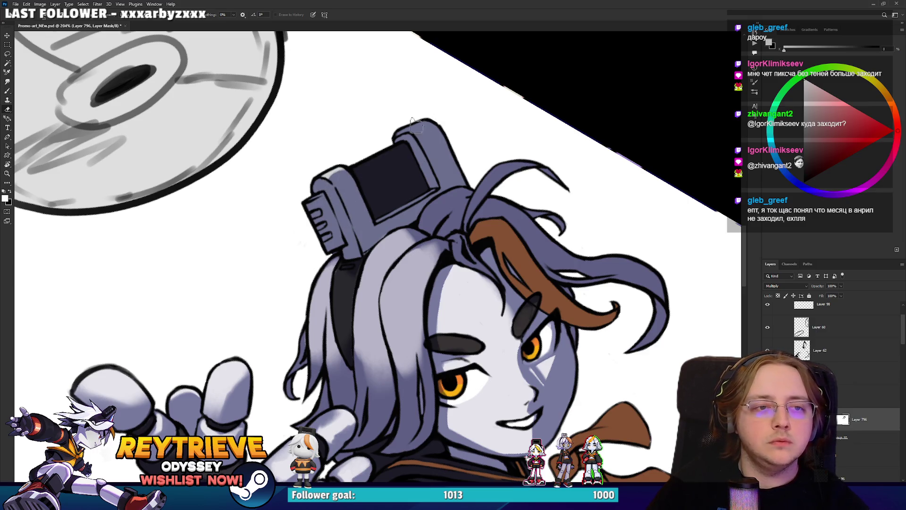
key("r")
mouse_move(452, 161)
left_mouse_down()
mouse_move(490, 264)
mouse_move(501, 340)
left_mouse_up()
key("e")
mouse_move(449, 274)
left_mouse_down()
mouse_move(467, 337)
mouse_move(441, 309)
mouse_move(443, 280)
left_mouse_up()
key("x")
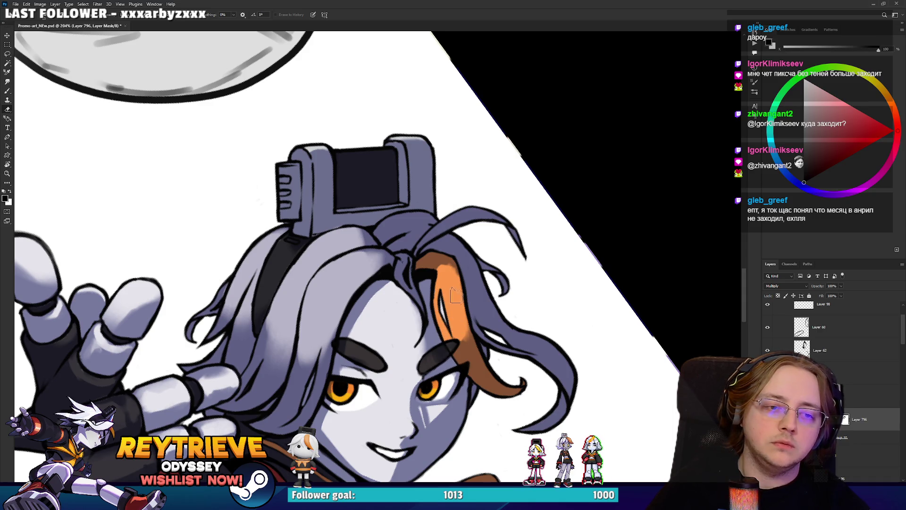
key("x")
key("x")
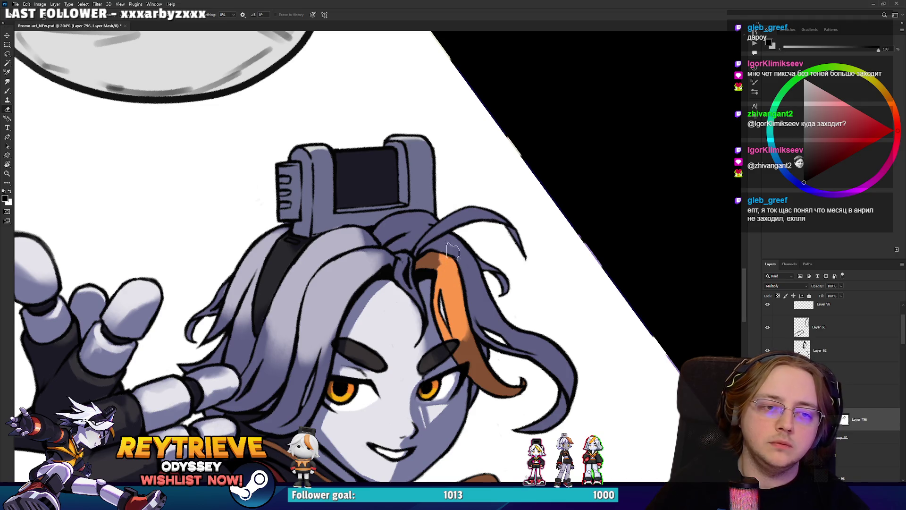
key("x")
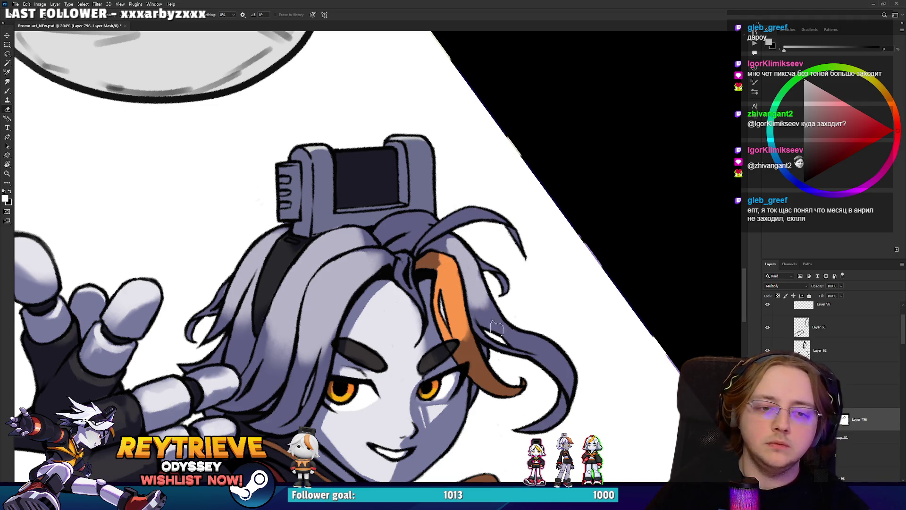
key("x")
key("x")
left_click_drag(448, 228, 368, 238)
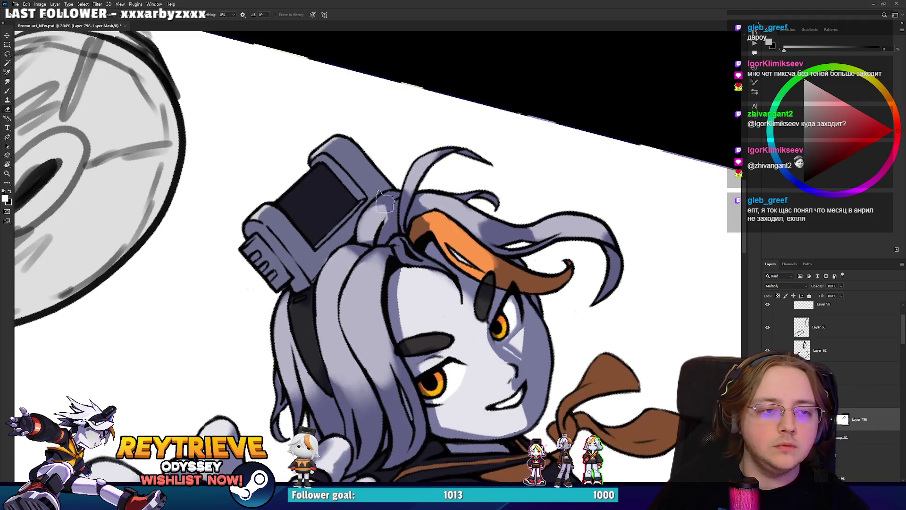
key("x")
Step: At 143% zoom, brighten the scarf knot and collar stripe to vivid orange
key("ctrl+minus")
key("ctrl+minus")
key("ctrl+minus")
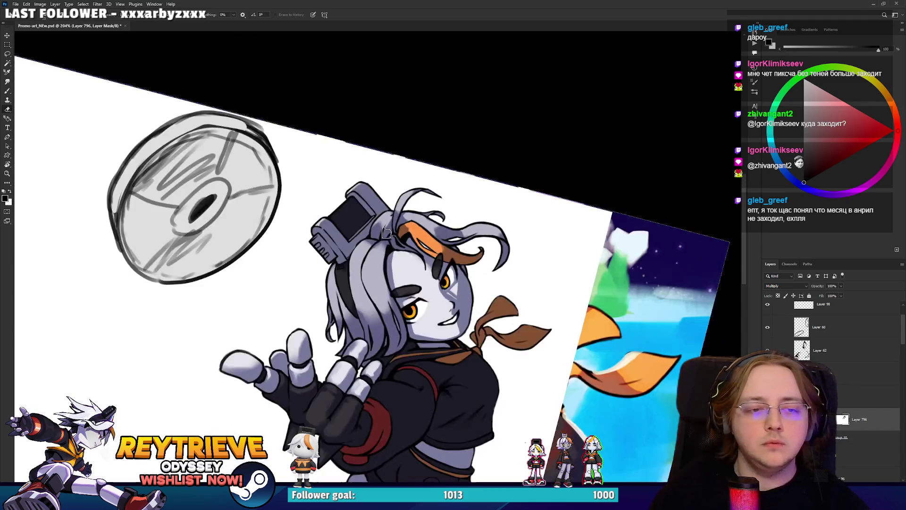
mouse_move(394, 257)
left_mouse_down()
mouse_move(581, 234)
mouse_move(563, 276)
mouse_move(538, 231)
left_mouse_up()
key("x")
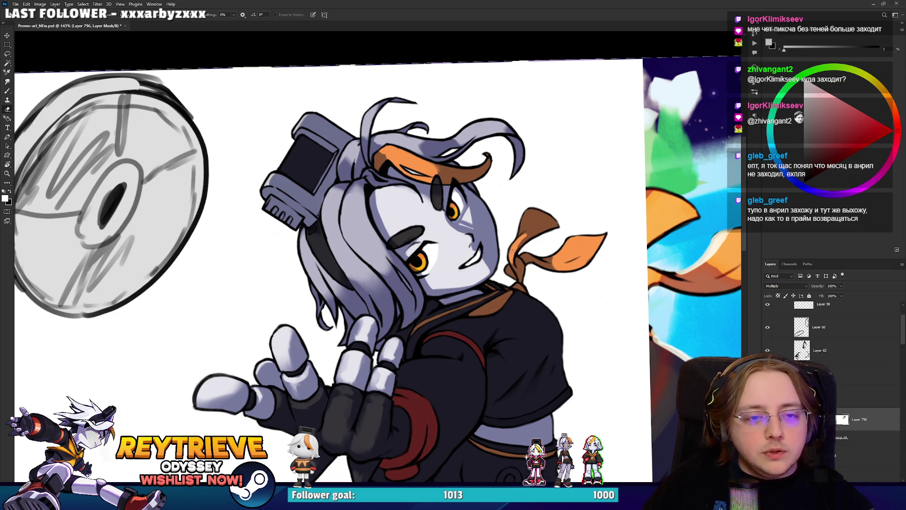
mouse_move(558, 218)
left_mouse_down()
mouse_move(526, 238)
mouse_move(557, 204)
left_mouse_up()
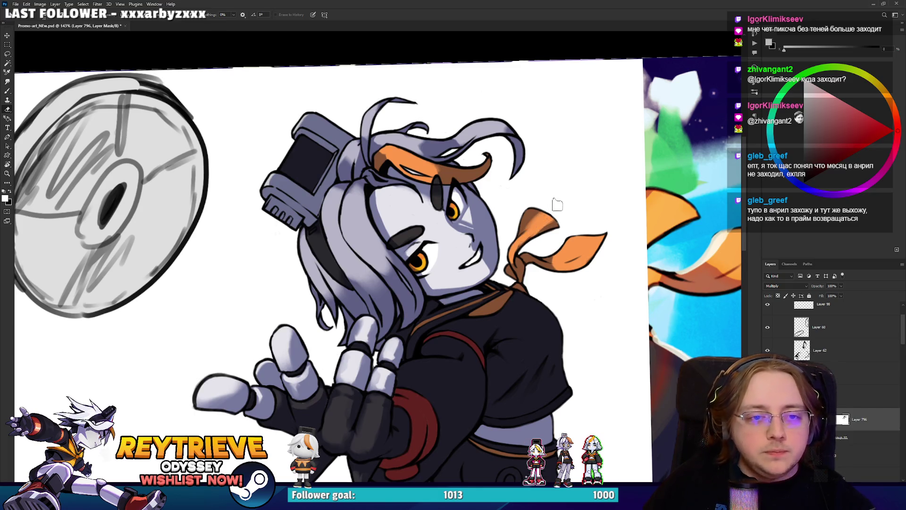
mouse_move(524, 233)
left_mouse_down()
mouse_move(551, 212)
mouse_move(533, 231)
left_mouse_up()
key("x")
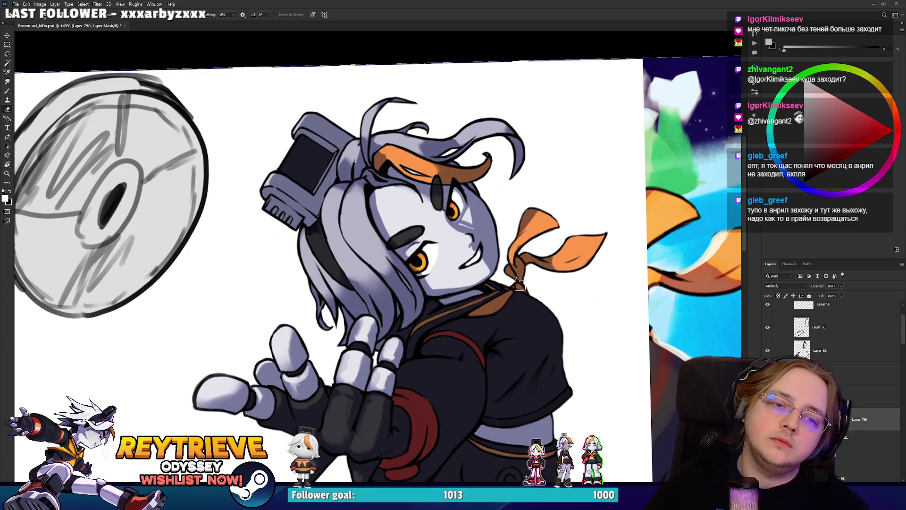
mouse_move(477, 318)
left_mouse_down()
mouse_move(528, 308)
mouse_move(486, 324)
mouse_move(496, 317)
mouse_move(467, 321)
mouse_move(472, 311)
mouse_move(430, 324)
mouse_move(505, 292)
mouse_move(471, 323)
mouse_move(498, 325)
left_mouse_up()
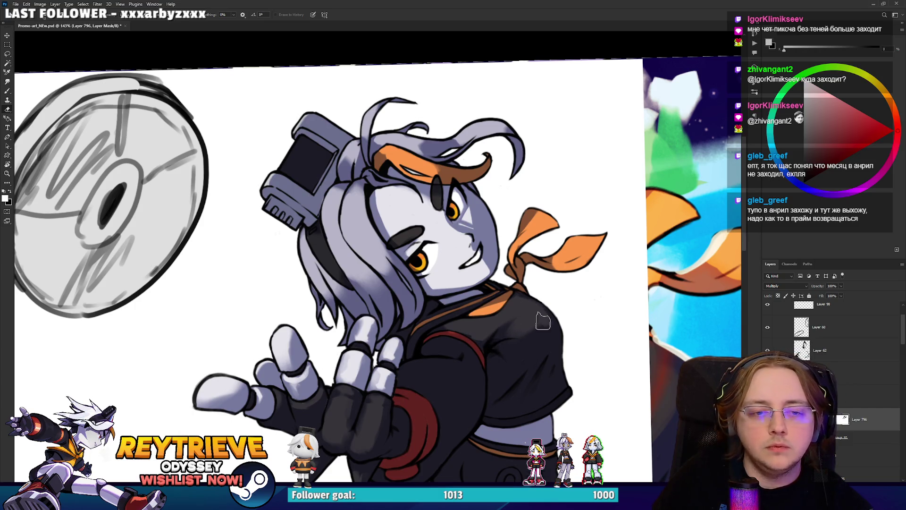
scroll(534, 316, "down", 5)
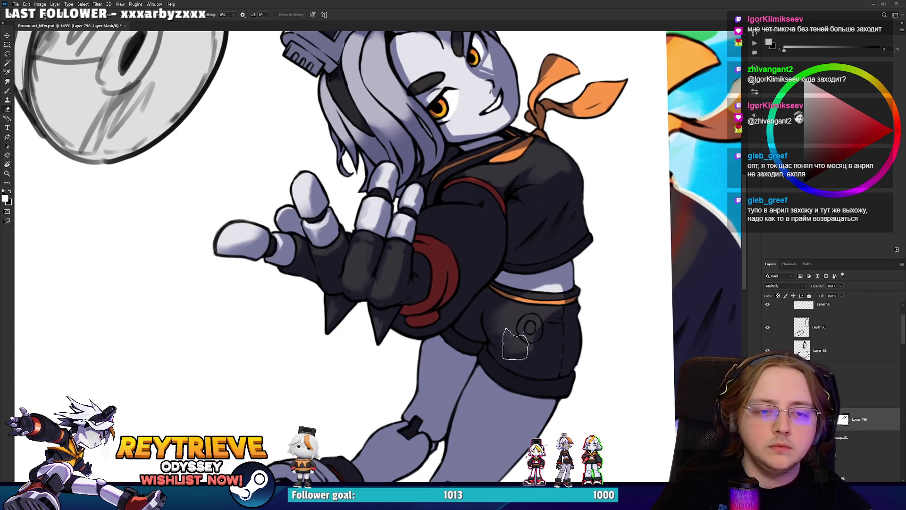
Step: Rework the leg shading on the mask, then darken part of it back
key("x")
key("x")
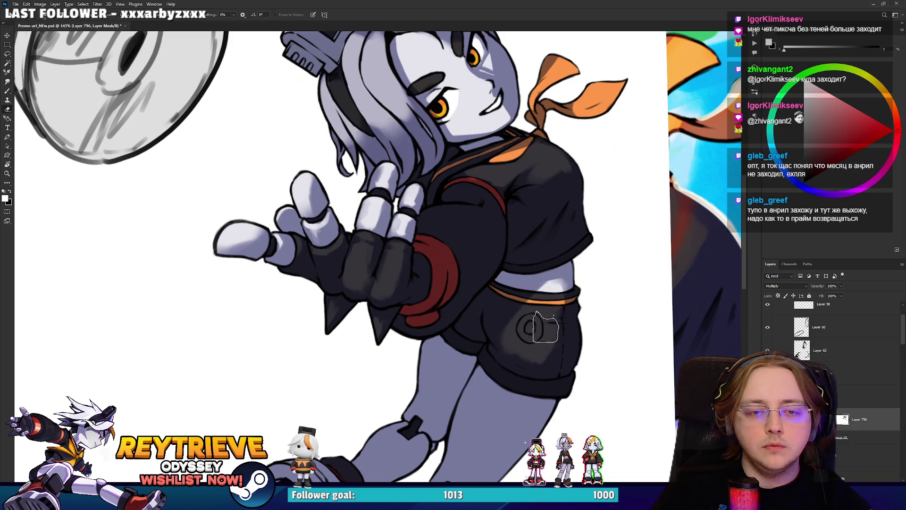
key("x")
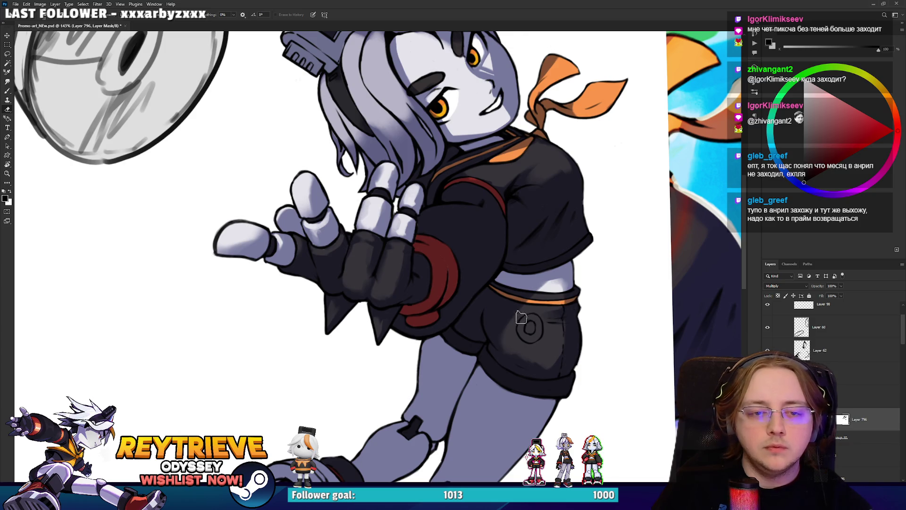
left_click_drag(608, 344, 562, 306)
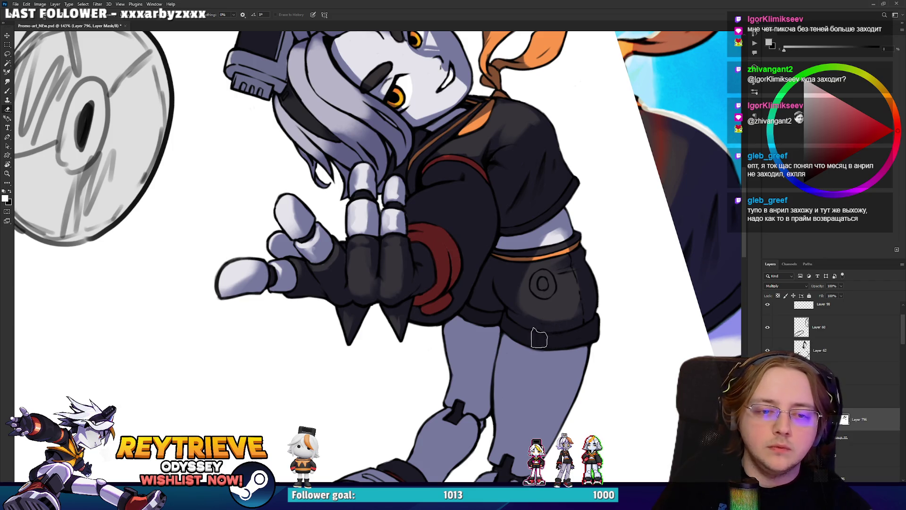
mouse_move(606, 347)
left_mouse_down()
mouse_move(589, 291)
mouse_move(524, 290)
mouse_move(569, 295)
mouse_move(517, 292)
mouse_move(509, 372)
mouse_move(561, 293)
left_mouse_up()
mouse_move(531, 310)
left_mouse_down()
mouse_move(514, 278)
mouse_move(504, 349)
left_mouse_up()
key("x")
mouse_move(505, 264)
left_mouse_down()
mouse_move(491, 387)
mouse_move(585, 283)
mouse_move(533, 401)
mouse_move(515, 412)
left_mouse_up()
Step: With the view upside down, lighten the knee and thigh shading and erase part of it
key("r")
mouse_move(589, 276)
left_mouse_down()
mouse_move(425, 307)
mouse_move(246, 293)
left_mouse_up()
key("b")
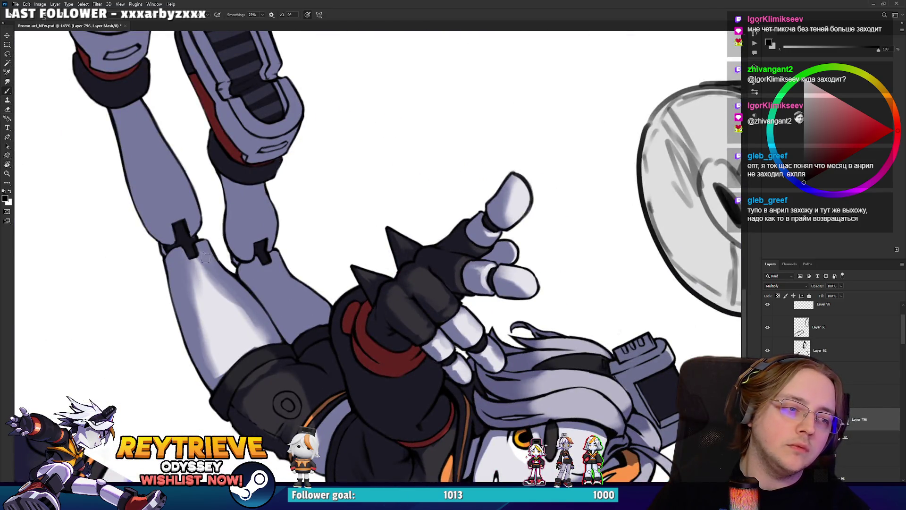
left_click_drag(204, 251, 229, 314)
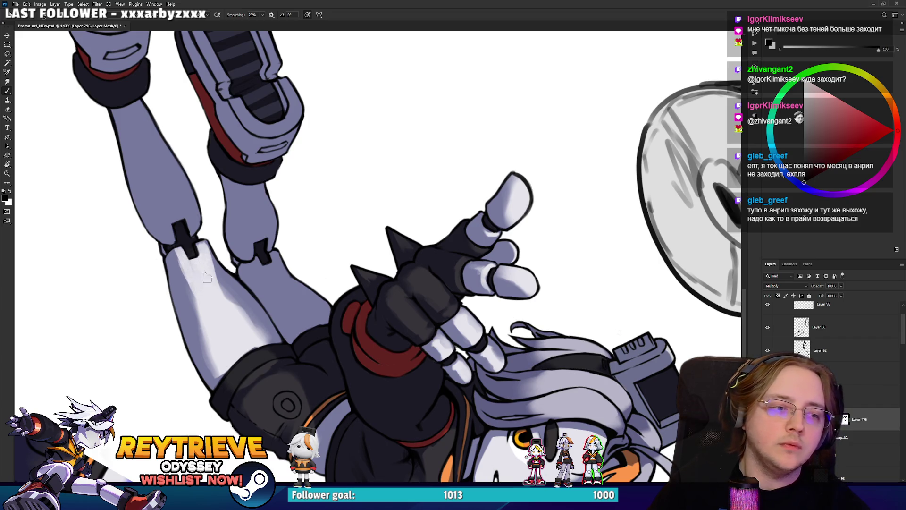
key("e")
key("b")
left_click_drag(175, 253, 208, 332)
key("e")
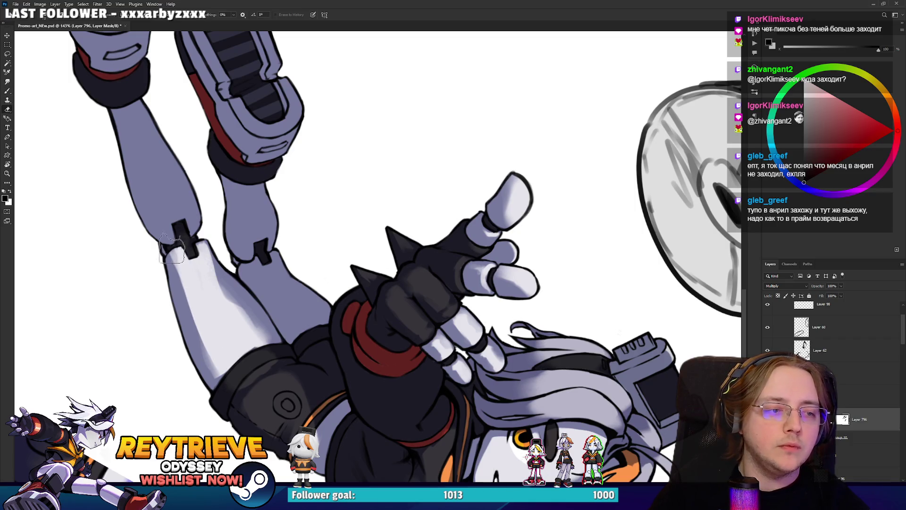
left_click_drag(198, 351, 222, 297)
key("b")
key("e")
Step: Reveal a stronger thigh highlight and add a light highlight along the shin
mouse_move(247, 329)
left_mouse_down()
mouse_move(358, 264)
mouse_move(472, 245)
mouse_move(569, 279)
left_mouse_up()
mouse_move(507, 320)
left_mouse_down()
mouse_move(524, 246)
mouse_move(515, 274)
mouse_move(571, 307)
mouse_move(553, 294)
mouse_move(561, 269)
mouse_move(528, 307)
mouse_move(507, 305)
left_mouse_up()
key("b")
mouse_move(485, 392)
left_mouse_down()
mouse_move(501, 378)
mouse_move(471, 415)
mouse_move(497, 361)
mouse_move(504, 377)
mouse_move(471, 326)
mouse_move(501, 326)
left_mouse_up()
key("e")
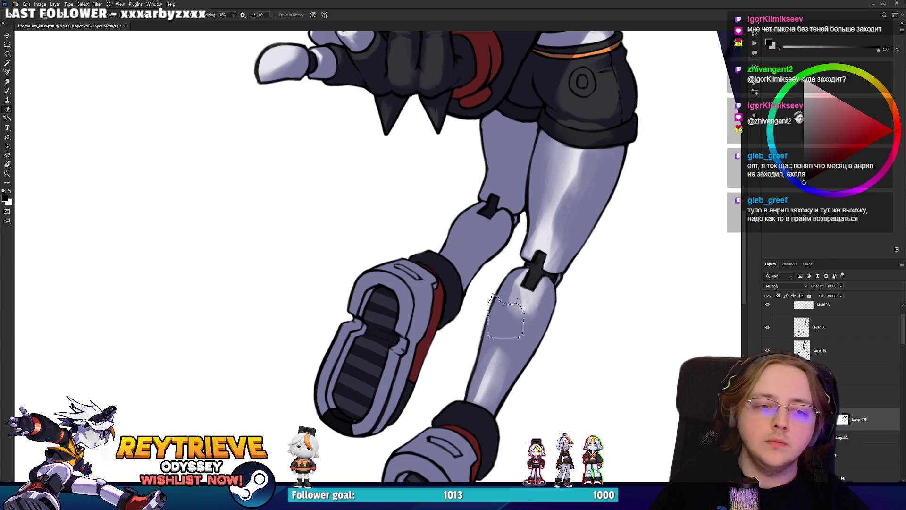
key("ctrl+0")
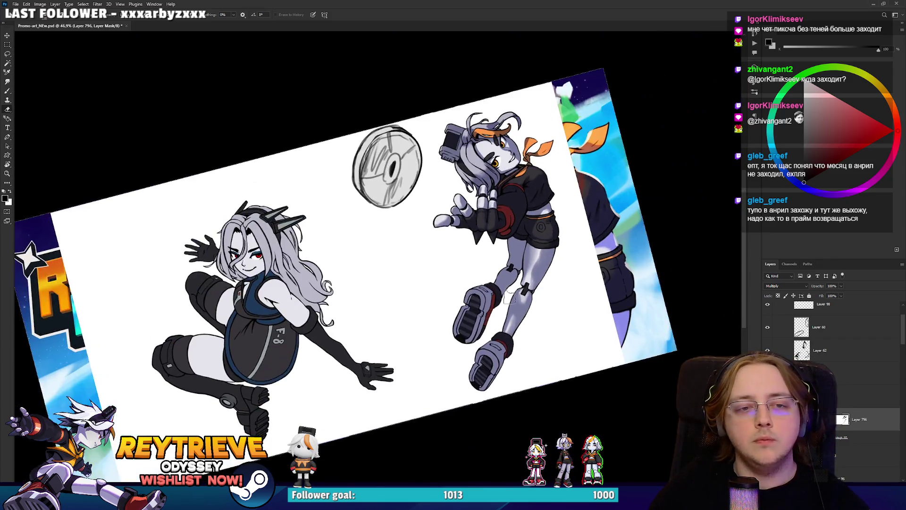
Step: Repaint the back leg's thigh highlight and bring the lower leg and shoes into view
scroll(539, 278, "up", 3)
key("b")
mouse_move(569, 198)
left_mouse_down()
mouse_move(550, 269)
mouse_move(524, 273)
left_mouse_up()
key("e")
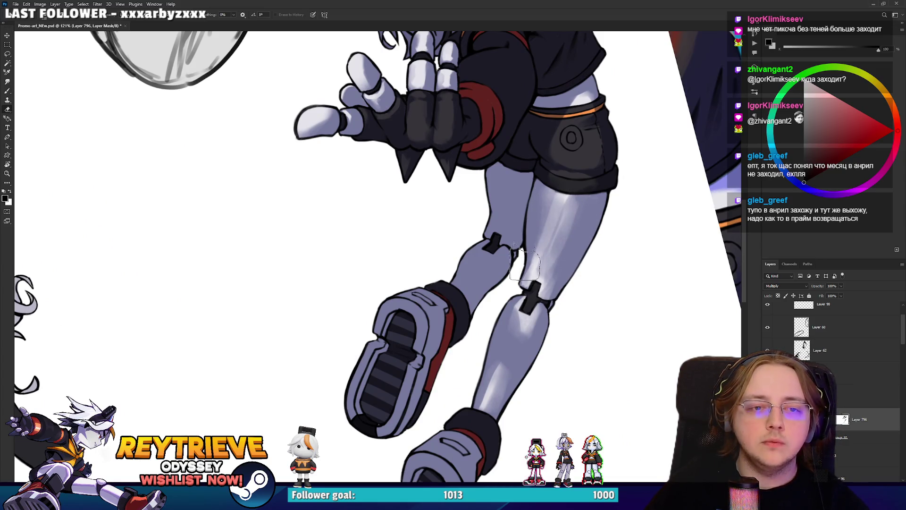
key("b")
mouse_move(450, 449)
left_mouse_down()
mouse_move(504, 341)
mouse_move(524, 351)
mouse_move(493, 349)
mouse_move(476, 373)
left_mouse_up()
key("e")
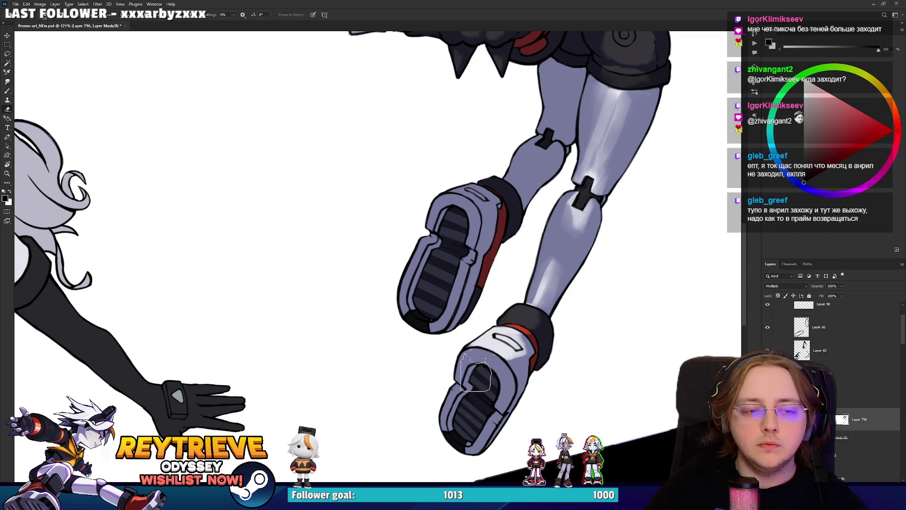
key("b")
key("e")
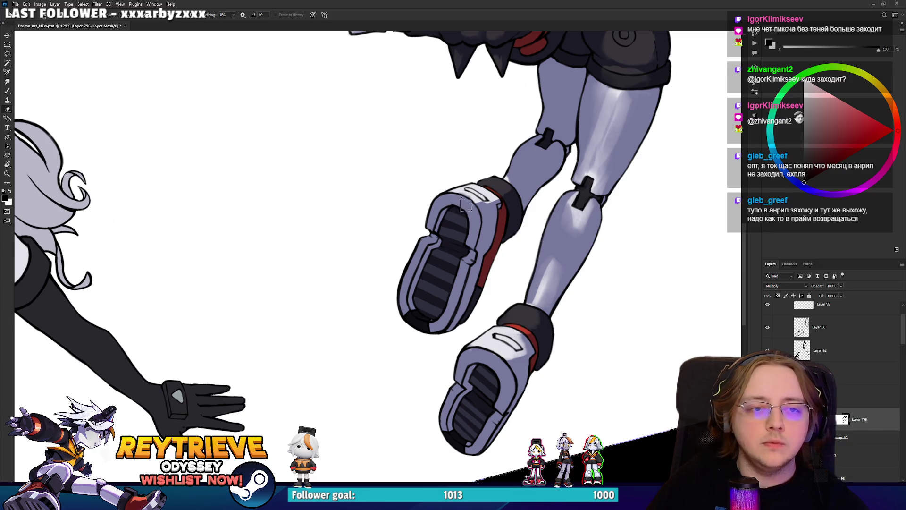
Step: Erase the shading on the rear upper leg and set white as the paint colour
mouse_move(505, 187)
left_mouse_down()
mouse_move(537, 137)
mouse_move(528, 172)
left_mouse_up()
left_click_drag(558, 143, 521, 254)
mouse_move(512, 222)
left_mouse_down()
mouse_move(515, 189)
mouse_move(519, 203)
left_mouse_up()
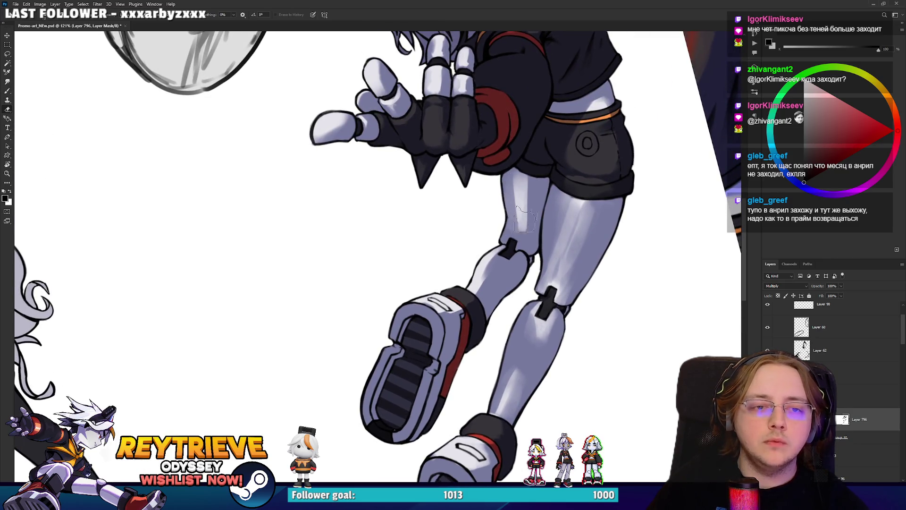
mouse_move(558, 140)
left_mouse_down()
mouse_move(534, 277)
mouse_move(540, 310)
left_mouse_up()
left_click_drag(555, 212, 568, 271)
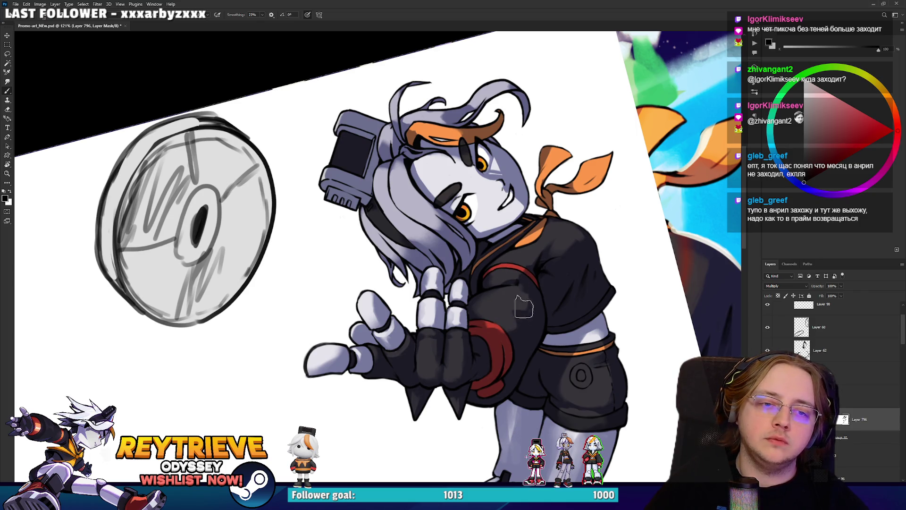
key("x")
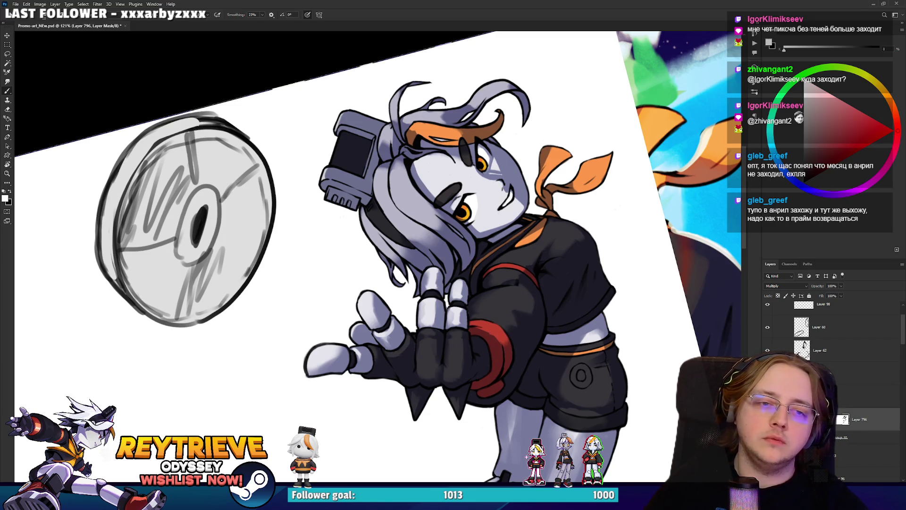
key("ctrl+0")
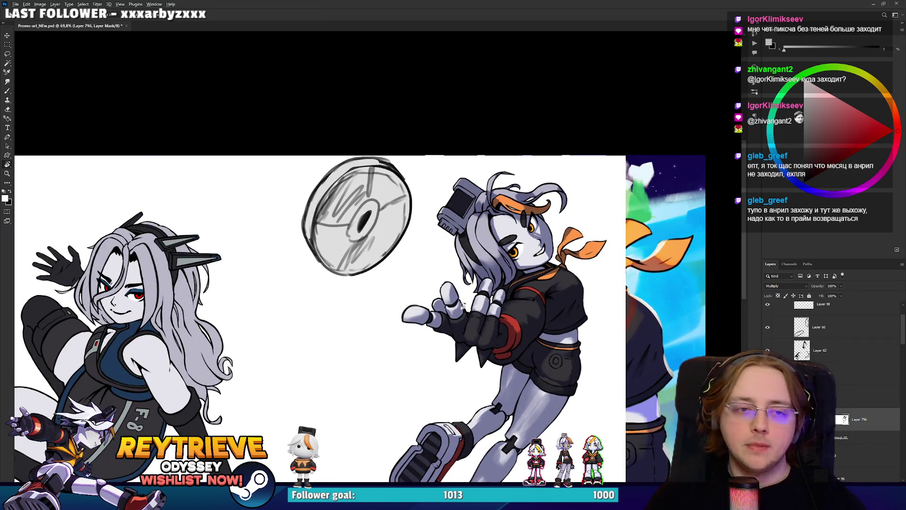
scroll(517, 315, "up", 3)
left_click_drag(514, 285, 509, 349)
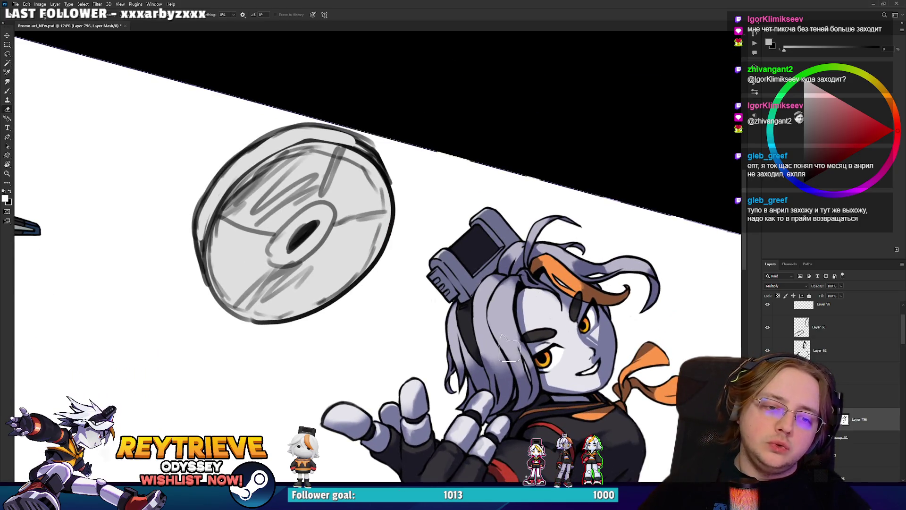
key("x")
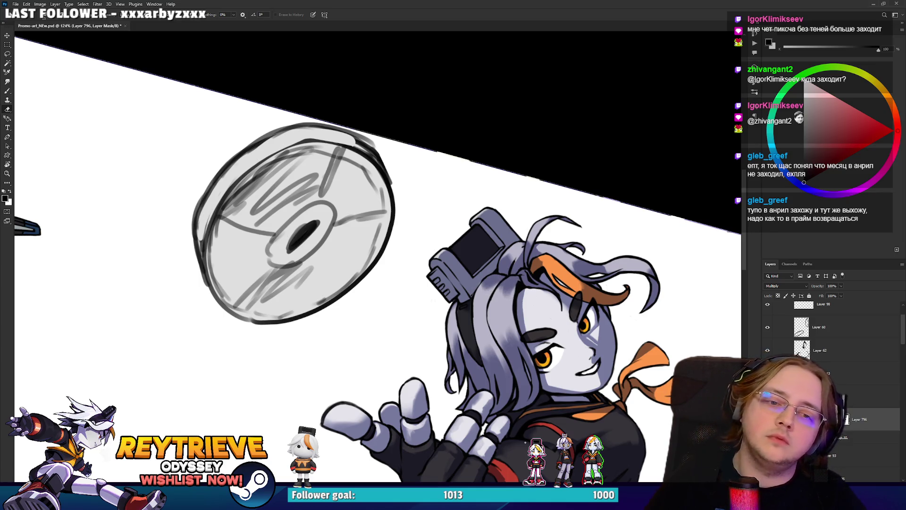
key("ctrl+0")
key("Escape")
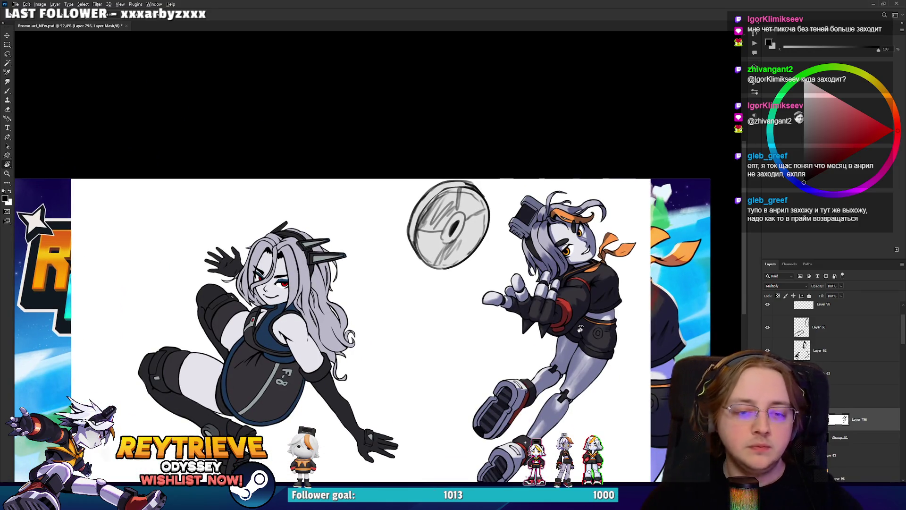
Step: Reveal darker shading on the thigh and lower shin with the Eraser
scroll(580, 329, "up", 1)
scroll(561, 311, "up", 1)
key("e")
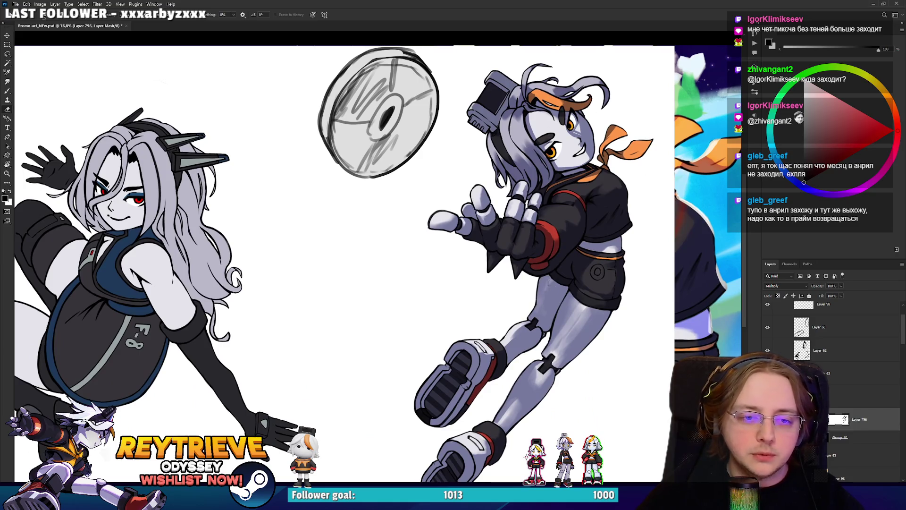
mouse_move(554, 283)
left_mouse_down()
mouse_move(571, 330)
mouse_move(562, 360)
mouse_move(554, 359)
left_mouse_up()
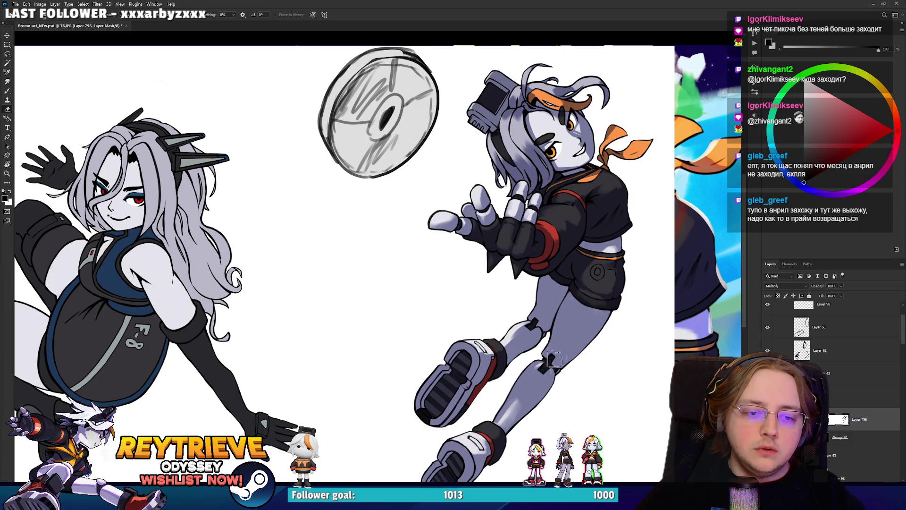
mouse_move(510, 409)
left_mouse_down()
mouse_move(508, 422)
mouse_move(538, 366)
mouse_move(505, 439)
left_mouse_up()
key("b")
key("e")
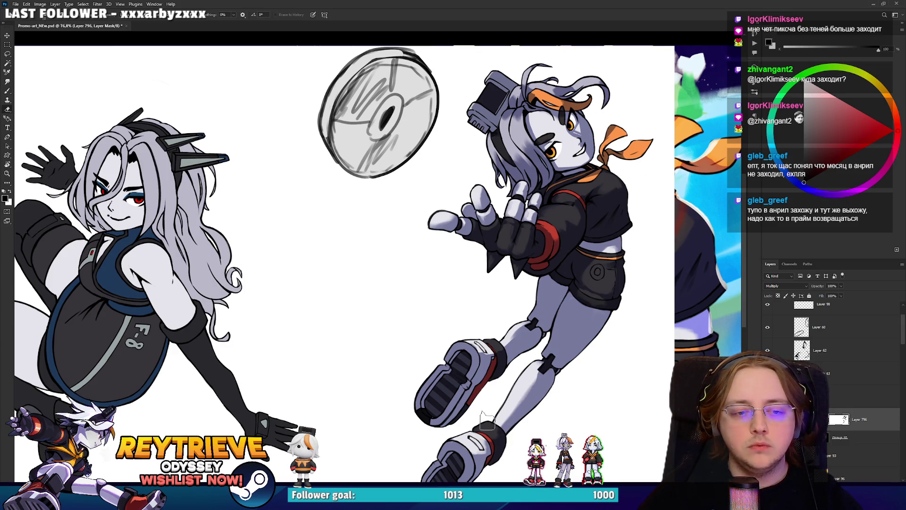
Step: Repaint the knee and shin shading and brighten the thigh highlight
mouse_move(530, 357)
left_mouse_down()
mouse_move(542, 352)
mouse_move(540, 365)
left_mouse_up()
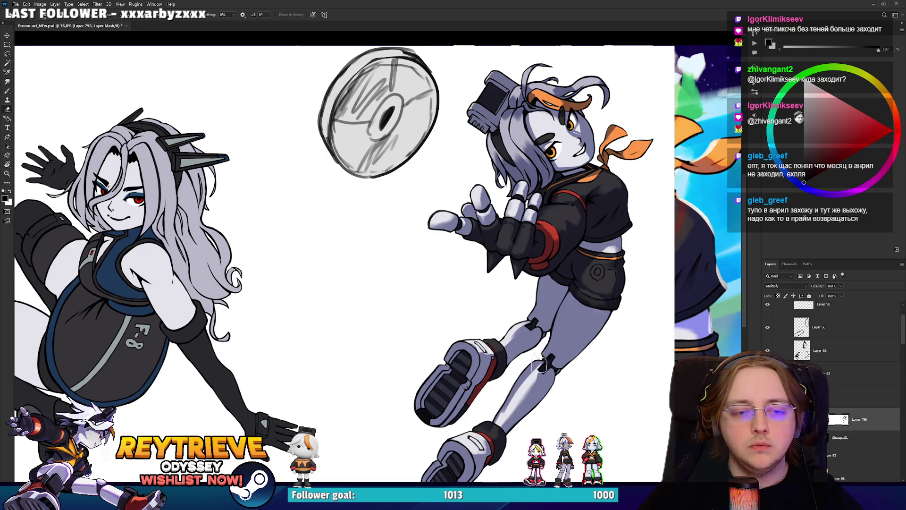
key("b")
left_click_drag(519, 406, 543, 363)
key("e")
key("b")
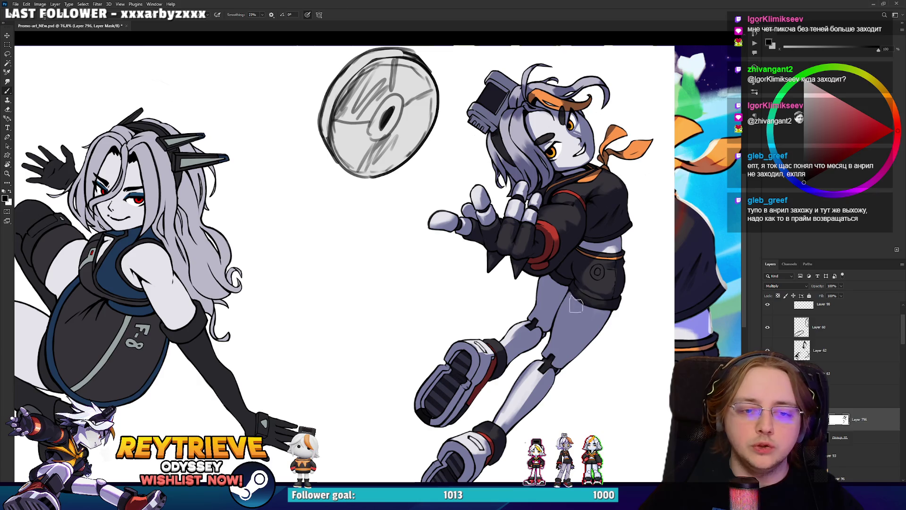
left_click_drag(572, 325, 569, 324)
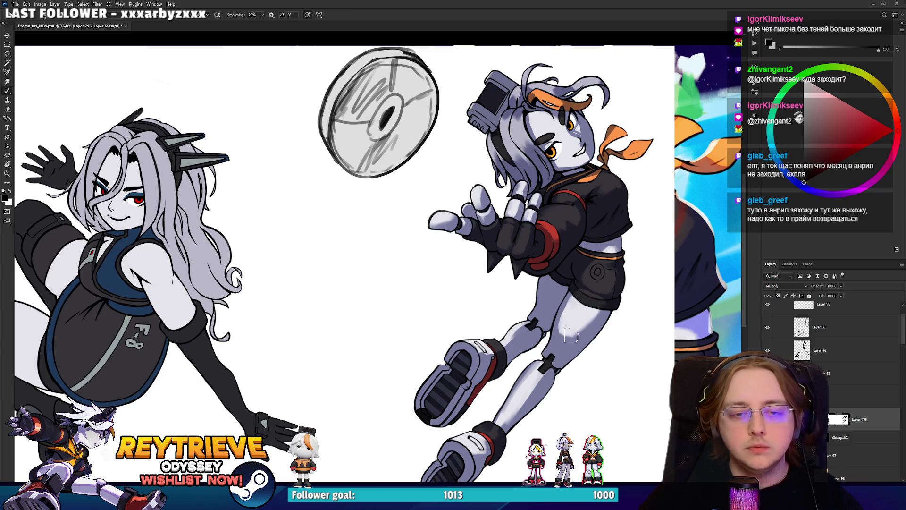
key("e")
key("b")
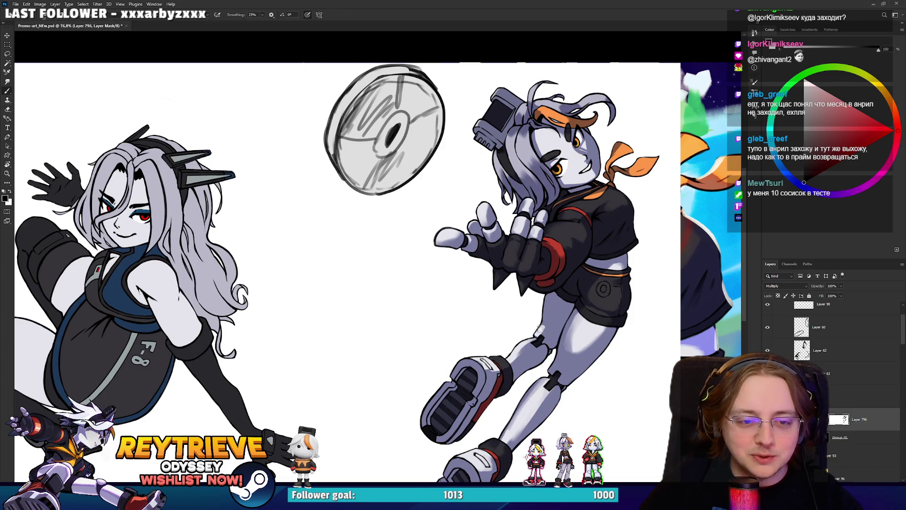
Step: Reset the view rotation to straight and fit the whole illustration on screen
key("e")
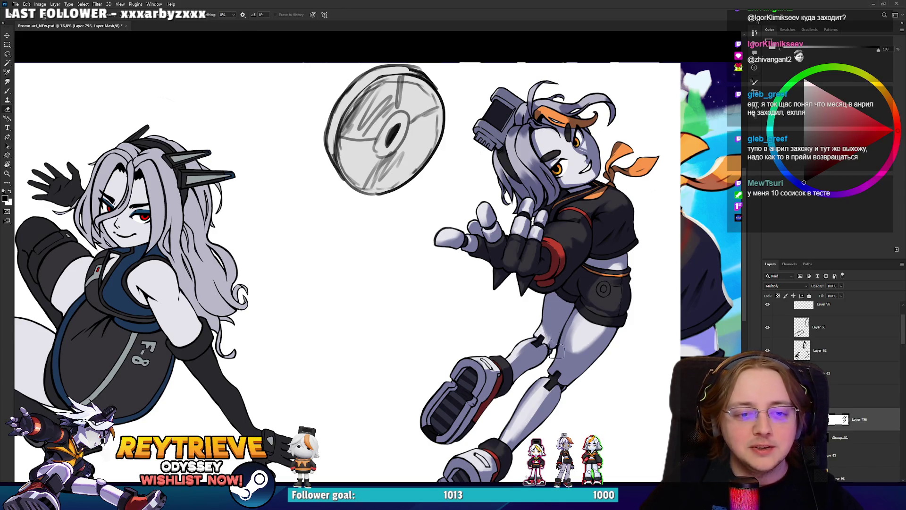
left_click_drag(553, 350, 528, 368)
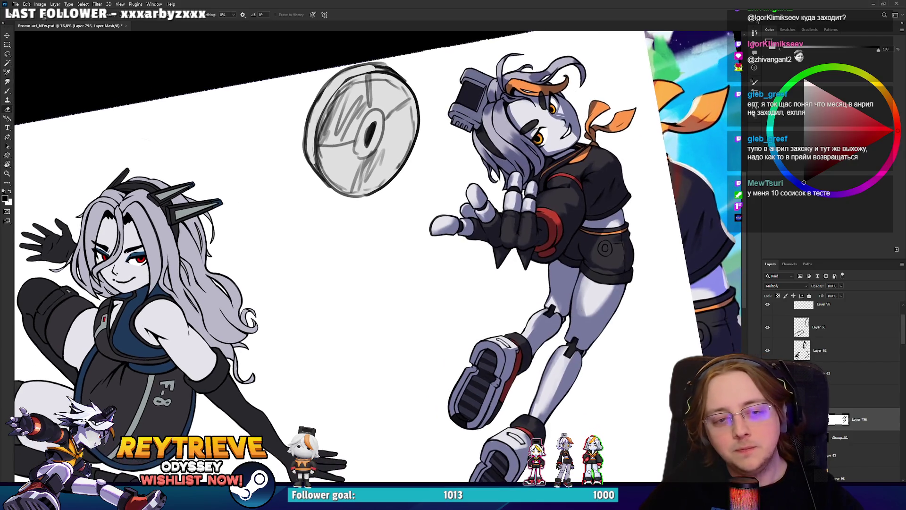
key("ctrl+0")
key("Escape")
scroll(574, 254, "up", 2)
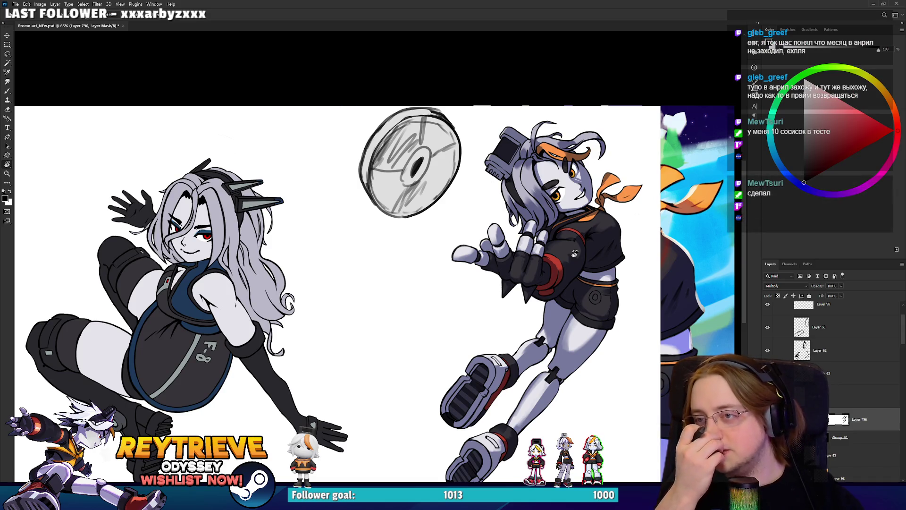
scroll(571, 175, "up", 2)
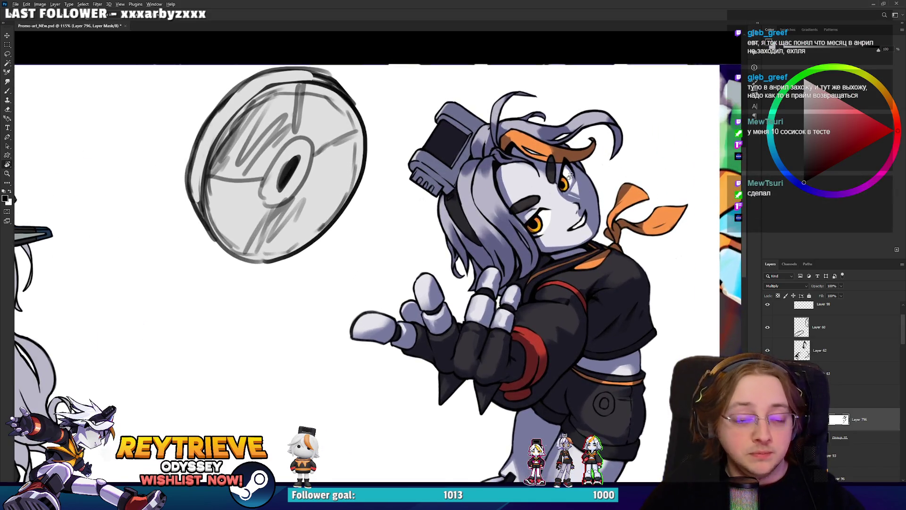
scroll(570, 176, "down", 2)
Step: Raise the Lightness of Layer 91's grey base colours with Hue/Saturation
key("ctrl+comma")
key("ctrl+comma")
key("ctrl+comma")
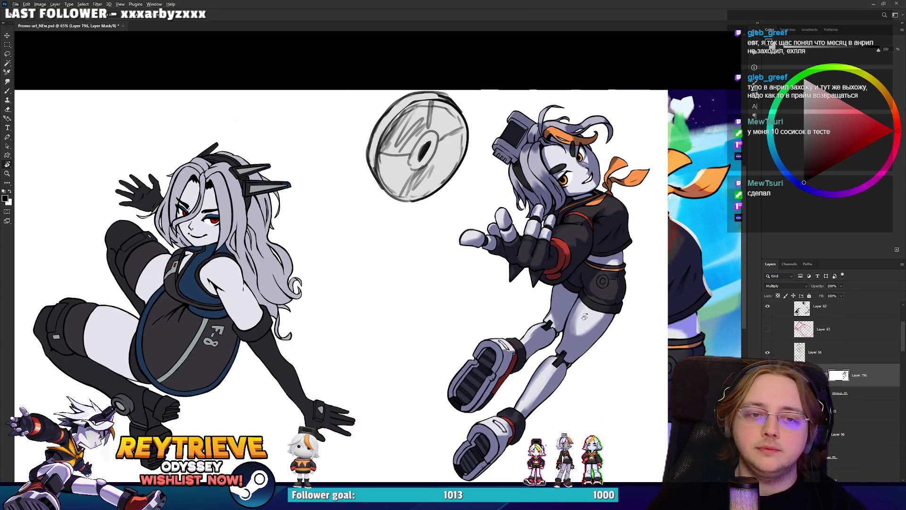
left_click(580, 188, "ctrl")
key("alt+BackSpace")
key("ctrl+z")
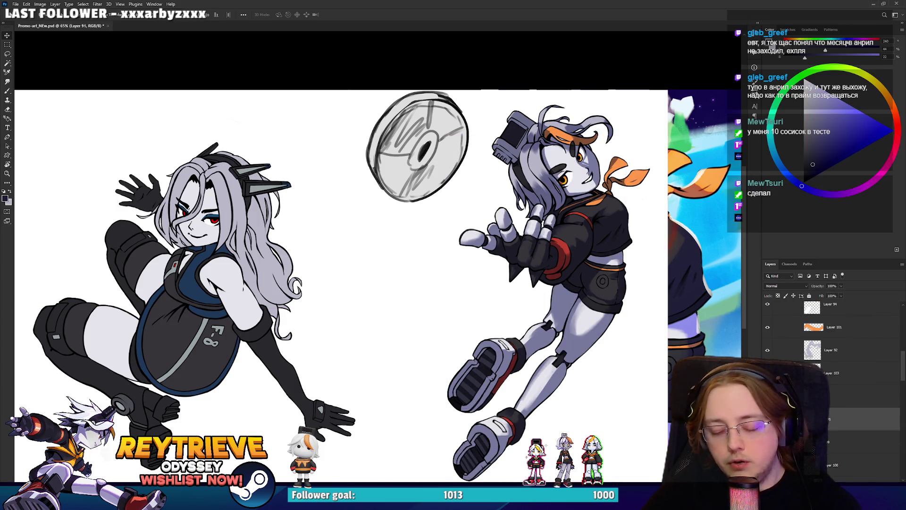
key("ctrl+u")
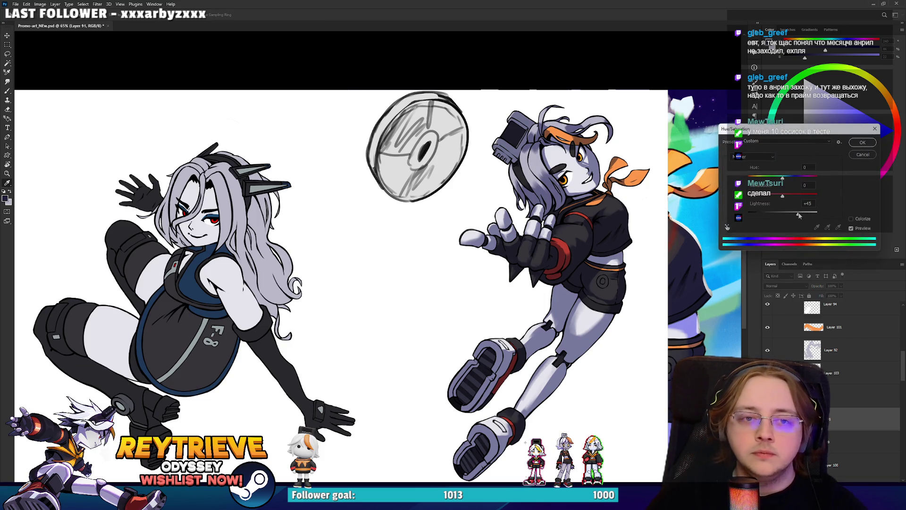
left_click_drag(800, 217, 802, 217)
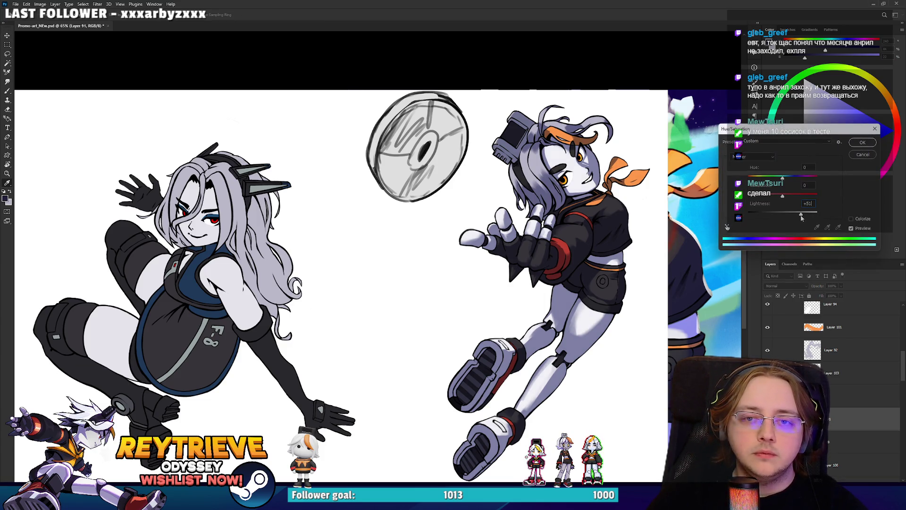
left_click(862, 143)
Step: Raise Layer 92's Lightness the same way, then reselect shading Layer 796
scroll(833, 335, "up", 1)
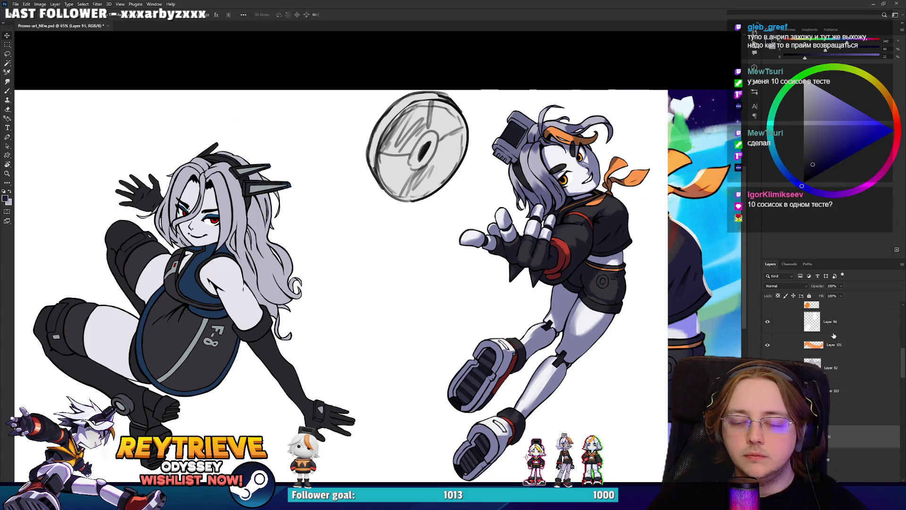
left_click(833, 367)
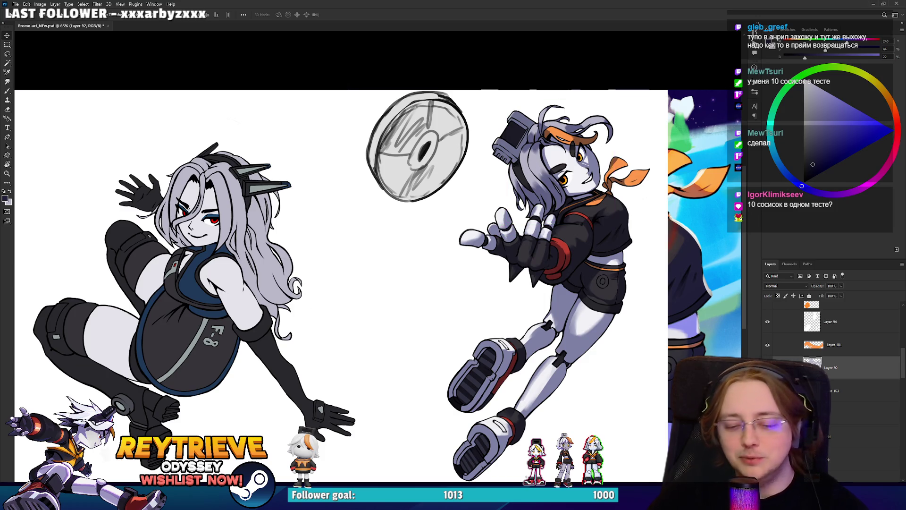
key("ctrl+u")
left_click_drag(786, 213, 800, 213)
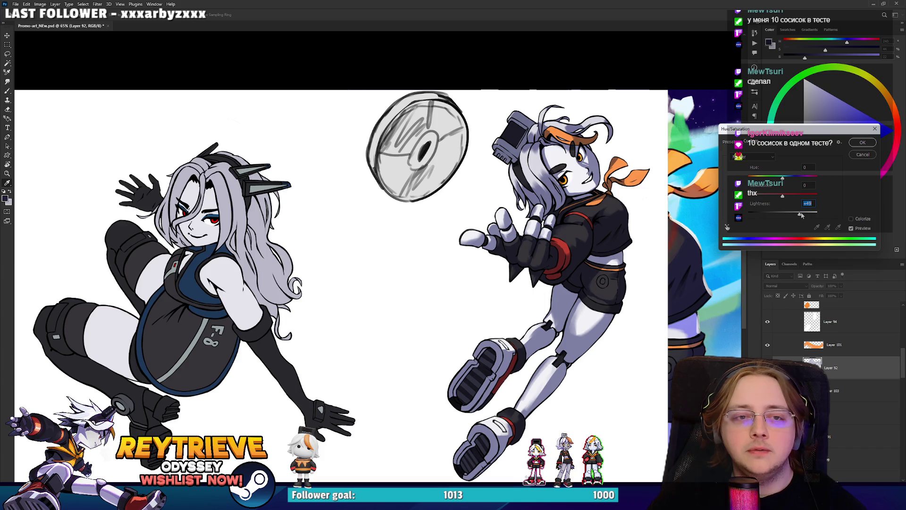
left_click(862, 142)
scroll(584, 203, "up", 2)
scroll(589, 216, "up", 2)
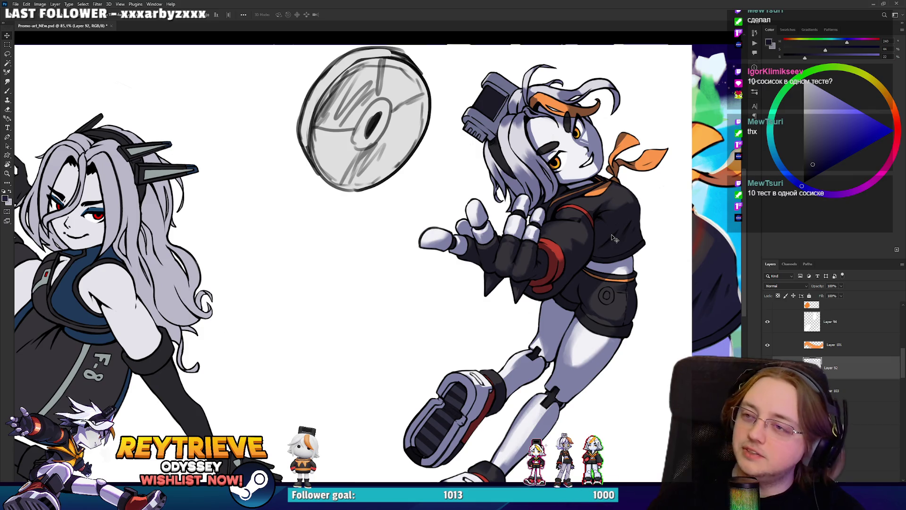
scroll(846, 366, "up", 3)
scroll(845, 365, "up", 3)
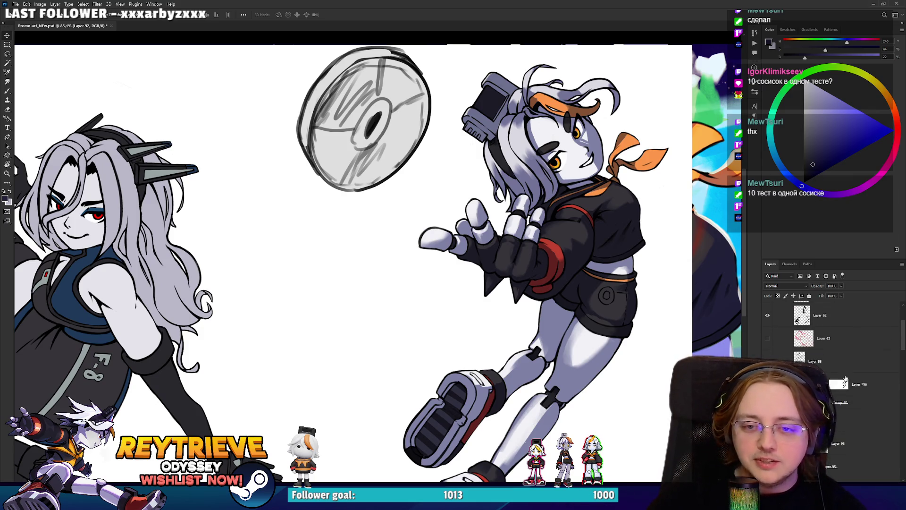
left_click(866, 384)
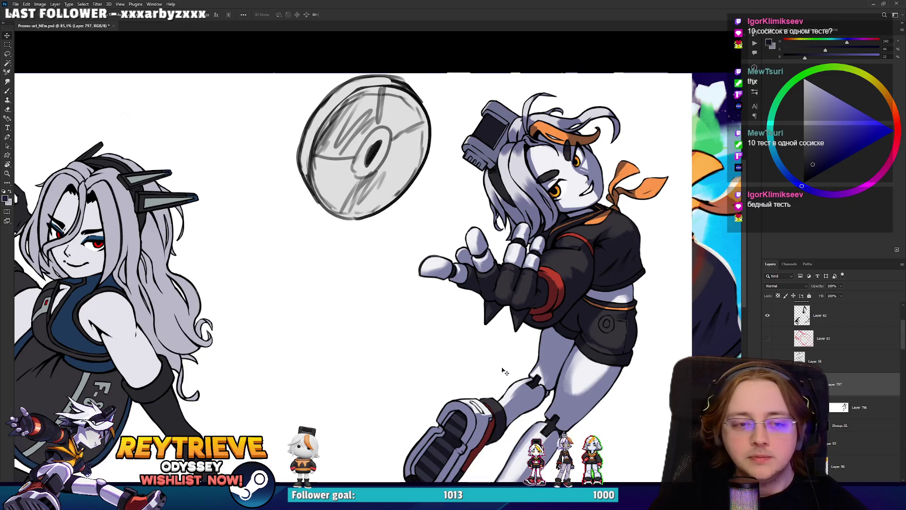
Step: Set a white brush and give Layer 797 a red Outer Glow in Normal blend mode
key("b")
scroll(593, 331, "up", 5)
left_click_drag(802, 101, 798, 65)
double_click(872, 382)
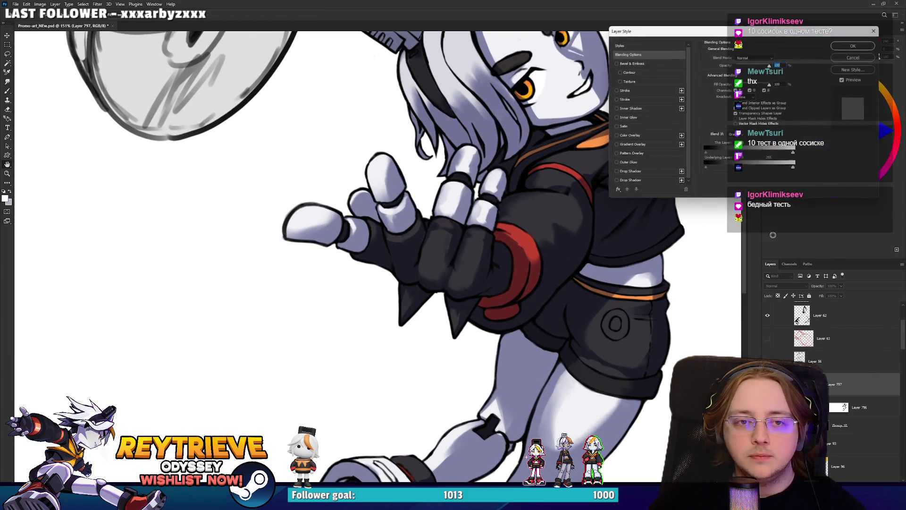
left_click(639, 164)
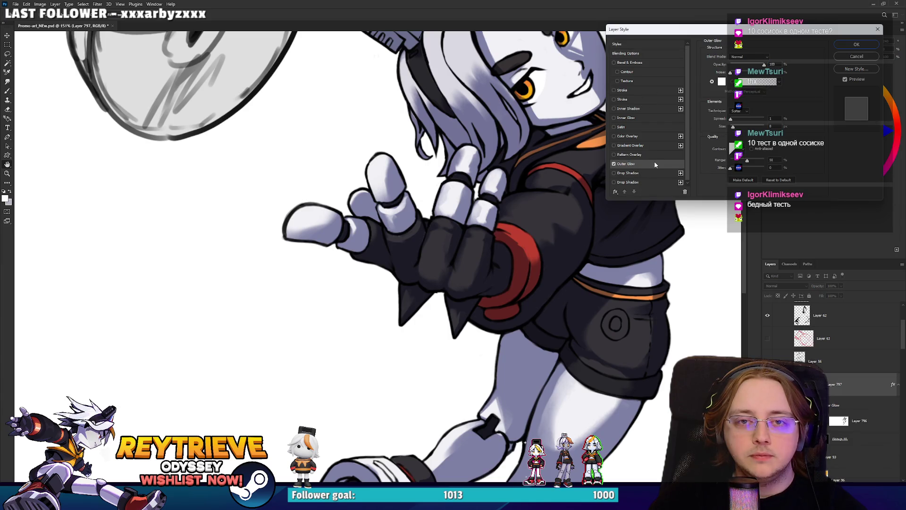
left_click(751, 57)
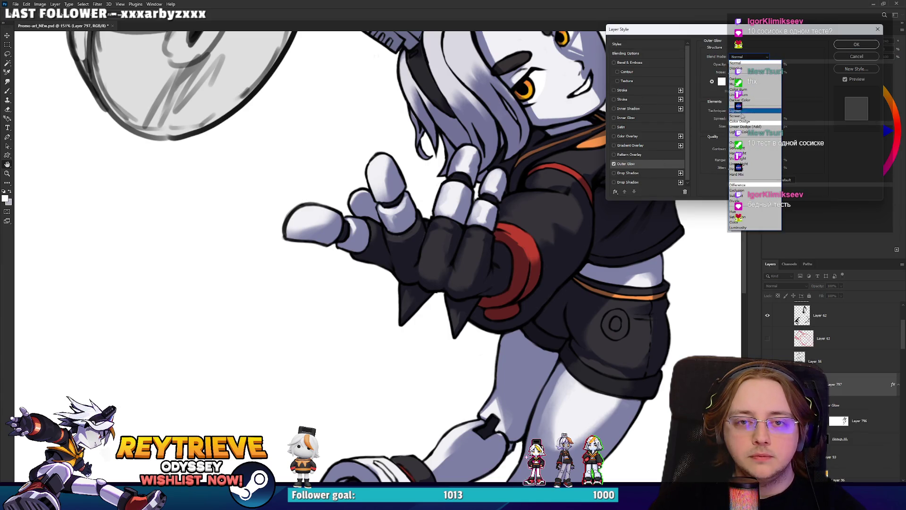
left_click(722, 81)
left_click(722, 83)
left_click(573, 234)
key("Return")
left_click_drag(488, 335, 610, 306)
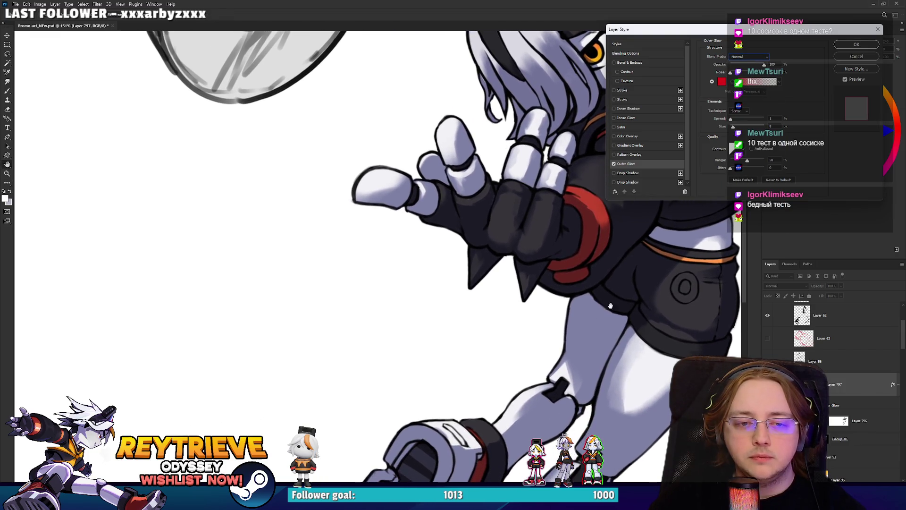
left_click(856, 44)
Step: Try a white stripe on the leg and red strokes along the boot's top edge, then undo them
key("b")
left_click_drag(635, 273, 570, 328)
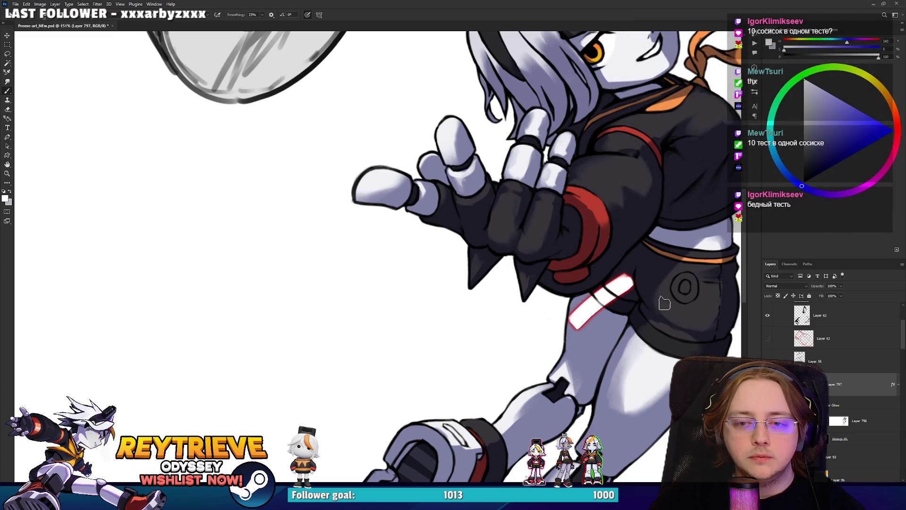
scroll(659, 321, "up", 3)
key("ctrl+z")
scroll(660, 320, "down", 5)
key("h")
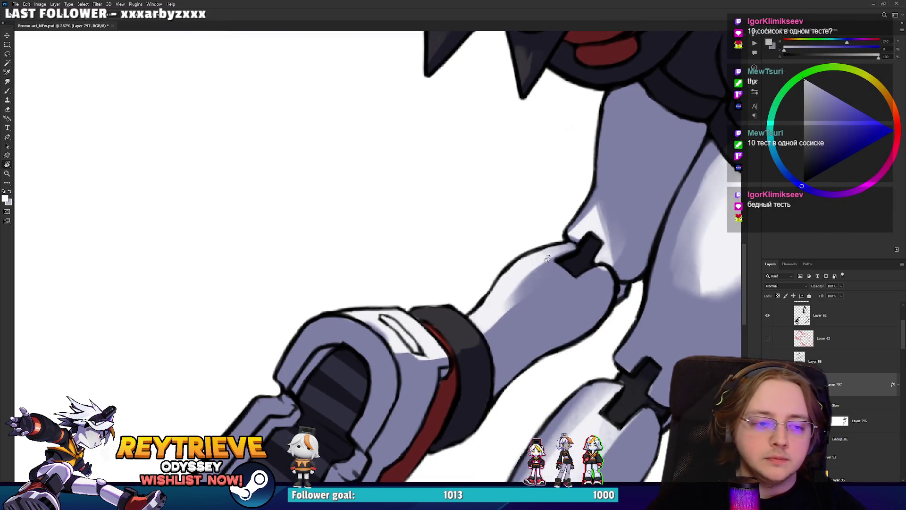
left_click_drag(357, 302, 404, 278)
left_click_drag(371, 334, 426, 291)
key("ctrl+z")
left_click_drag(387, 319, 424, 291)
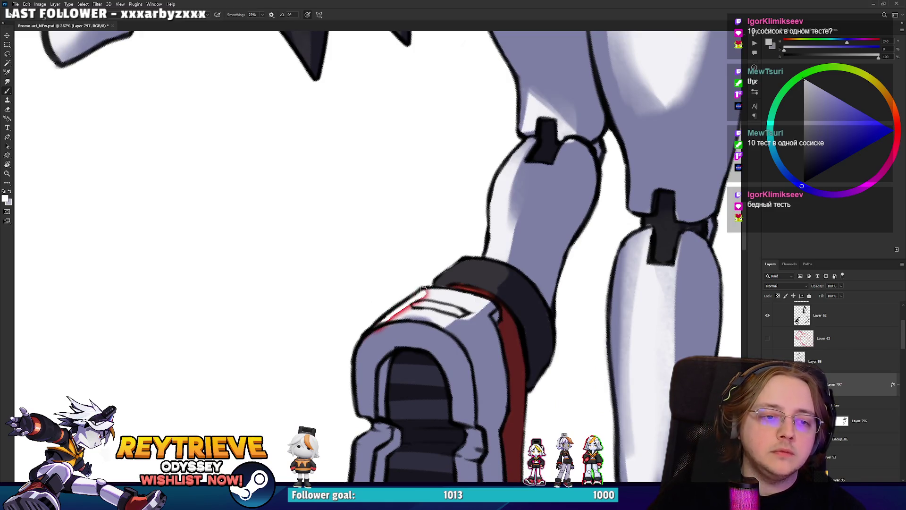
key("ctrl+z")
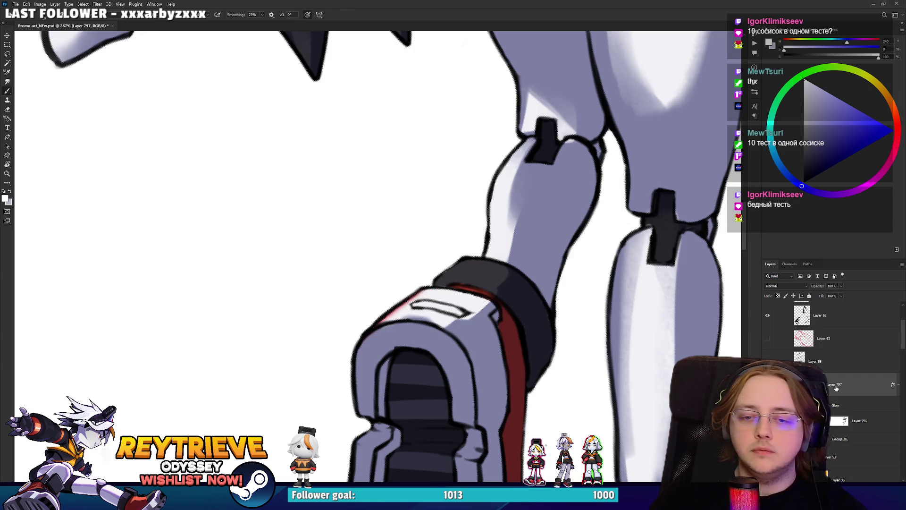
Step: Move Layer 797 above Layer 56 and put Layer 56 into its own group
left_click(872, 371)
left_click_drag(564, 299, 487, 371)
left_click(859, 386)
left_click_drag(863, 406, 855, 355)
left_click(849, 360)
key("ctrl+g")
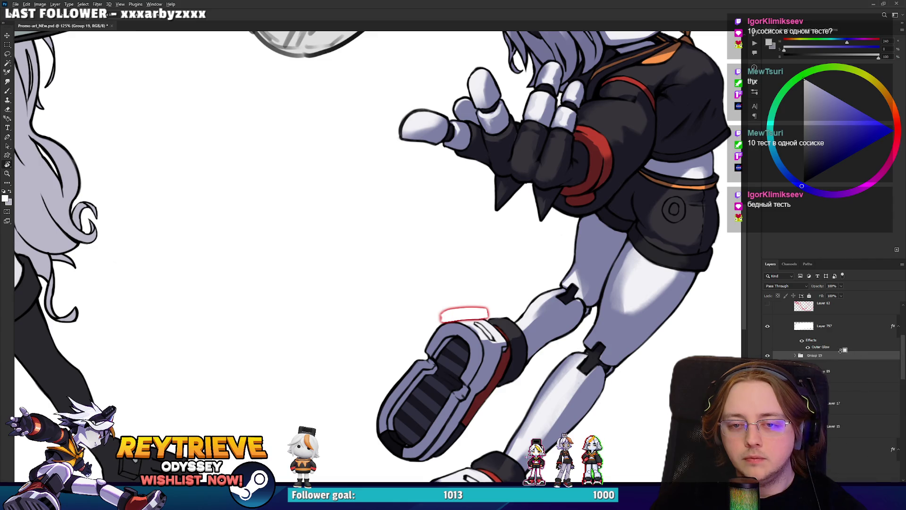
Step: Reselect Layer 797, check the boot up close, then fit the whole artwork upright on screen
left_click(830, 326)
scroll(449, 314, "up", 4)
mouse_move(449, 313)
left_mouse_down()
mouse_move(544, 192)
mouse_move(529, 198)
mouse_move(523, 254)
left_mouse_up()
key("ctrl+0")
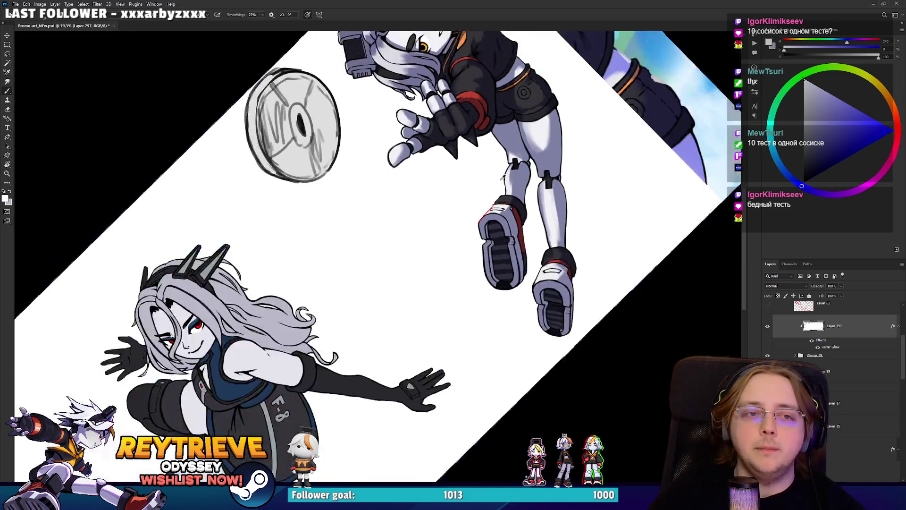
Step: Hide the finished promo art layer and show the dark grey background layer behind the characters
left_click(637, 321, "ctrl")
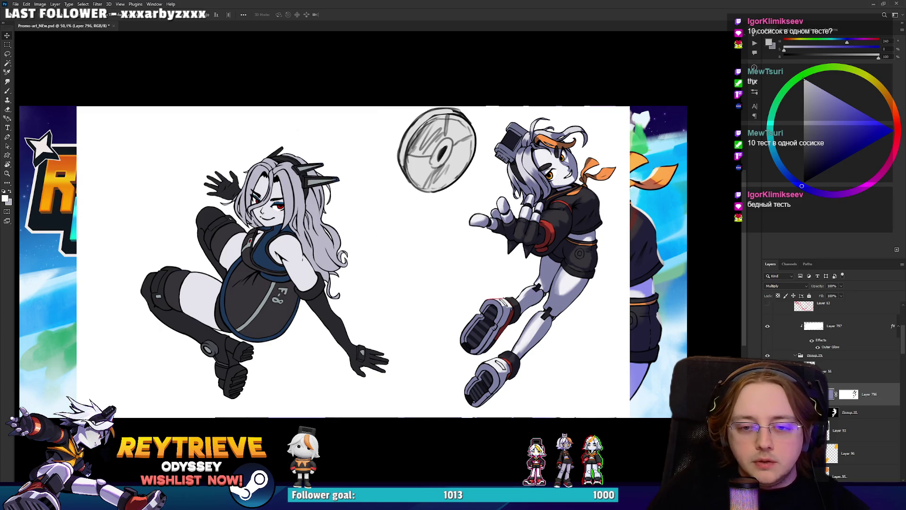
scroll(830, 358, "down", 10)
scroll(830, 331, "down", 5)
left_click(767, 320)
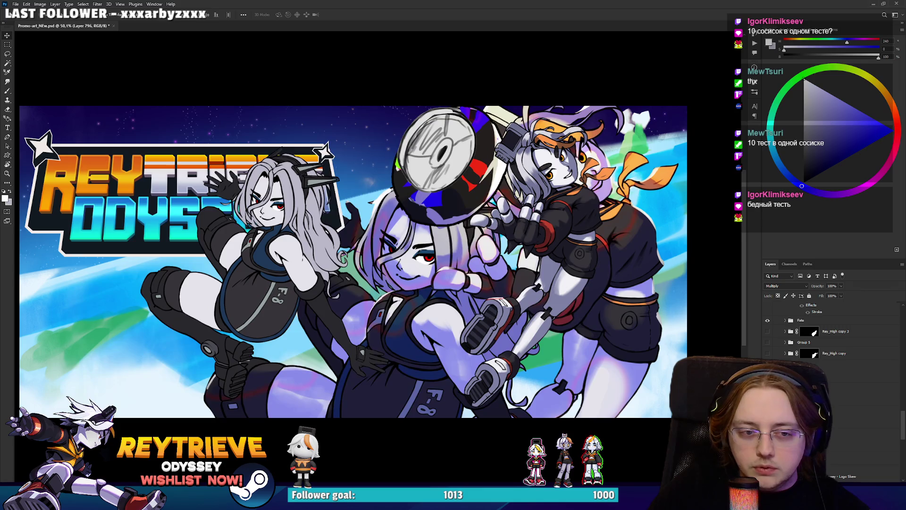
left_click(768, 320)
left_click(767, 330)
scroll(821, 355, "up", 3)
scroll(821, 355, "up", 8)
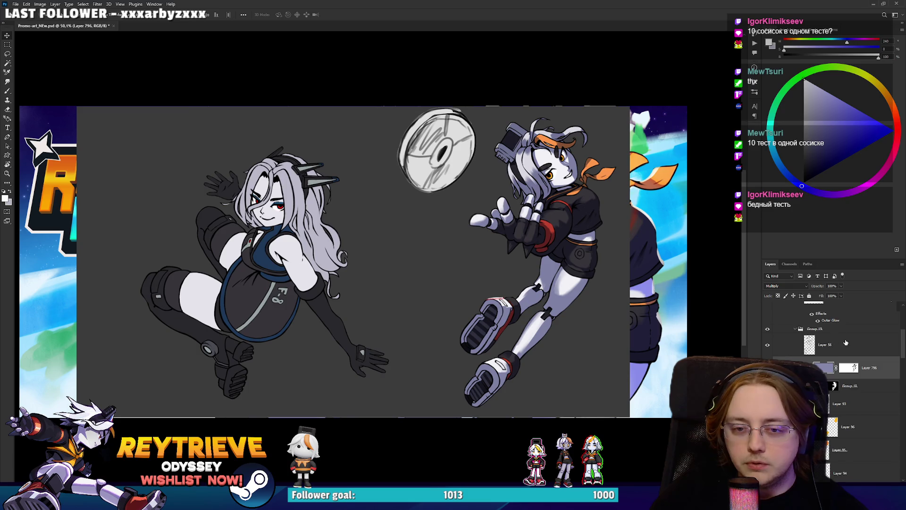
scroll(510, 259, "up", 5)
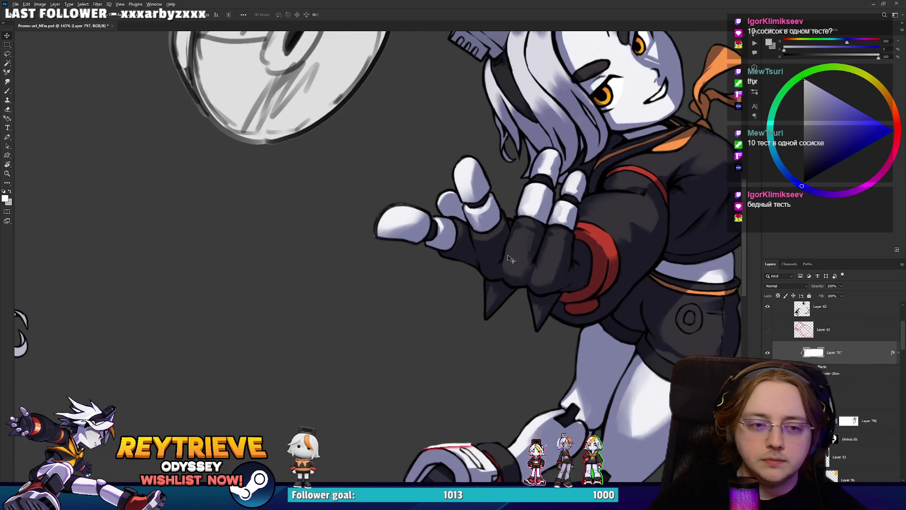
Step: Paint red rim light on the thumb tip, along its top edge, and on the index and middle fingertips
scroll(510, 259, "up", 3)
left_click_drag(510, 259, 449, 147)
key("b")
left_click_drag(273, 235, 277, 306)
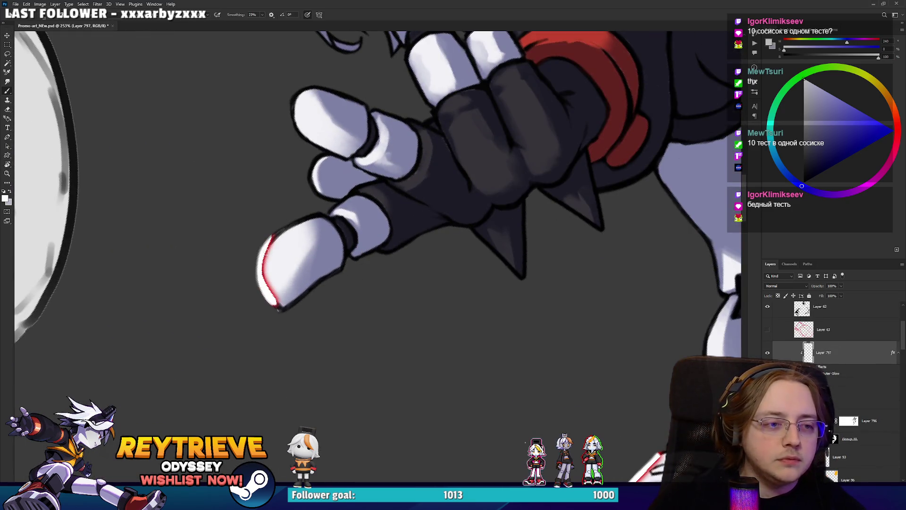
left_click_drag(321, 216, 267, 250)
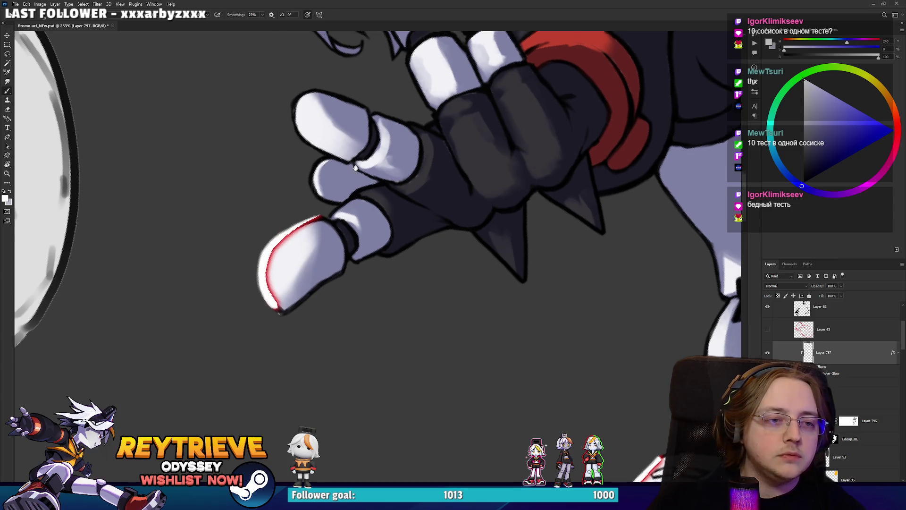
left_click_drag(356, 168, 381, 262)
mouse_move(336, 235)
left_mouse_down()
mouse_move(320, 198)
mouse_move(332, 184)
left_mouse_up()
left_click_drag(340, 282, 343, 252)
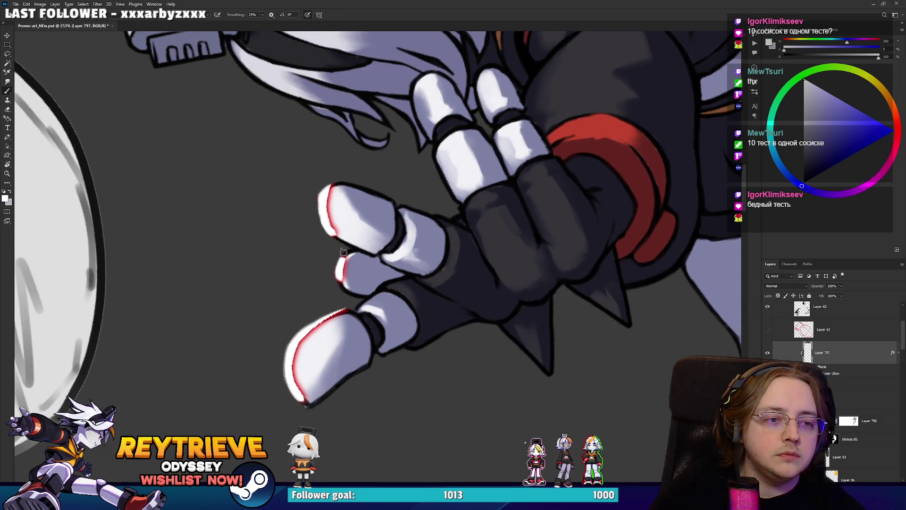
Step: Paint red rim light up the back of the lower leg and trim it with a smaller eraser
key("ctrl+0")
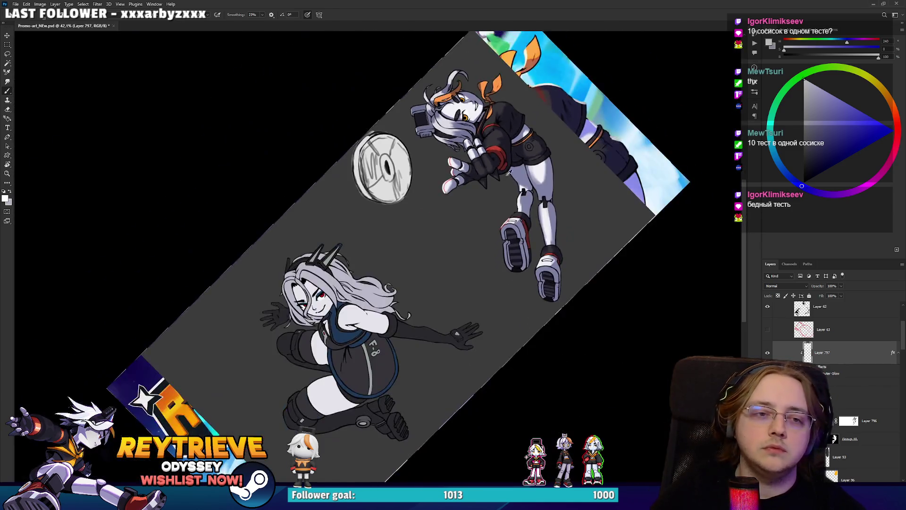
scroll(509, 174, "up", 5)
mouse_move(530, 234)
left_mouse_down()
mouse_move(545, 160)
mouse_move(531, 232)
left_mouse_up()
key("e")
key("bracketleft")
key("bracketleft")
key("bracketleft")
left_click_drag(545, 161, 539, 187)
key("ctrl+z")
left_click_drag(536, 236, 534, 200)
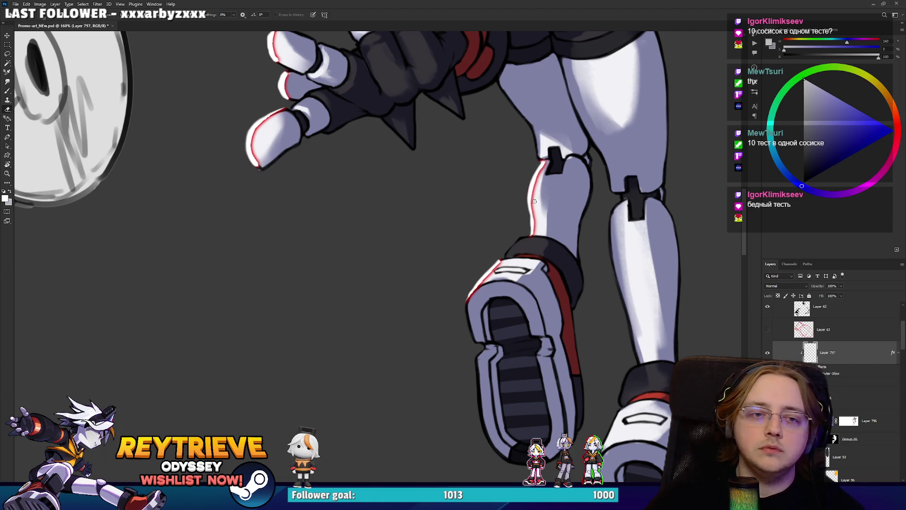
Step: Paint red rim light along the camera's left edge and down the hair's left edge
mouse_move(572, 150)
left_mouse_down()
mouse_move(542, 265)
mouse_move(472, 331)
mouse_move(380, 157)
left_mouse_up()
key("b")
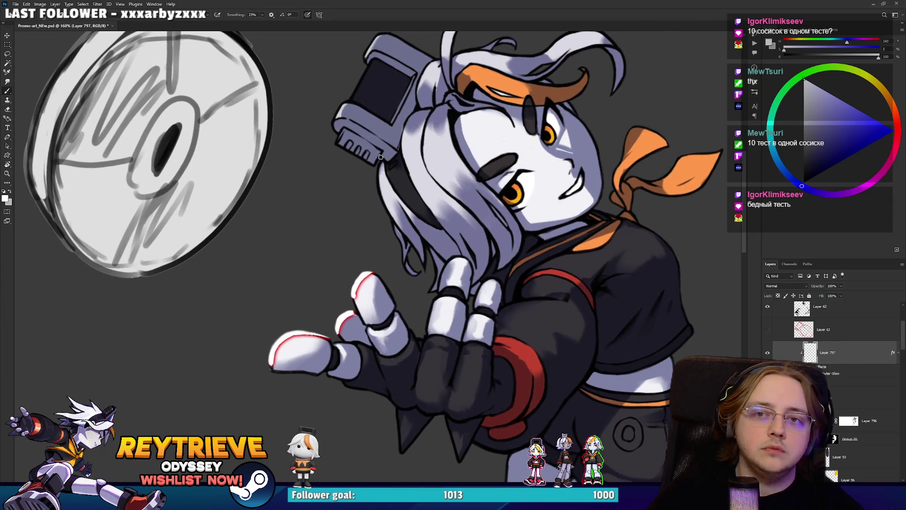
left_click_drag(332, 126, 381, 34)
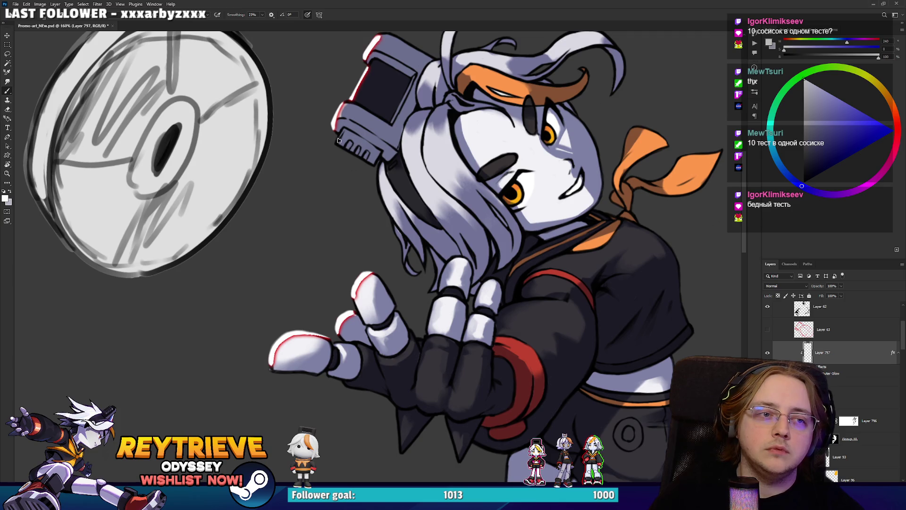
left_click_drag(377, 169, 399, 232)
key("ctrl+z")
left_click_drag(376, 169, 402, 253)
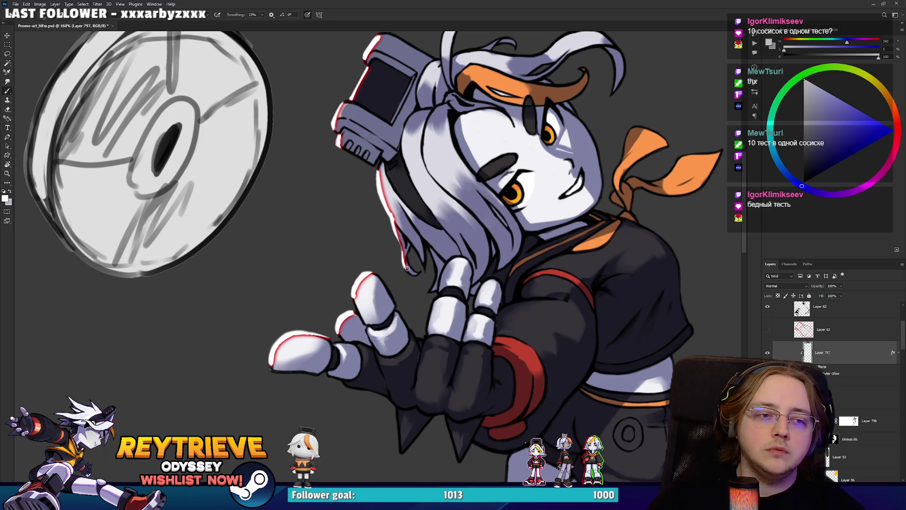
Step: Add rim light along the upper hair edge and the antenna hair strand, then bring the legs into view
key("e")
key("b")
mouse_move(384, 166)
left_mouse_down()
mouse_move(449, 229)
mouse_move(442, 239)
mouse_move(436, 233)
left_mouse_up()
key("e")
key("b")
key("e")
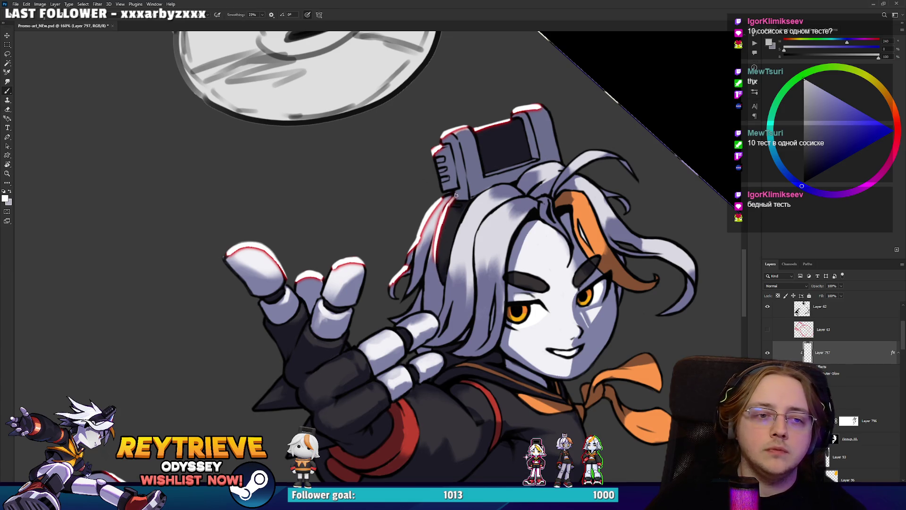
left_click_drag(457, 195, 497, 142)
key("b")
left_click_drag(480, 171, 496, 146)
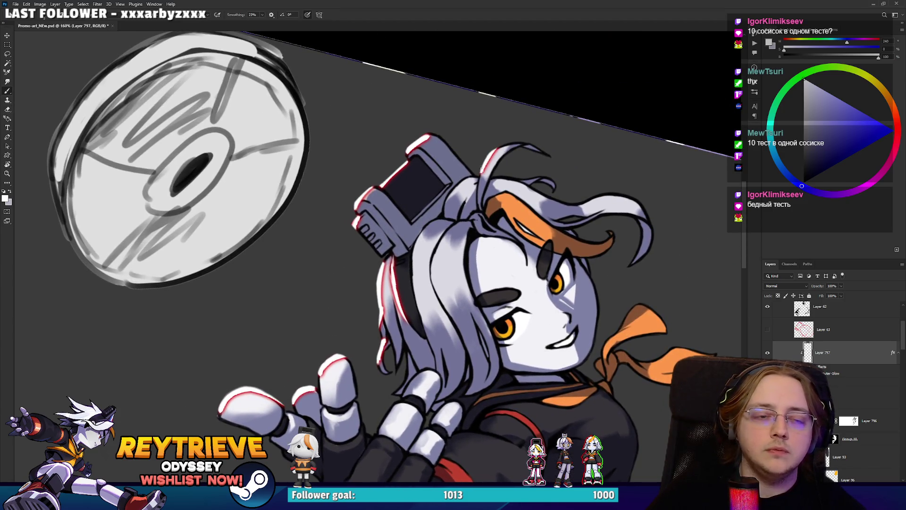
left_click_drag(524, 254, 528, 137)
left_click_drag(533, 227, 538, 132)
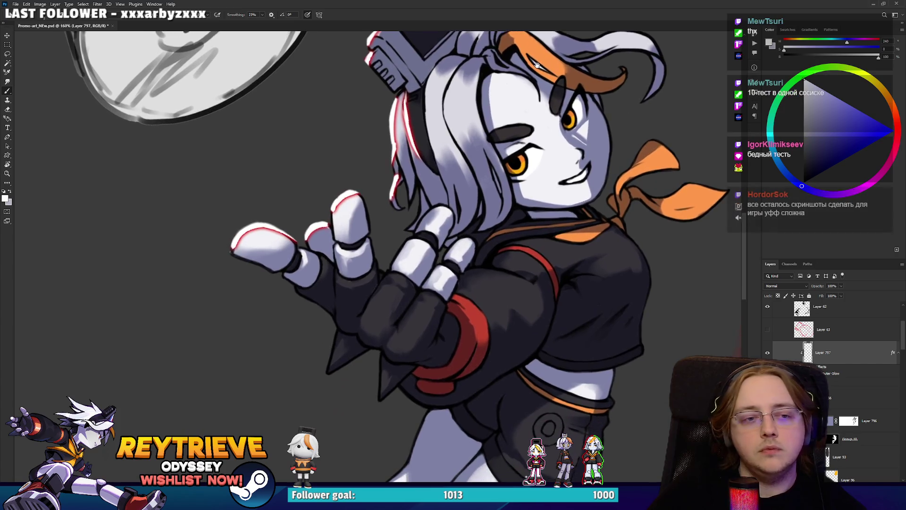
Step: Rotate the view to centre the legs, then paint rim light along the glove spikes' edges
mouse_move(548, 240)
left_mouse_down()
mouse_move(553, 75)
mouse_move(557, 197)
mouse_move(523, 175)
mouse_move(463, 204)
left_mouse_up()
key("r")
key("e")
key("b")
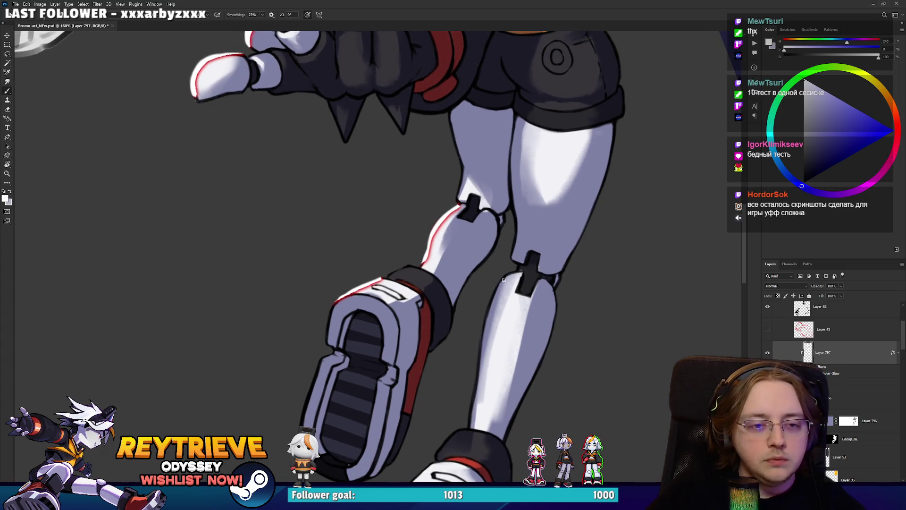
scroll(361, 186, "down", 5)
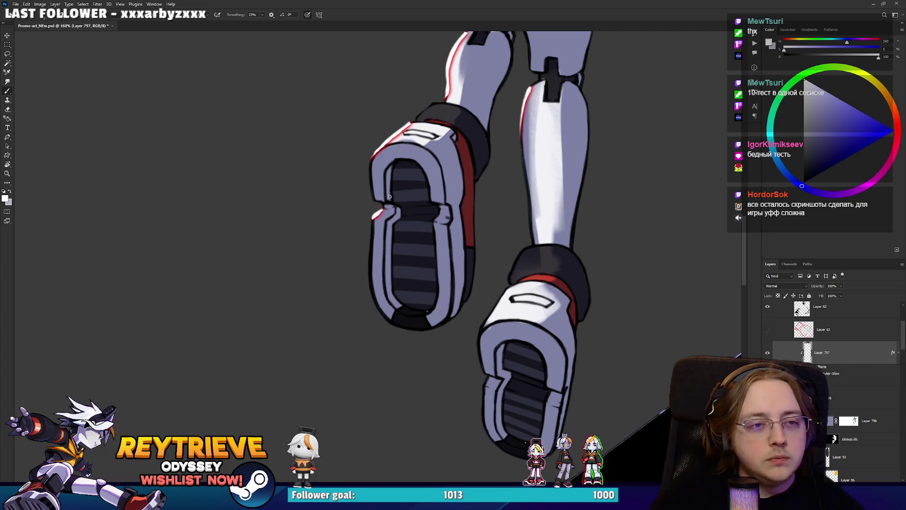
scroll(380, 210, "up", 3)
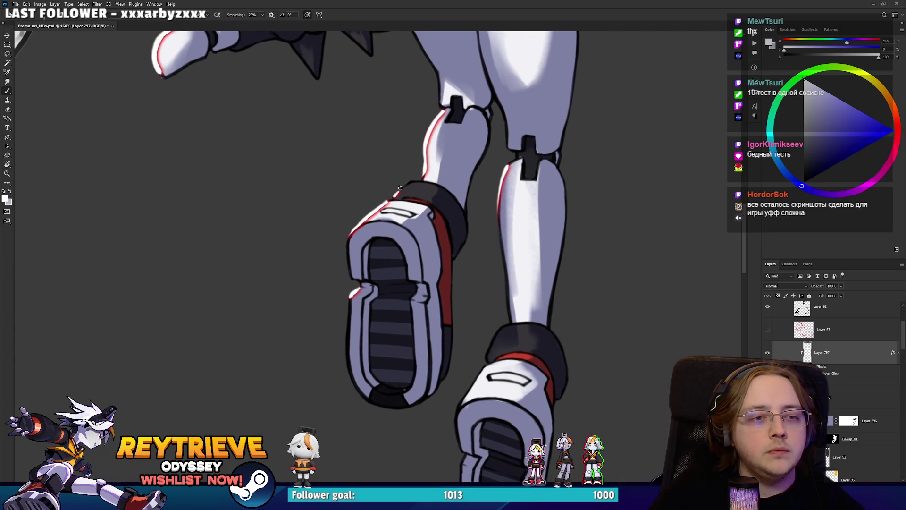
key("e")
key("b")
scroll(401, 198, "up", 5)
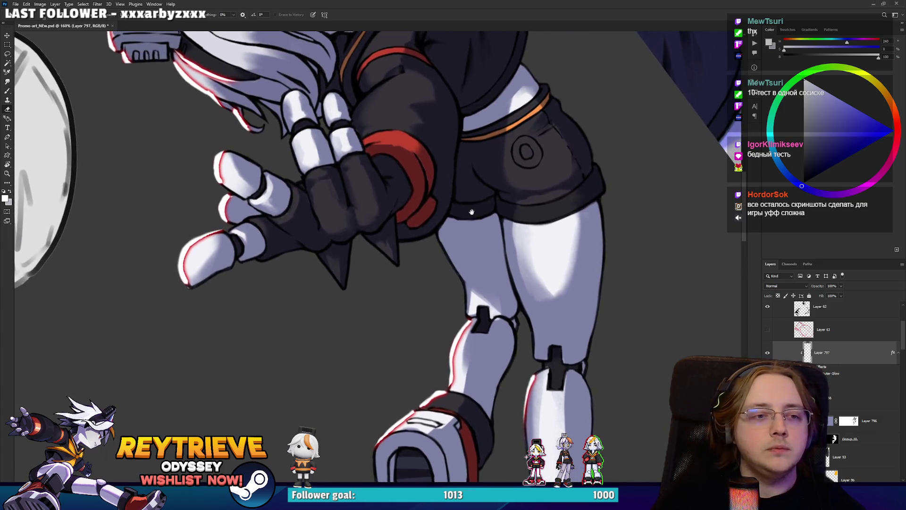
left_click_drag(337, 302, 362, 332)
key("e")
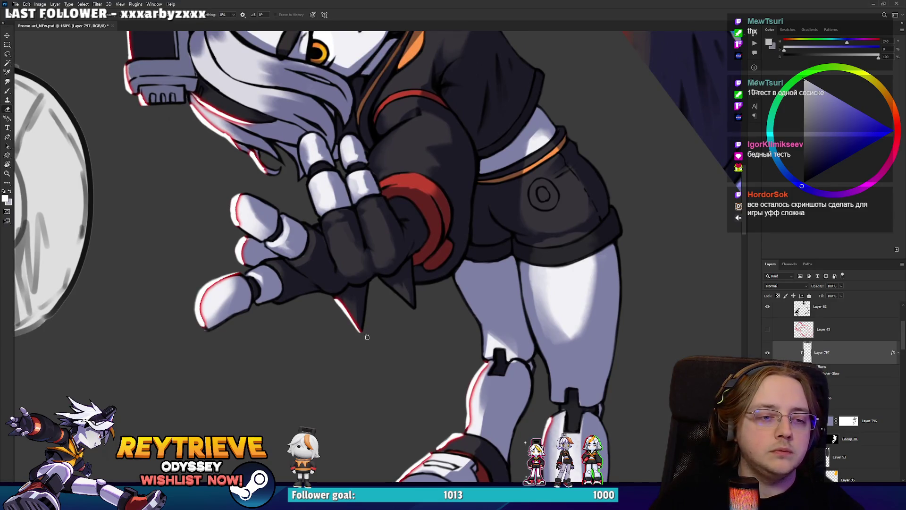
key("b")
scroll(361, 311, "up", 5)
mouse_move(353, 316)
left_mouse_down()
mouse_move(357, 292)
mouse_move(406, 250)
mouse_move(501, 189)
left_mouse_up()
Step: Paint rim light along the raised finger's left edge and erase the outline's lower part
key("r")
key("b")
mouse_move(428, 225)
left_mouse_down()
mouse_move(427, 198)
mouse_move(439, 183)
mouse_move(430, 267)
mouse_move(435, 227)
mouse_move(405, 264)
mouse_move(472, 283)
mouse_move(425, 245)
mouse_move(429, 236)
left_mouse_up()
key("b")
key("e")
key("r")
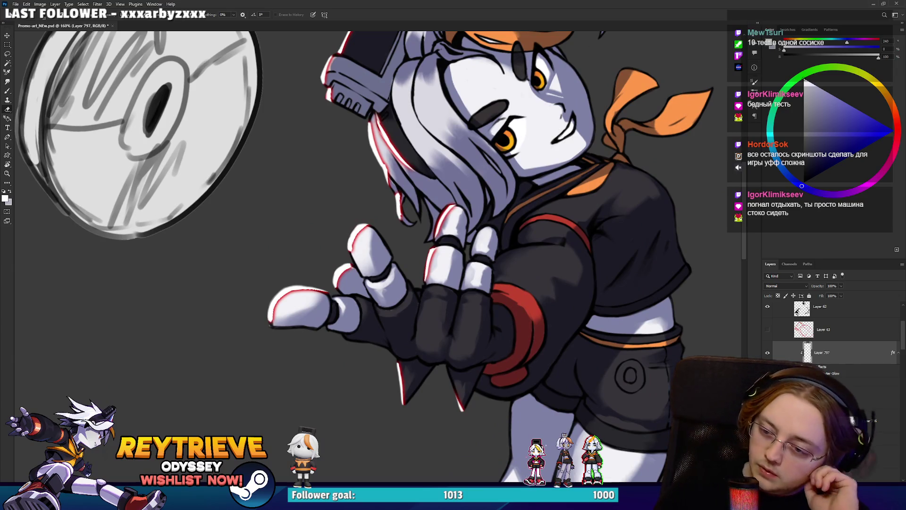
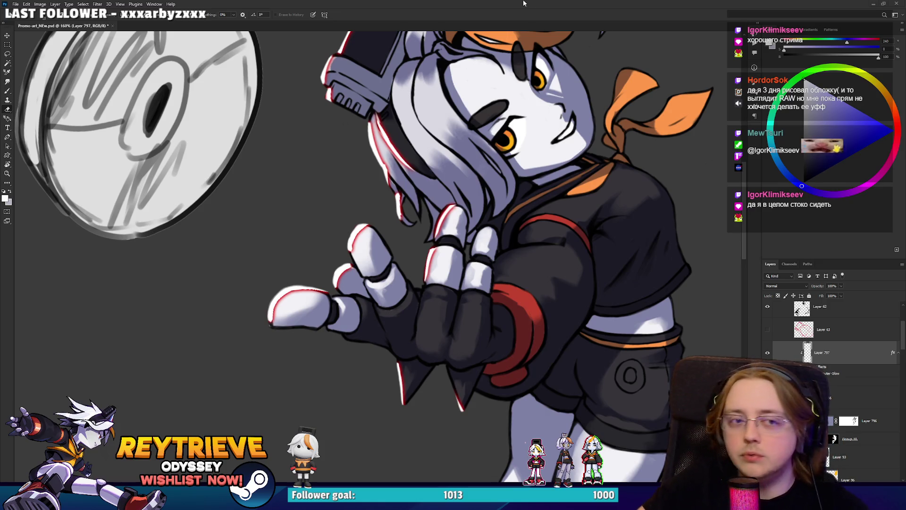
Step: Lower Layer 797's Outer Glow opacity to about 85 and set its blend mode to Screen
double_click(863, 361)
left_click(641, 165)
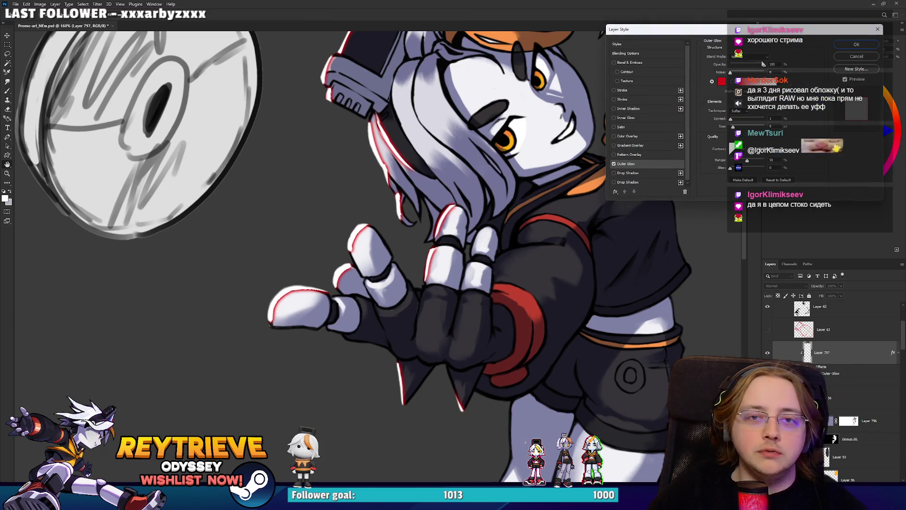
left_click_drag(751, 65, 747, 67)
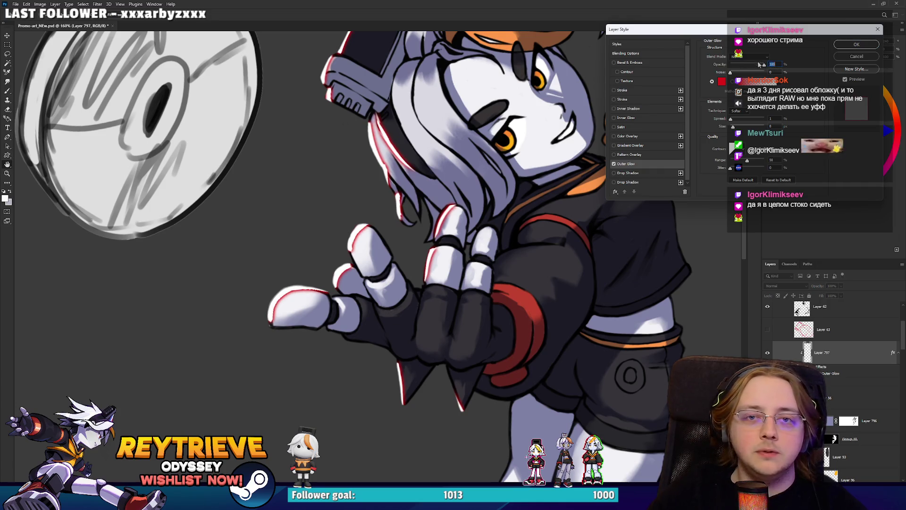
left_click(750, 57)
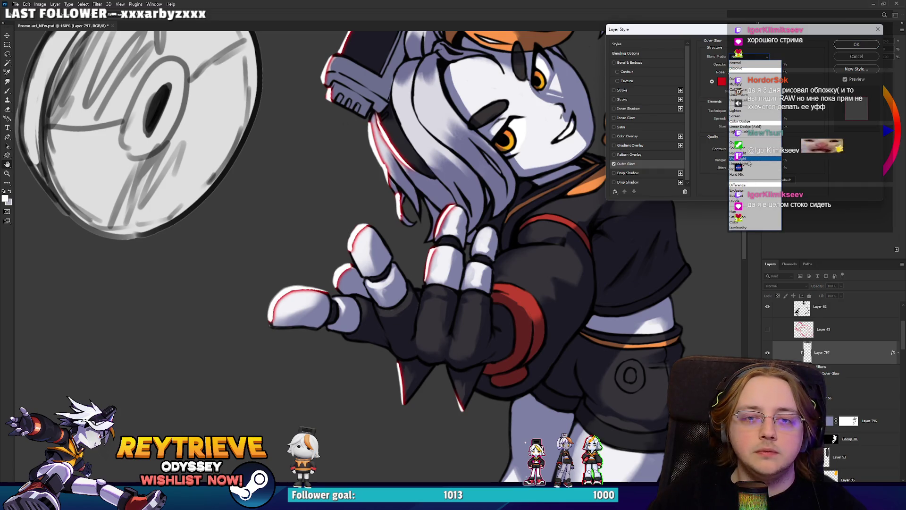
left_click(750, 132)
key("Up")
key("Up")
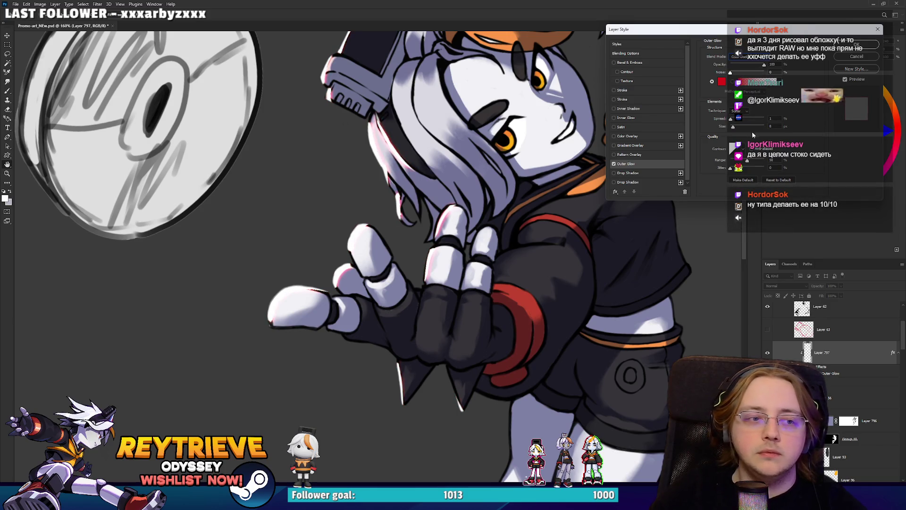
key("Up")
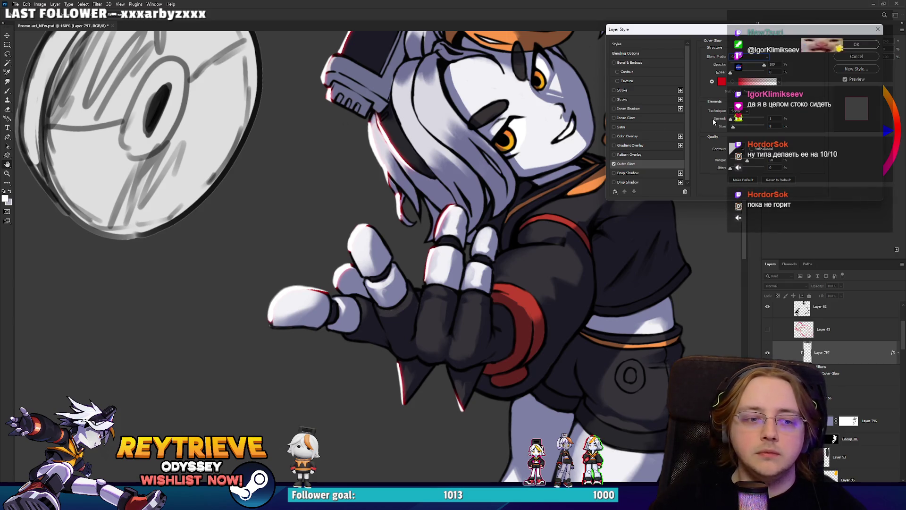
Step: Change the glow colour from red to a brighter orange and apply the layer style
left_click(722, 82)
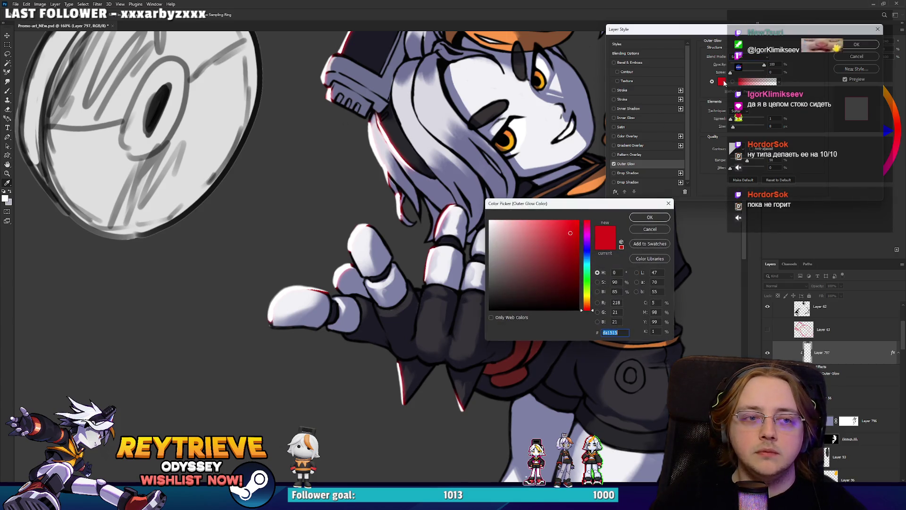
left_click(586, 305)
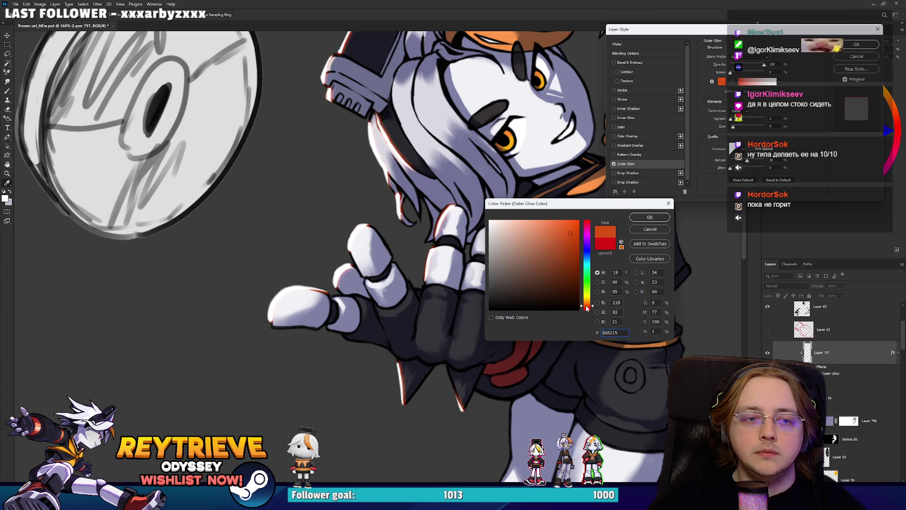
left_click(576, 234)
left_click_drag(577, 233, 563, 225)
left_click(647, 217)
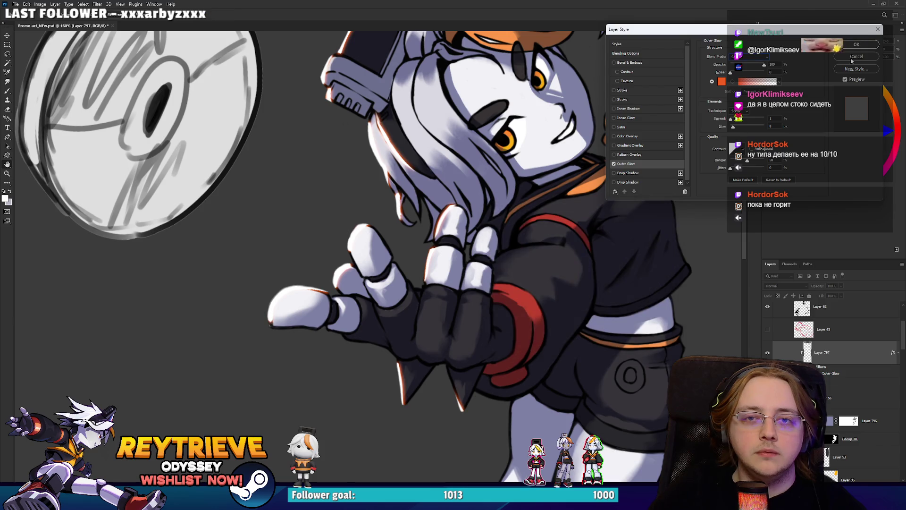
left_click(857, 43)
Step: Reset the canvas rotation to level and pan and zoom to look over both characters
scroll(463, 186, "down", 5)
key("r")
key("Escape")
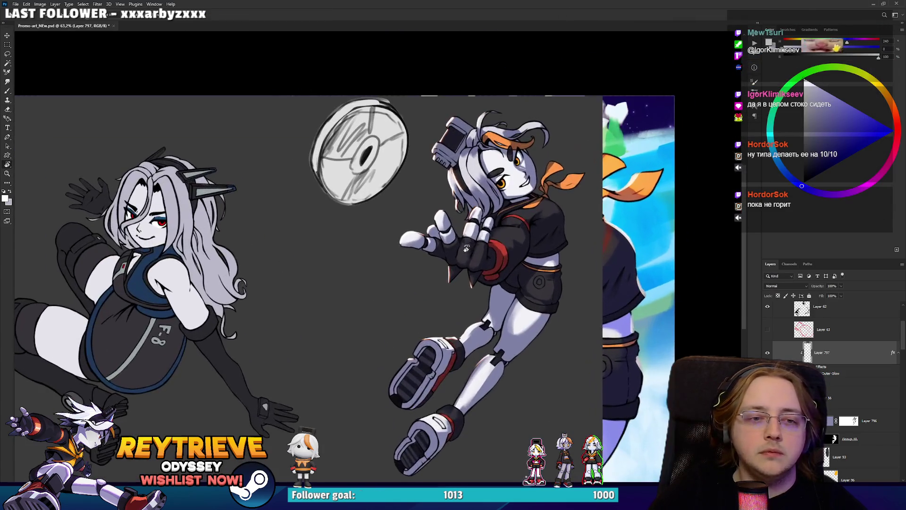
left_click_drag(470, 260, 508, 239)
scroll(508, 240, "up", 4)
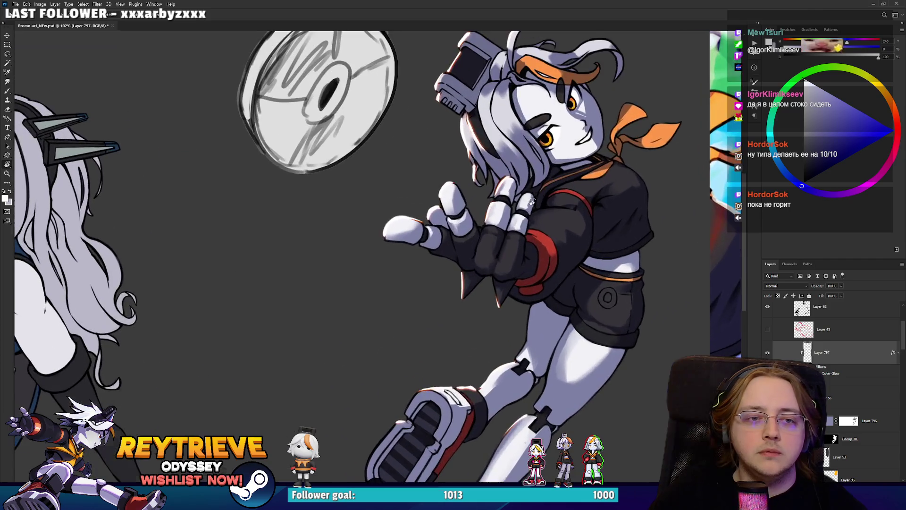
scroll(519, 260, "down", 4)
scroll(518, 259, "down", 2)
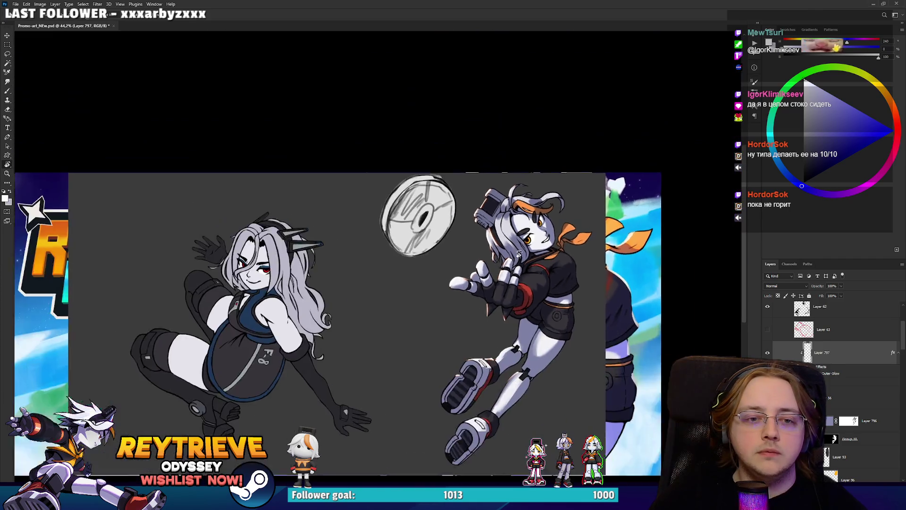
scroll(517, 258, "up", 3)
left_click_drag(566, 209, 598, 178)
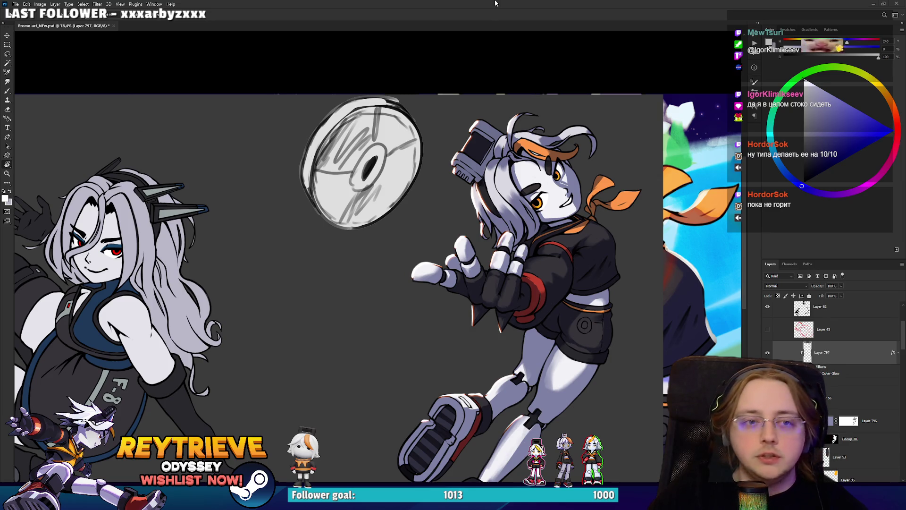
scroll(560, 211, "up", 3)
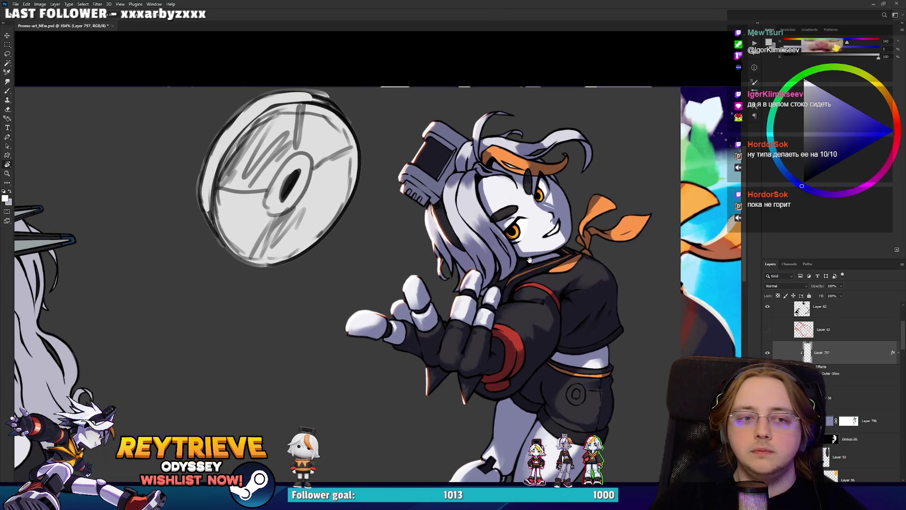
left_click_drag(530, 260, 538, 212)
scroll(538, 212, "down", 2)
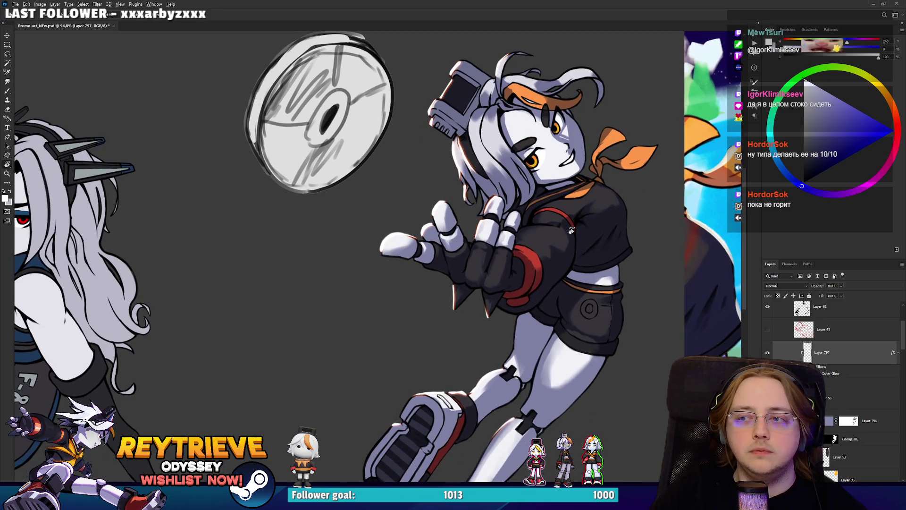
scroll(571, 231, "down", 1)
scroll(564, 263, "down", 2)
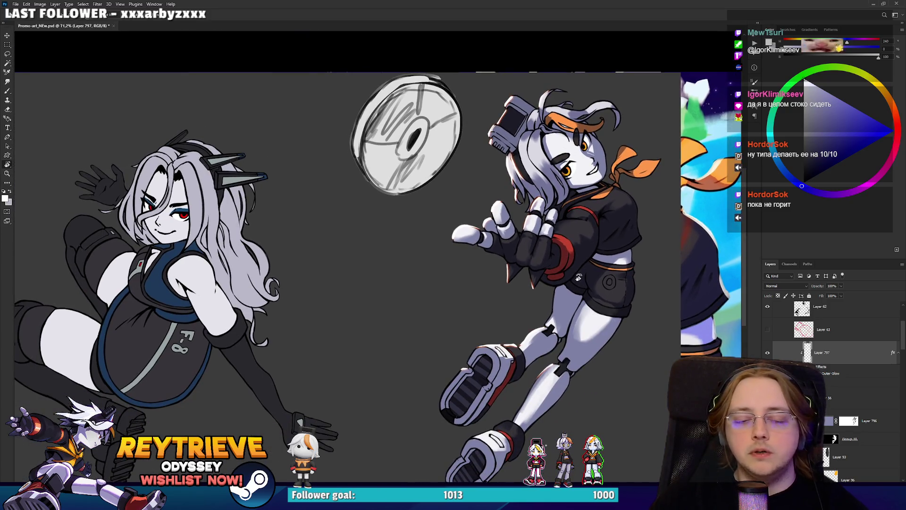
Step: Select Layer 56 and add a new empty Layer 800 above it
left_click(835, 399)
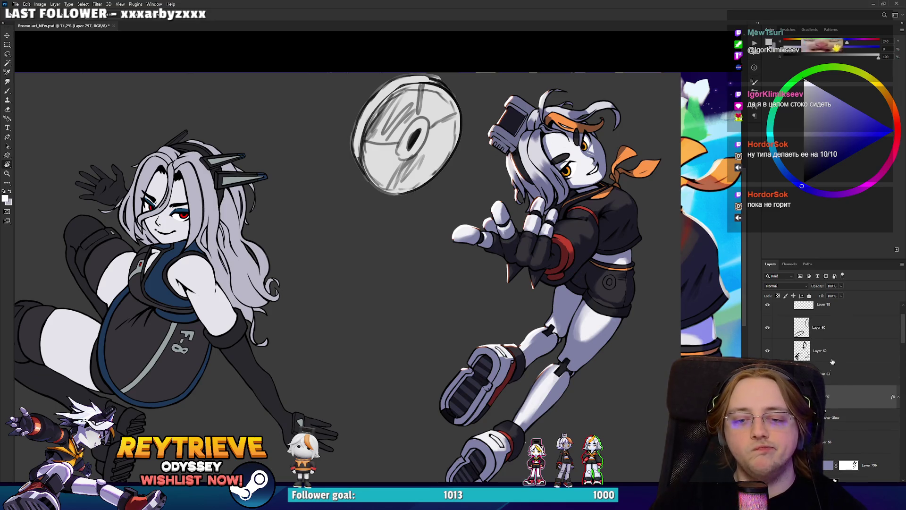
scroll(838, 424, "up", 1)
left_click(834, 480)
scroll(651, 366, "up", 6)
Step: Brush a blue-lavender shadow stroke on the thigh, then frame the boots
key("b")
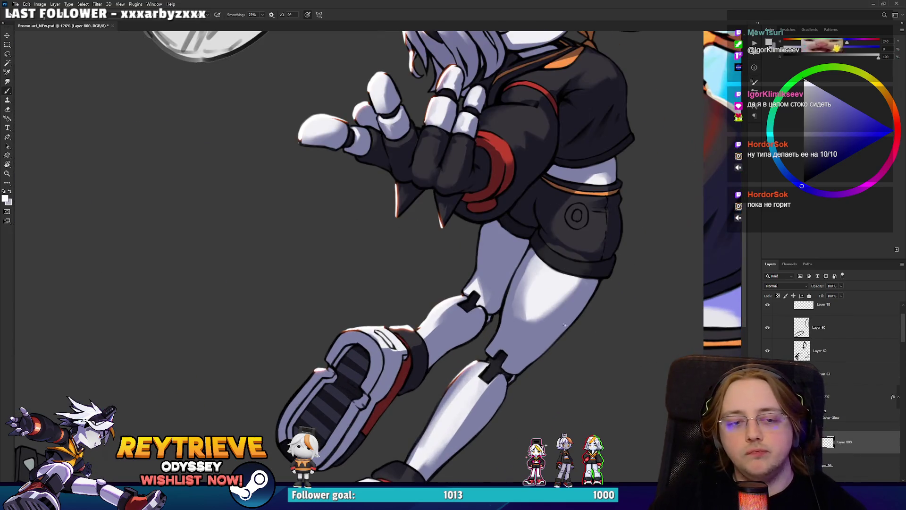
left_click(818, 145)
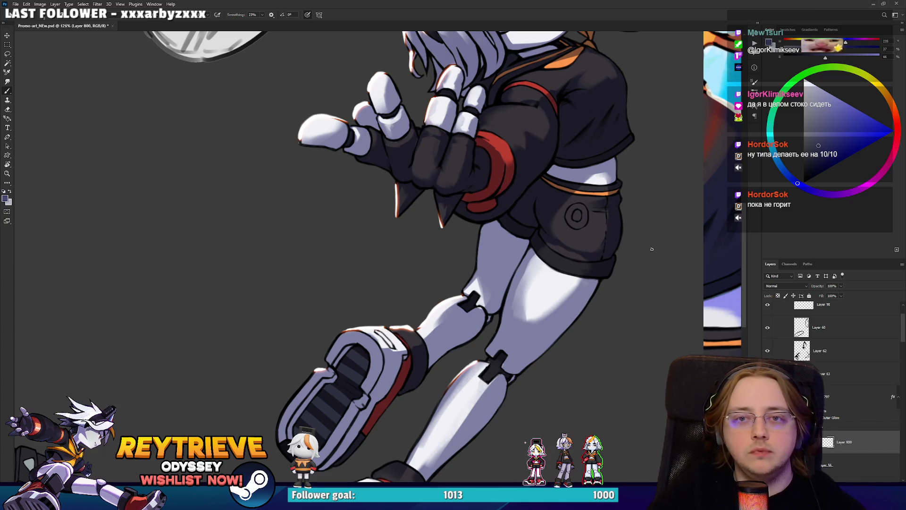
mouse_move(591, 297)
left_mouse_down()
mouse_move(600, 299)
mouse_move(593, 289)
mouse_move(596, 297)
left_mouse_up()
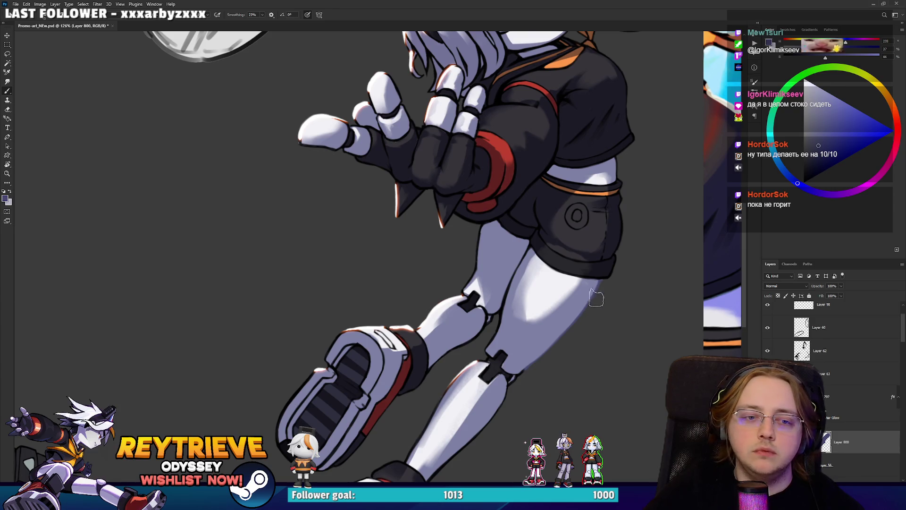
left_click_drag(529, 366, 542, 325)
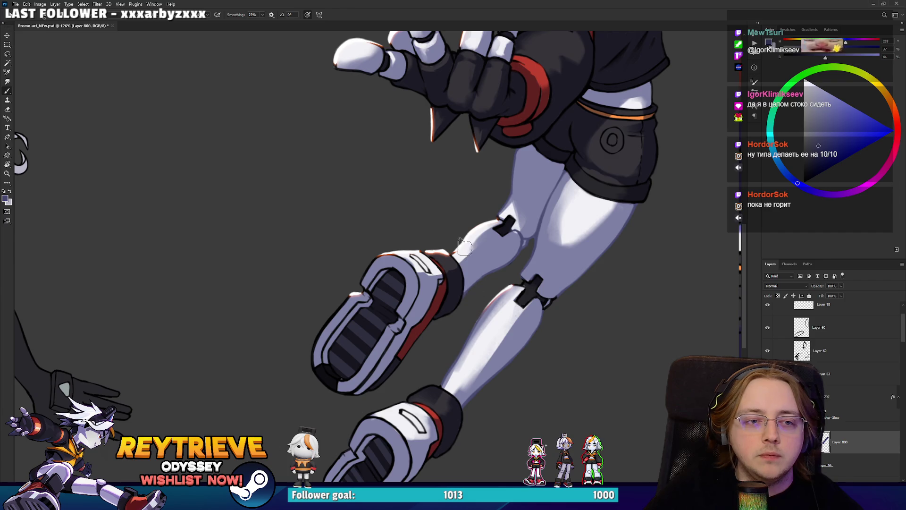
mouse_move(491, 217)
left_mouse_down()
mouse_move(531, 278)
mouse_move(566, 228)
left_mouse_up()
scroll(555, 198, "up", 5)
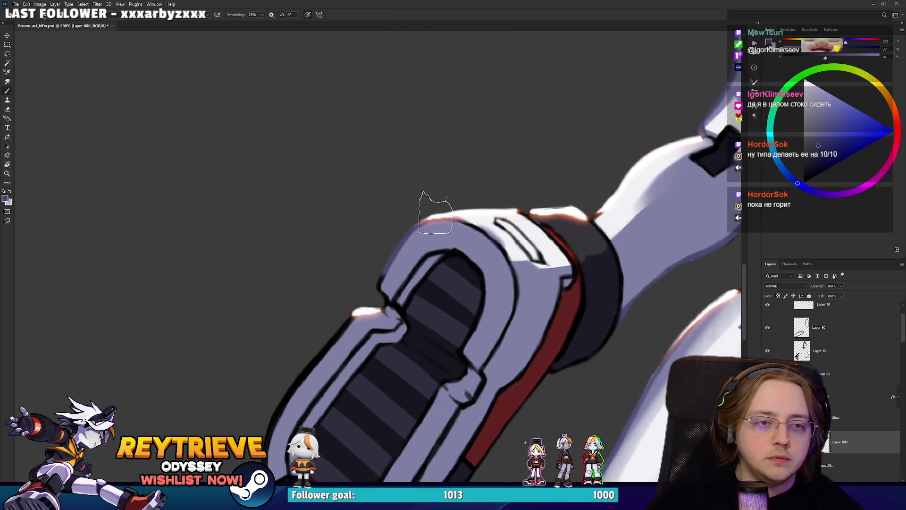
left_click_drag(513, 319, 532, 200)
Step: Lasso the boot's upper and lower rims and paint a light highlight along its right rim
key("l")
mouse_move(381, 184)
left_mouse_down()
mouse_move(394, 220)
mouse_move(381, 181)
left_mouse_up()
left_click(381, 183)
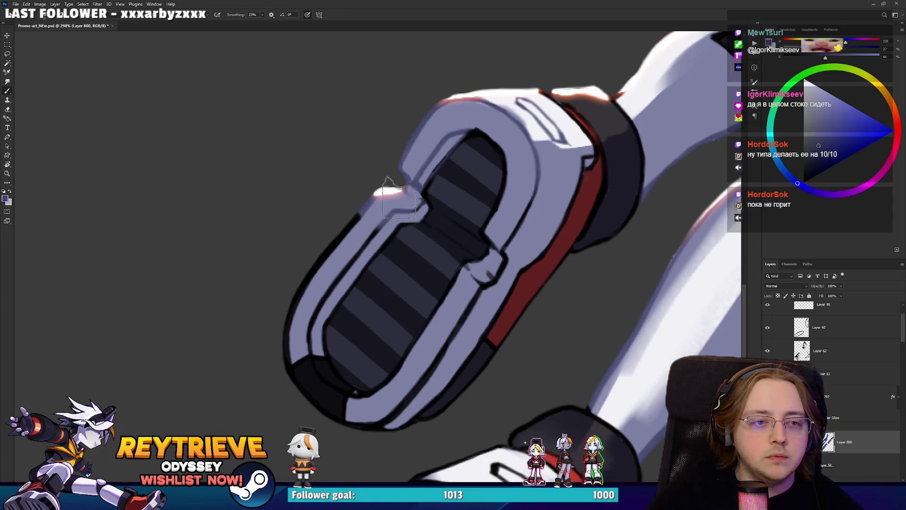
left_click_drag(371, 397, 373, 389)
mouse_move(366, 425)
left_mouse_down()
mouse_move(444, 352)
mouse_move(512, 248)
mouse_move(542, 184)
mouse_move(540, 170)
left_mouse_up()
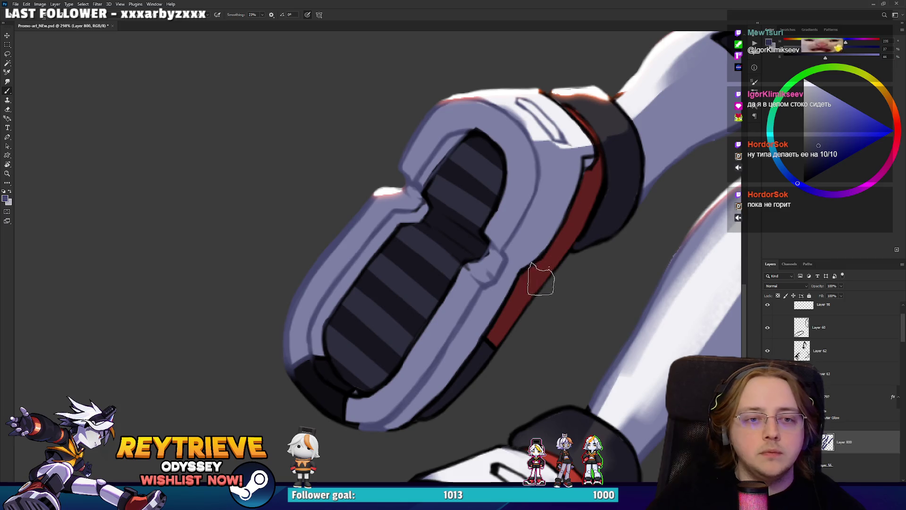
left_click(530, 283, "alt")
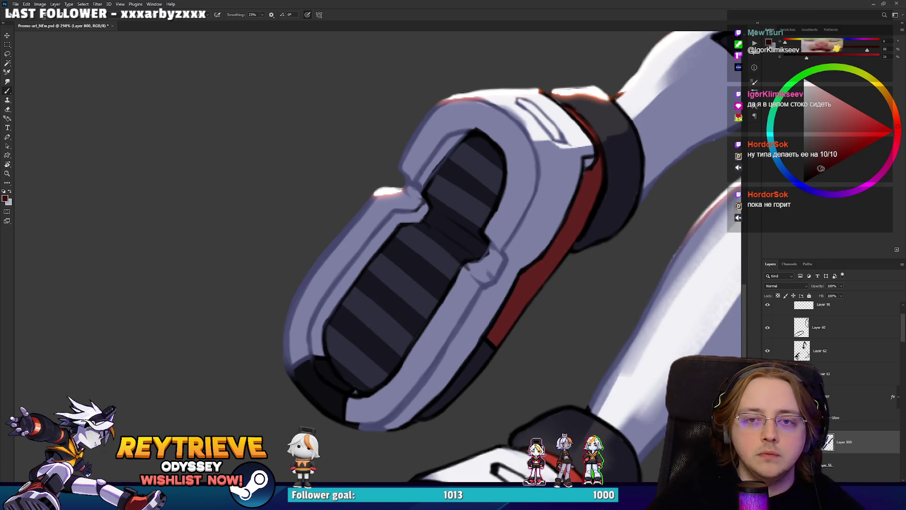
Step: With a smaller brush, paint lavender highlights along the second boot's outline and cuff
left_click_drag(579, 356, 561, 244)
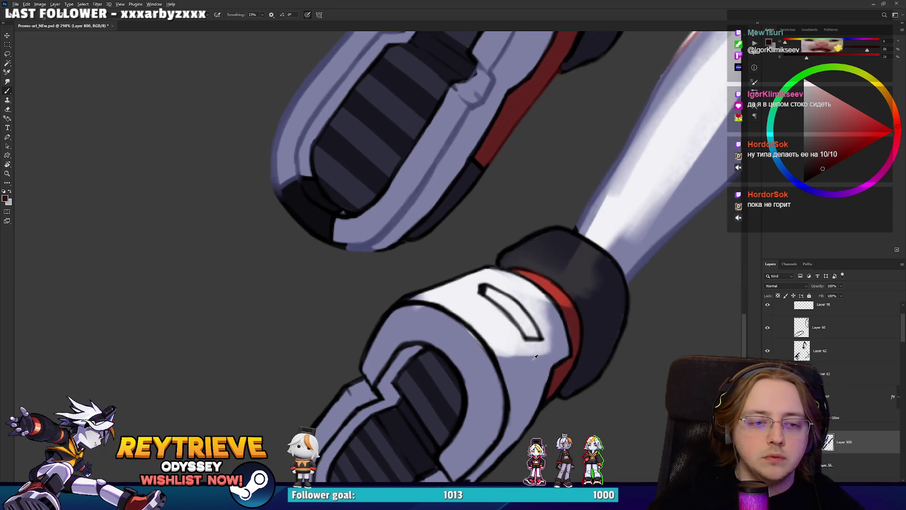
left_click(374, 240, "alt")
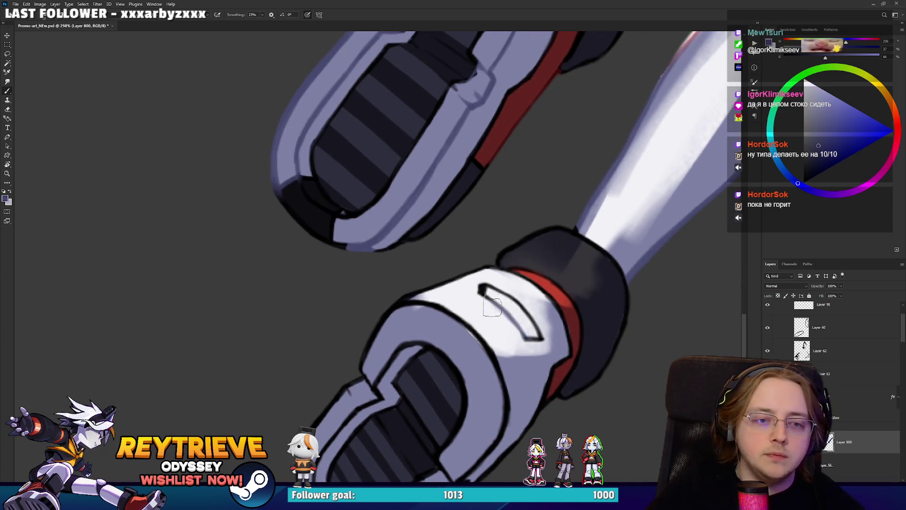
mouse_move(372, 377)
left_mouse_down()
mouse_move(413, 318)
mouse_move(434, 255)
mouse_move(373, 297)
mouse_move(354, 318)
mouse_move(360, 326)
left_mouse_up()
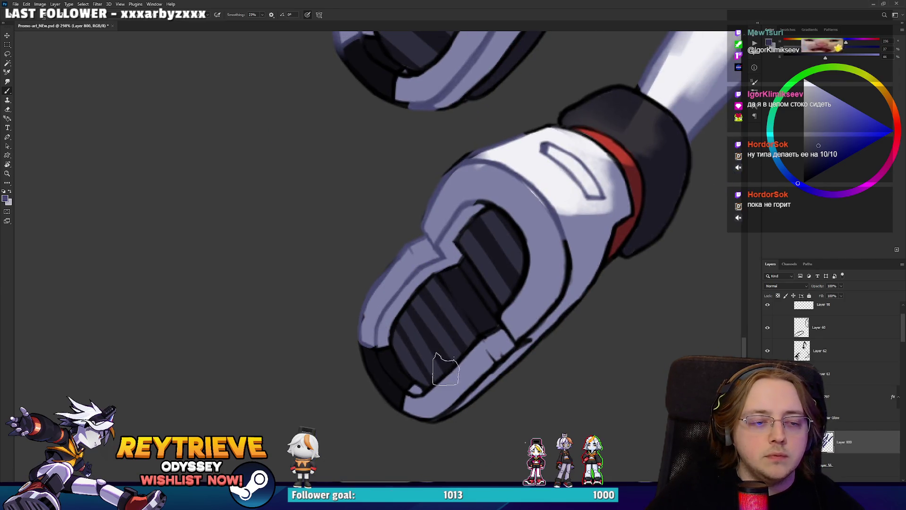
key("bracketleft")
mouse_move(416, 414)
left_mouse_down()
mouse_move(433, 420)
mouse_move(540, 326)
mouse_move(542, 297)
mouse_move(533, 328)
mouse_move(577, 255)
mouse_move(600, 246)
mouse_move(612, 223)
mouse_move(624, 191)
mouse_move(602, 149)
mouse_move(544, 145)
left_mouse_up()
left_click_drag(471, 161, 448, 169)
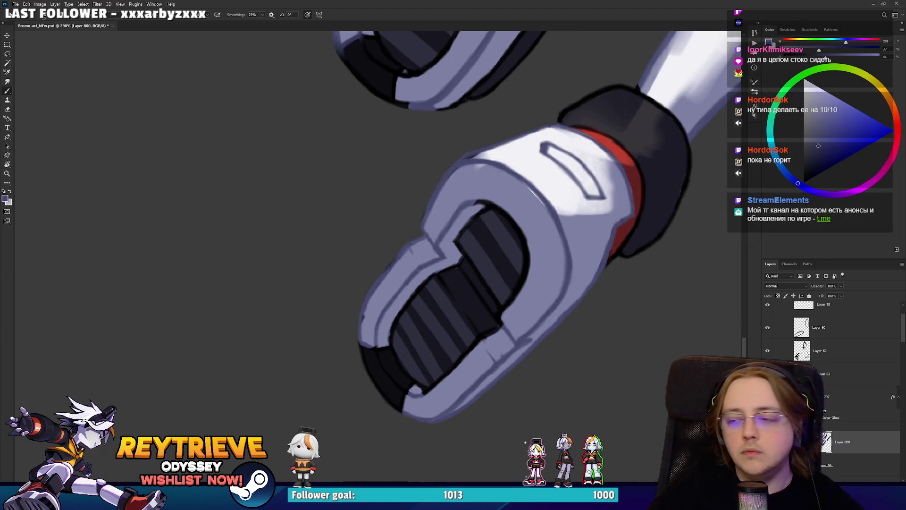
scroll(536, 236, "down", 5)
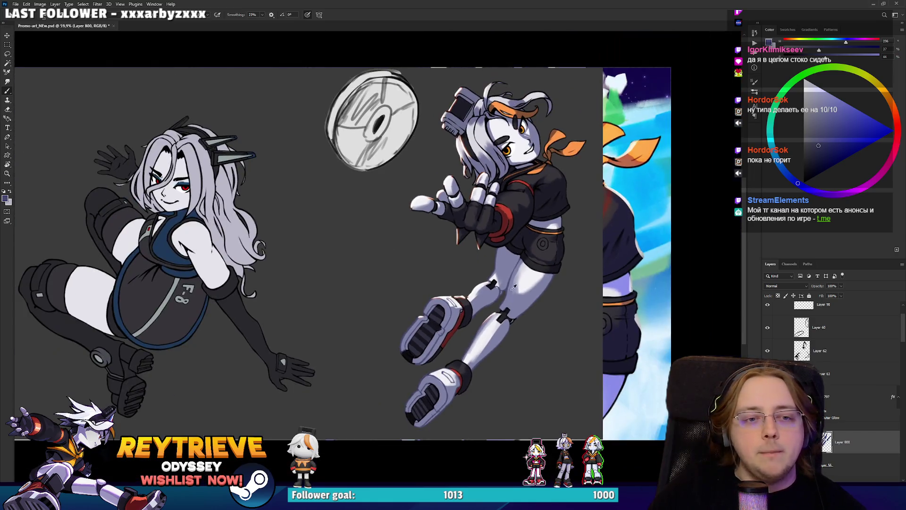
Step: Sample the scarf's orange, undo a trial stroke, and shade the tail's lower edge darker orange
scroll(536, 236, "up", 3)
scroll(472, 259, "down", 2)
scroll(415, 273, "up", 4)
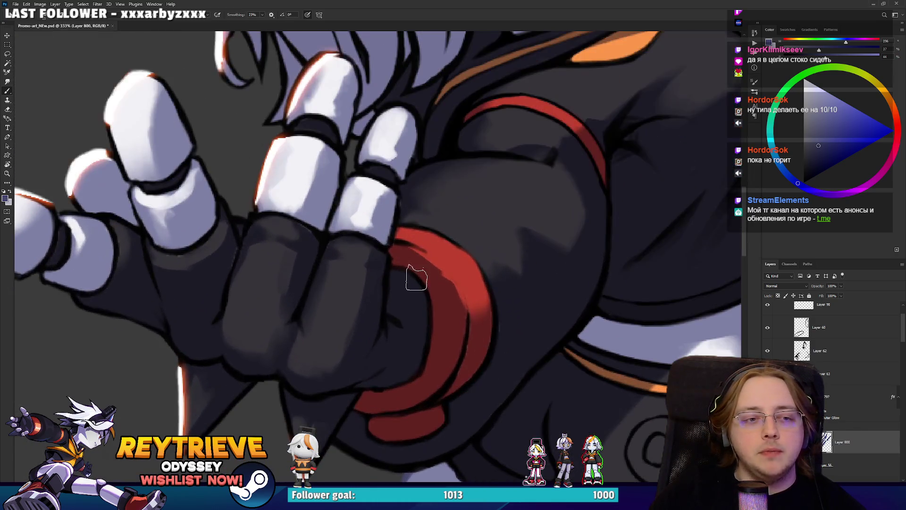
scroll(449, 283, "down", 5)
scroll(449, 283, "down", 1)
scroll(510, 215, "up", 4)
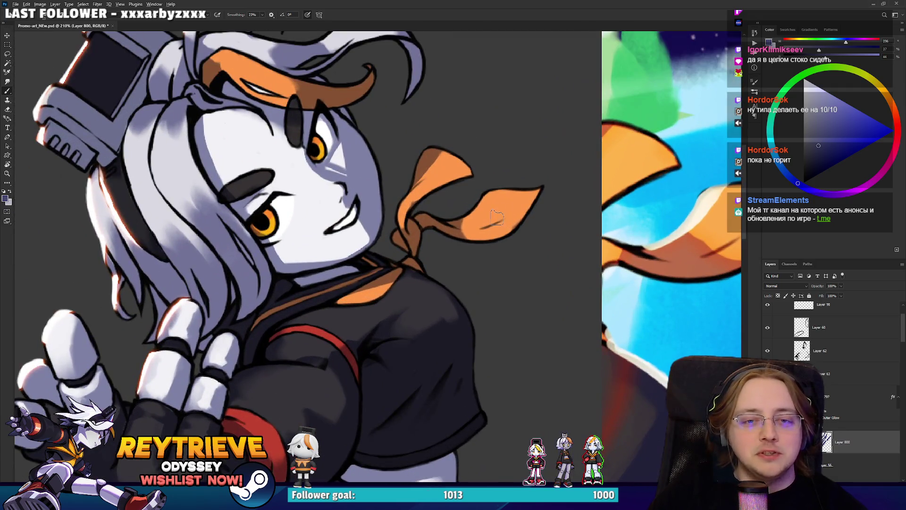
left_click(723, 241, "alt")
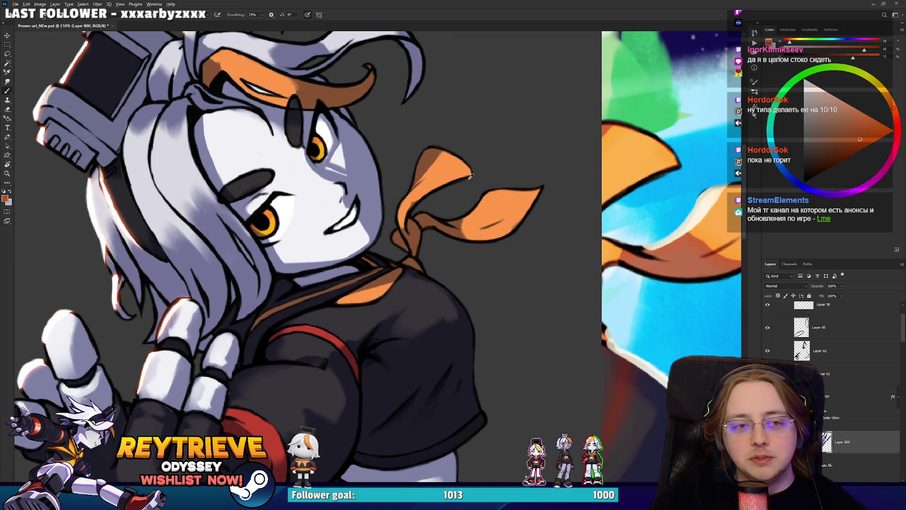
scroll(467, 176, "up", 2)
left_click_drag(404, 226, 373, 207)
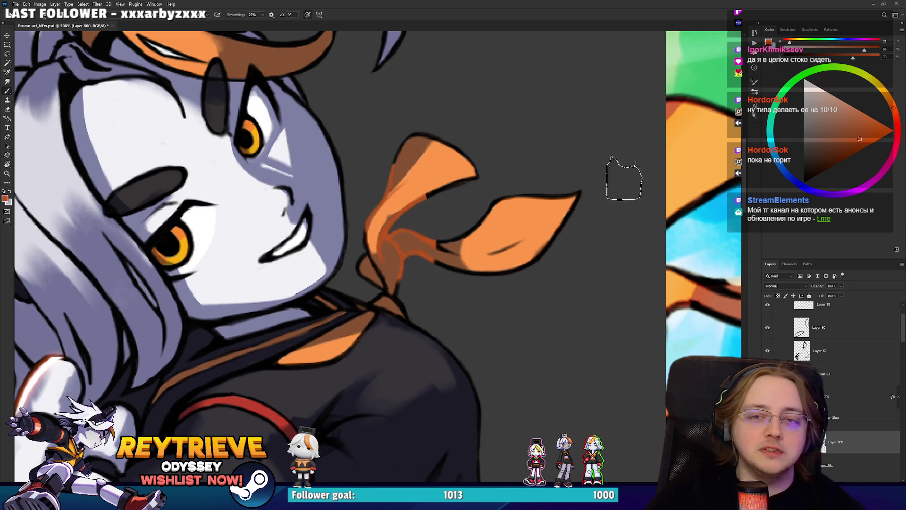
key("ctrl+z")
left_click(524, 222, "alt")
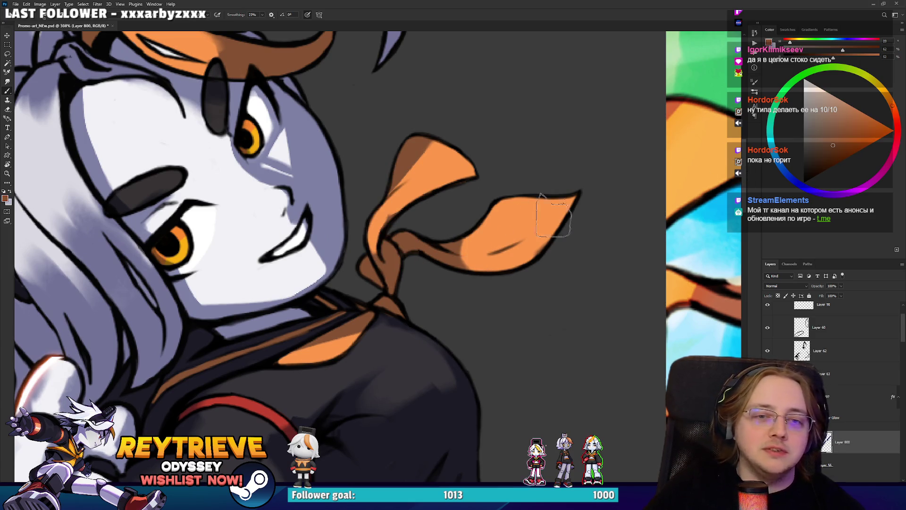
mouse_move(439, 238)
left_mouse_down()
mouse_move(465, 269)
mouse_move(562, 213)
mouse_move(404, 228)
mouse_move(428, 212)
mouse_move(397, 277)
left_mouse_up()
mouse_move(430, 310)
left_mouse_down()
mouse_move(563, 254)
mouse_move(491, 273)
left_mouse_up()
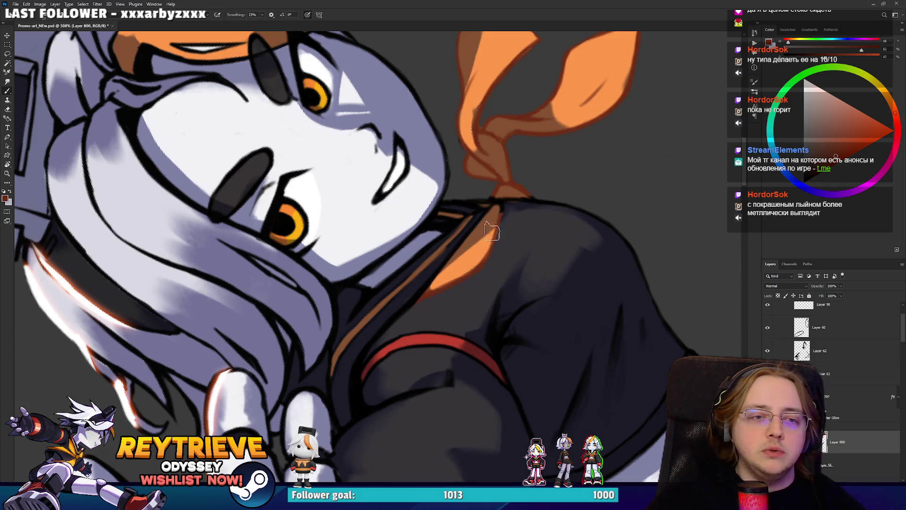
left_click_drag(383, 243, 551, 293)
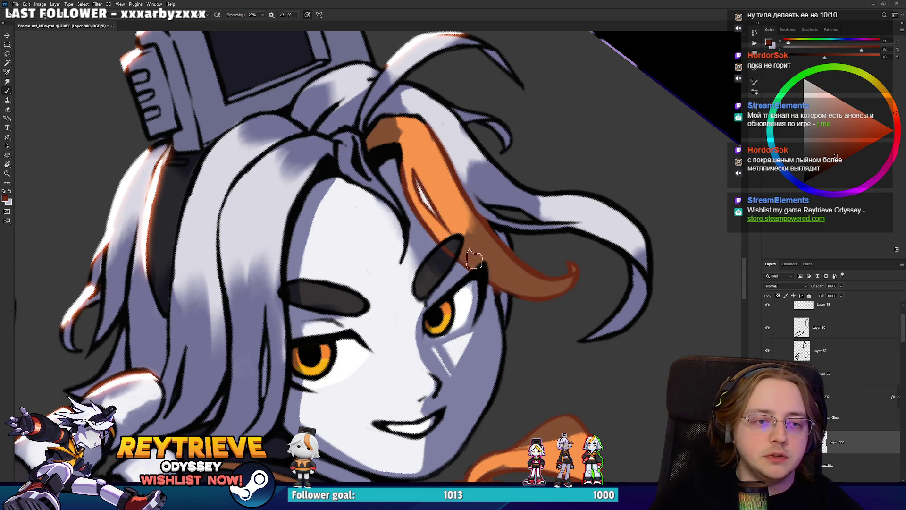
Step: Repaint the top of the hair strand in a brighter orange
mouse_move(394, 135)
left_mouse_down()
mouse_move(406, 123)
mouse_move(408, 146)
left_mouse_up()
scroll(442, 116, "down", 5)
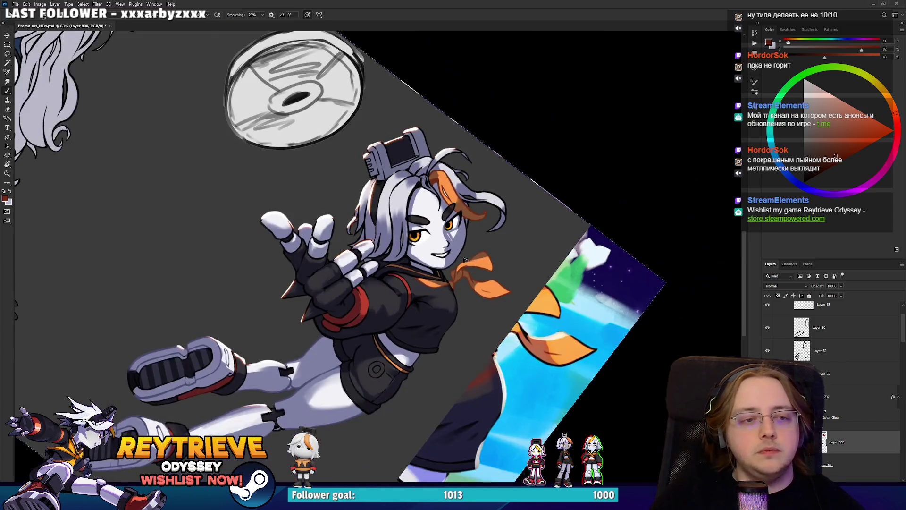
scroll(282, 285, "up", 4)
scroll(450, 301, "down", 2)
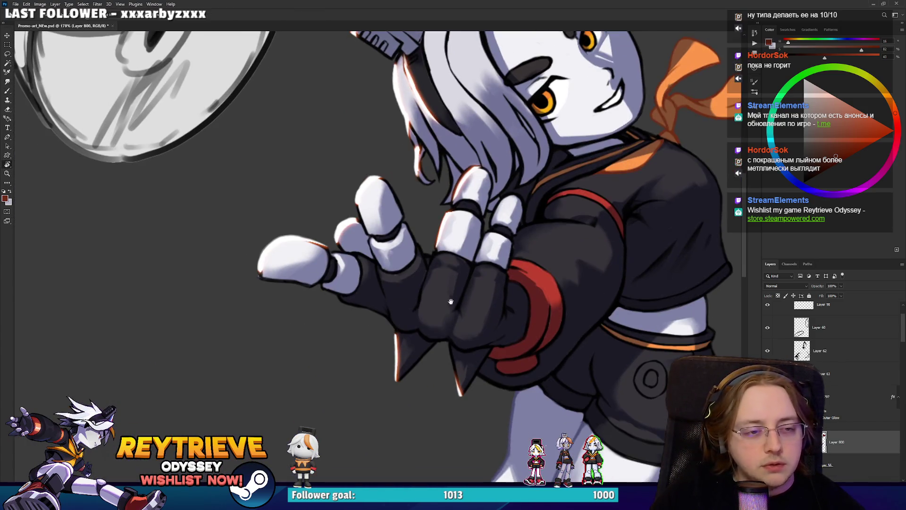
scroll(450, 301, "down", 3)
Step: Sample the leg's pale lavender and paint light edges on the fingertip, antenna and hair
key("b")
left_click(522, 376, "alt")
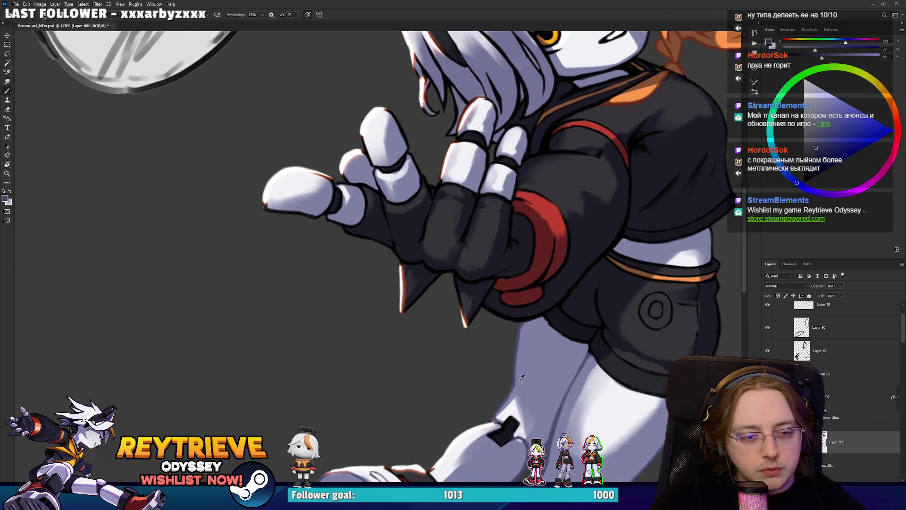
mouse_move(265, 205)
left_mouse_down()
mouse_move(302, 213)
mouse_move(349, 204)
left_mouse_up()
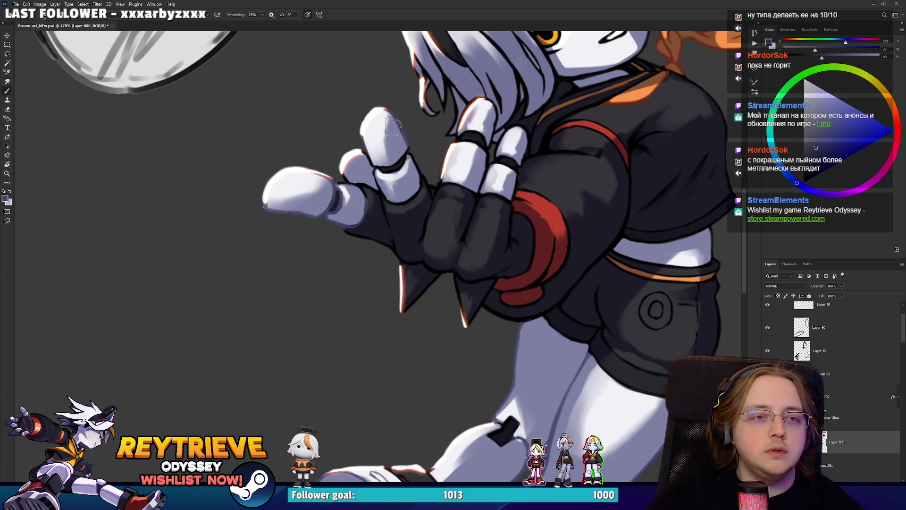
left_click_drag(495, 37, 444, 179)
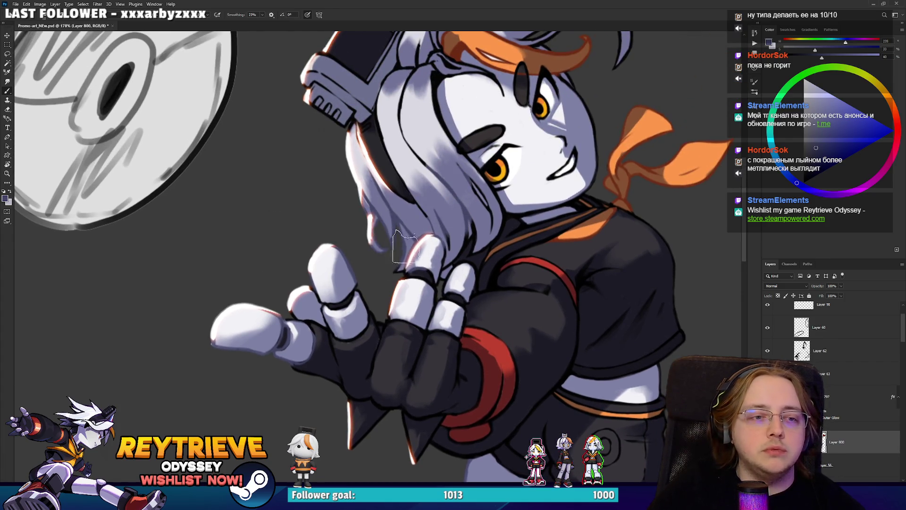
left_click_drag(466, 84, 447, 209)
mouse_move(429, 189)
left_mouse_down()
mouse_move(415, 151)
mouse_move(465, 85)
mouse_move(476, 123)
mouse_move(519, 149)
mouse_move(609, 170)
mouse_move(575, 243)
left_mouse_up()
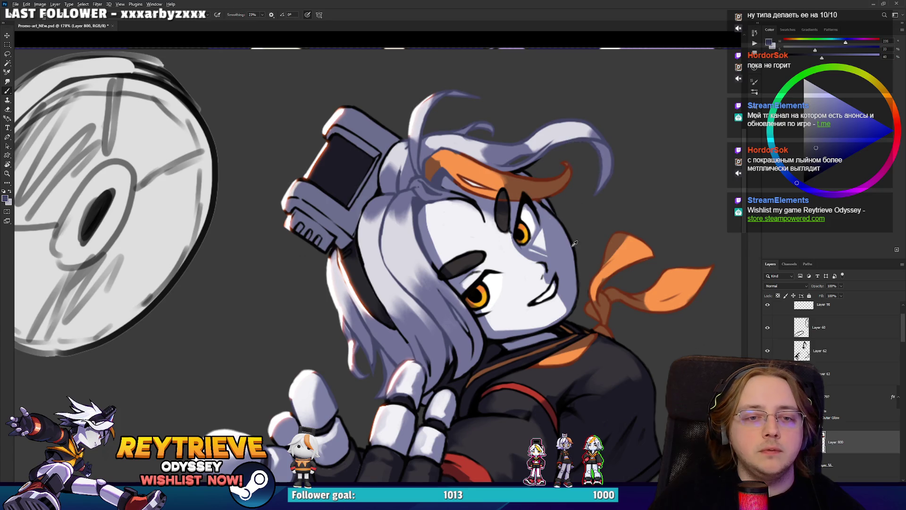
left_click(555, 173, "alt")
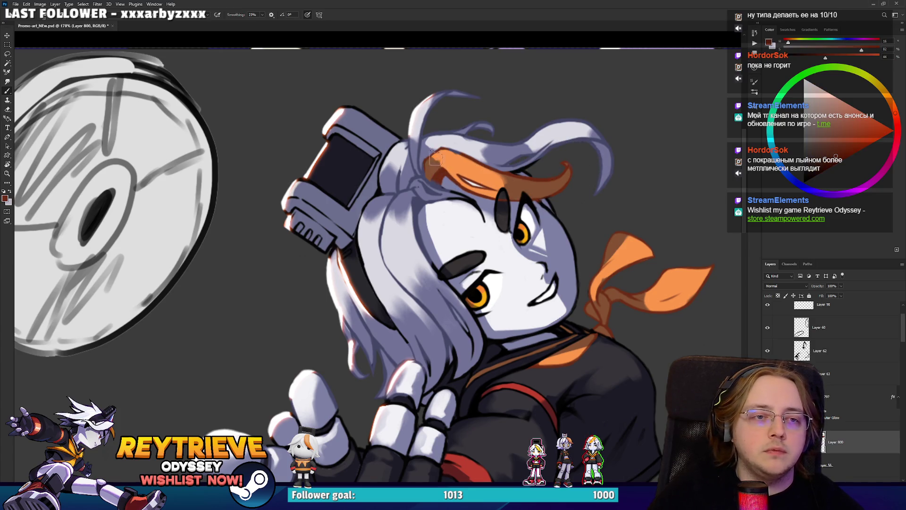
left_click(399, 188, "alt")
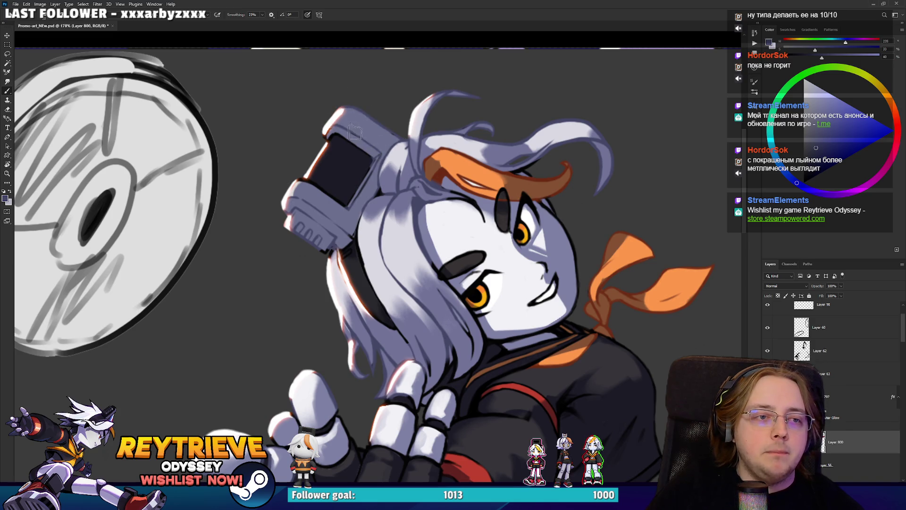
scroll(479, 226, "down", 5)
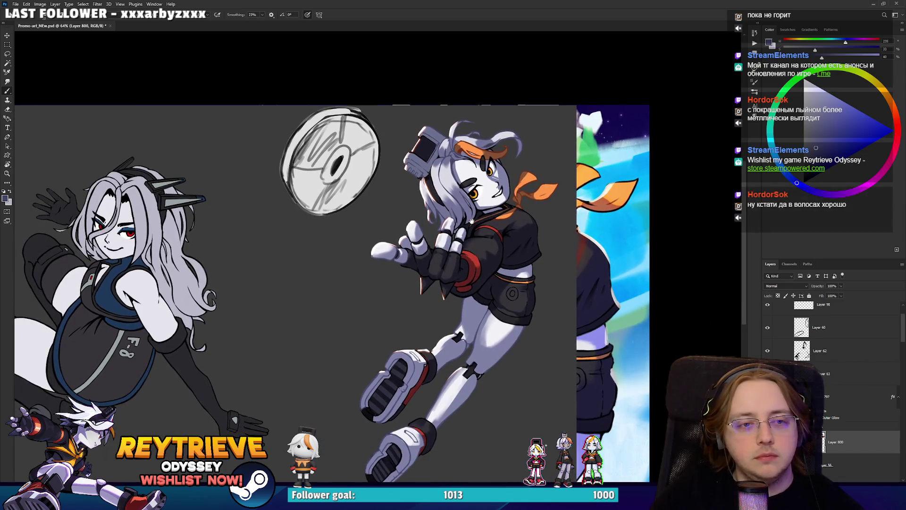
Step: Sample a dark tone and brush shading on new clipped Layer 802 above Layer 62
scroll(479, 225, "up", 2)
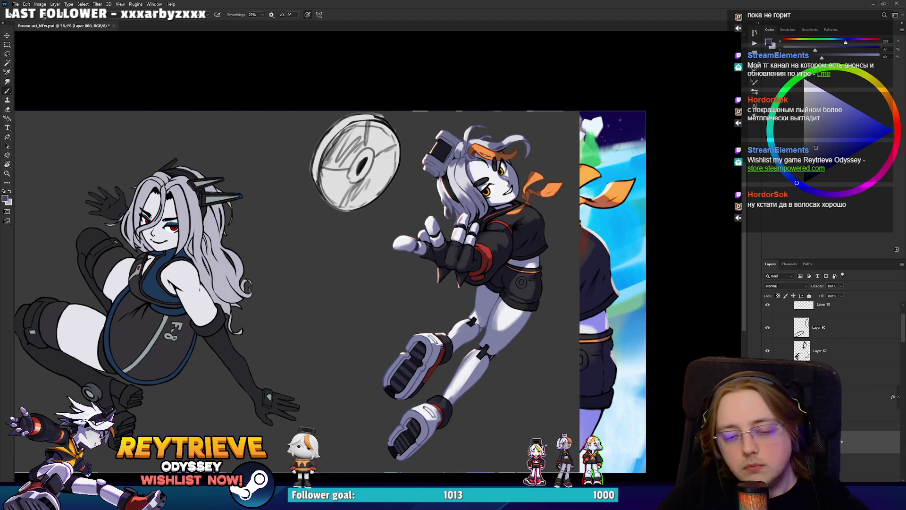
scroll(498, 178, "up", 5)
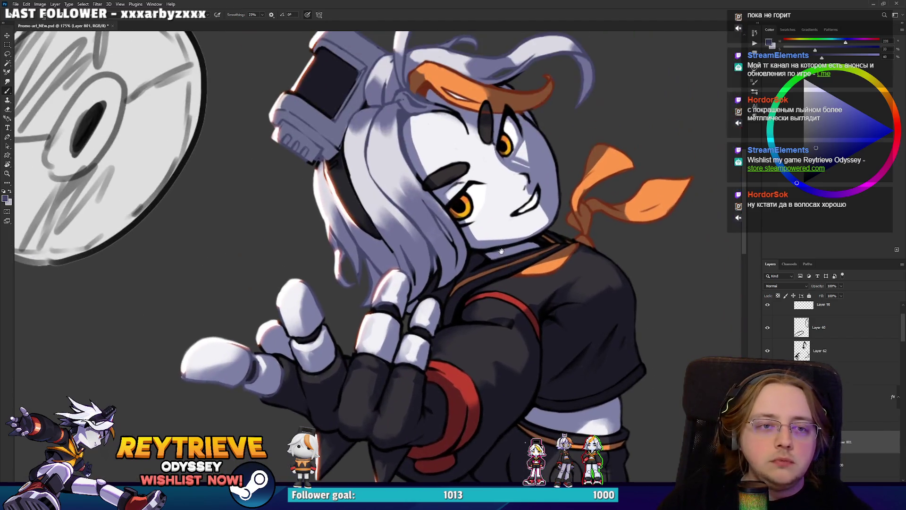
left_click(539, 311, "alt")
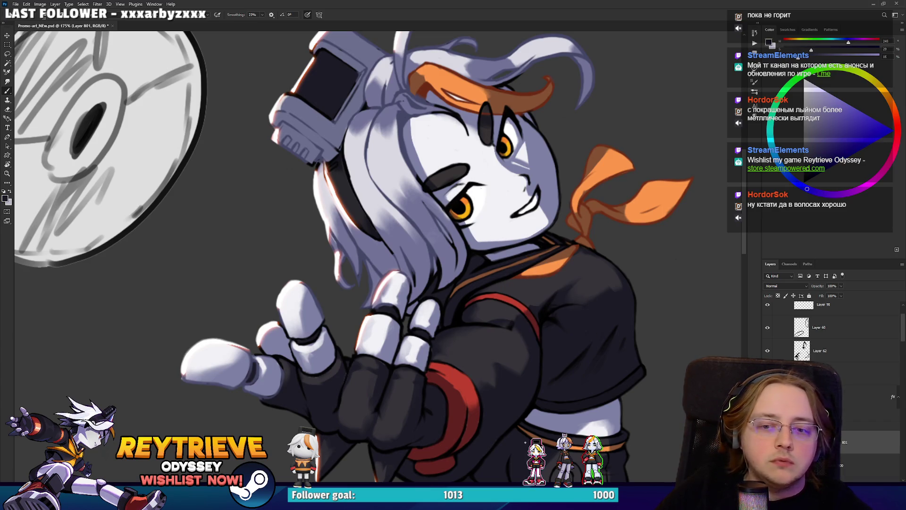
left_click_drag(837, 354, 836, 351)
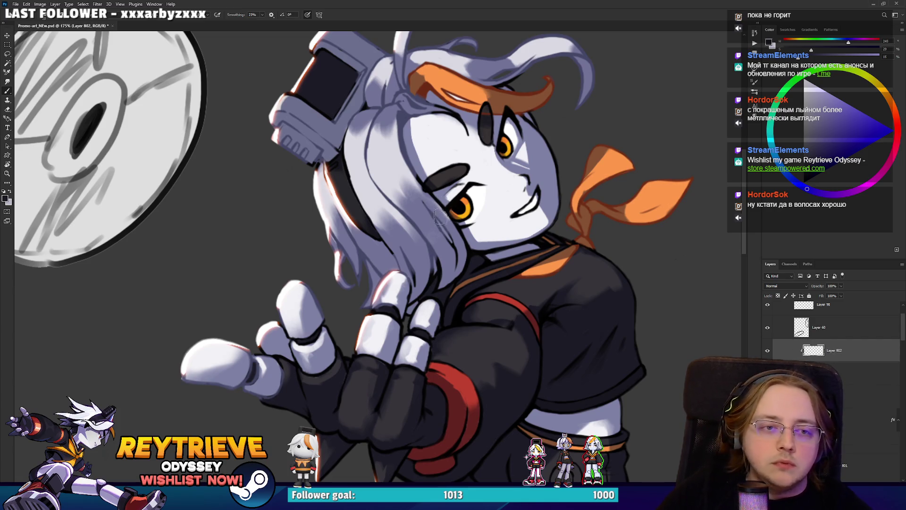
left_click_drag(452, 204, 503, 156)
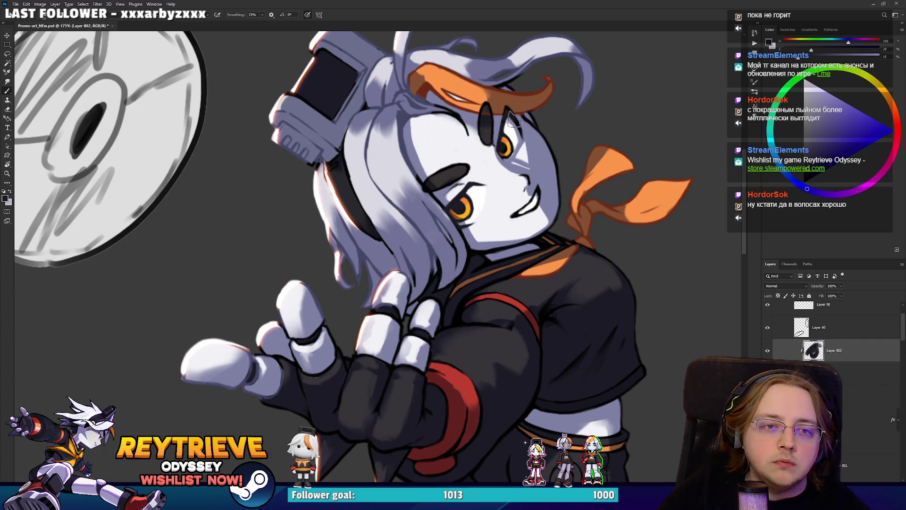
Step: Select Layer 796 and duplicate it with Ctrl+J
scroll(586, 71, "down", 6)
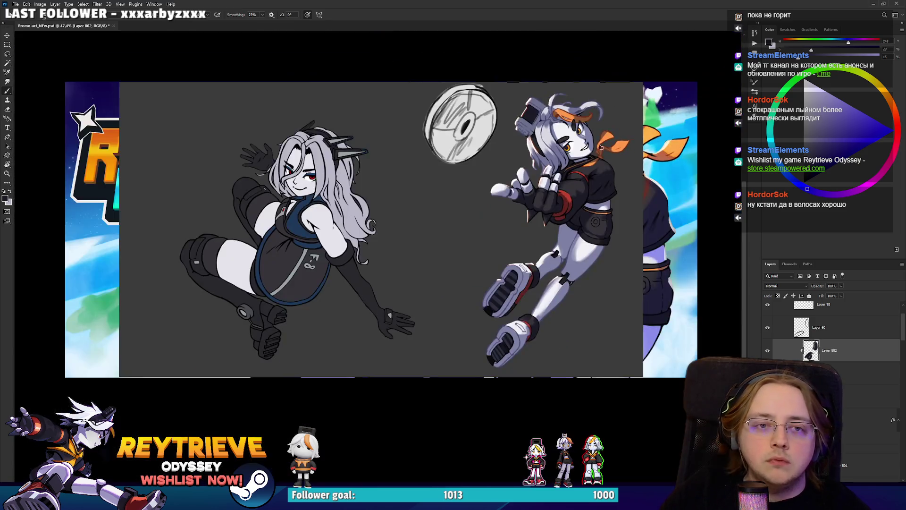
scroll(595, 174, "up", 2)
scroll(594, 171, "down", 3)
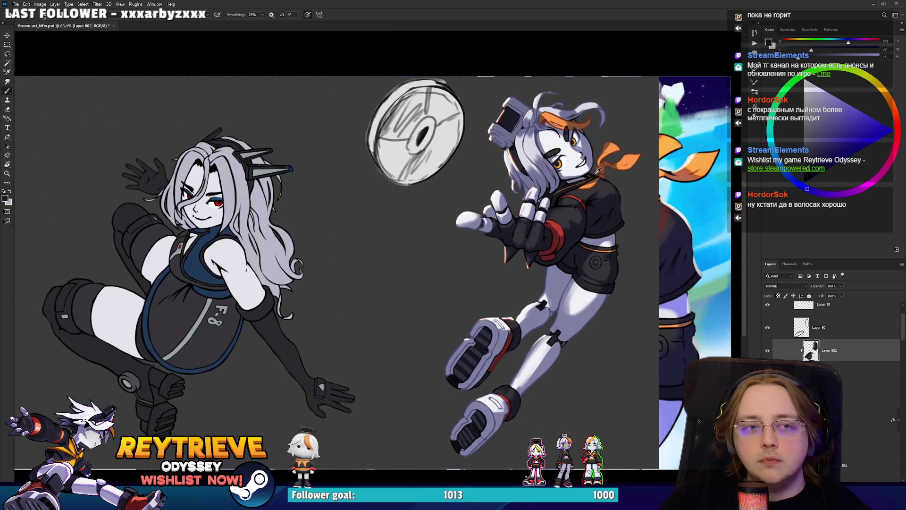
scroll(590, 168, "up", 2)
scroll(590, 169, "up", 4)
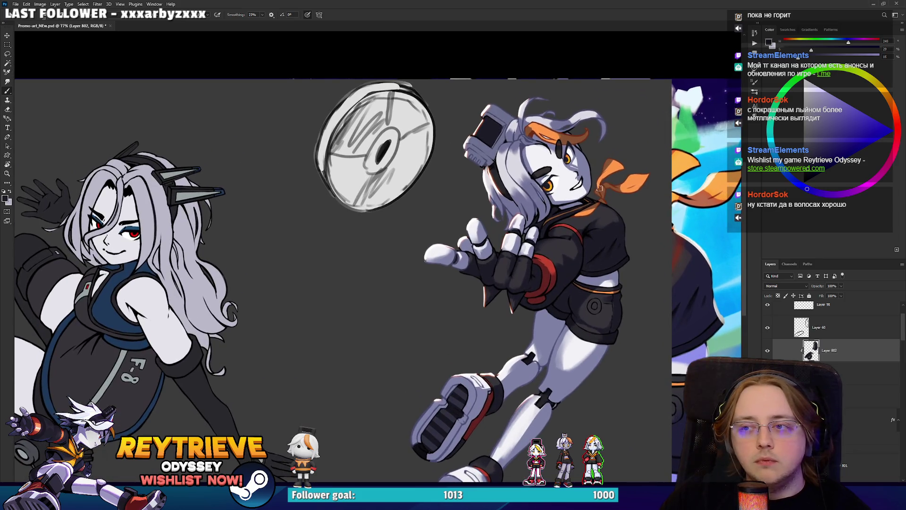
scroll(770, 321, "down", 5)
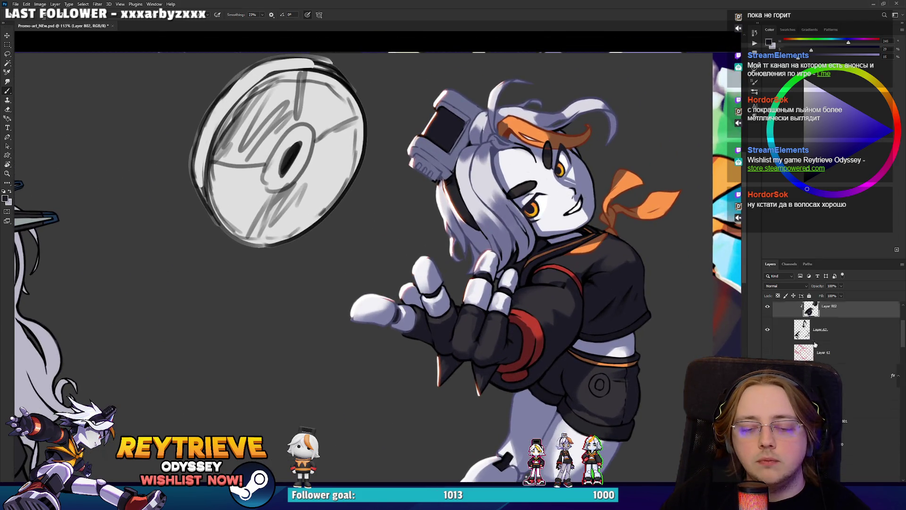
left_click(865, 351)
key("ctrl+j")
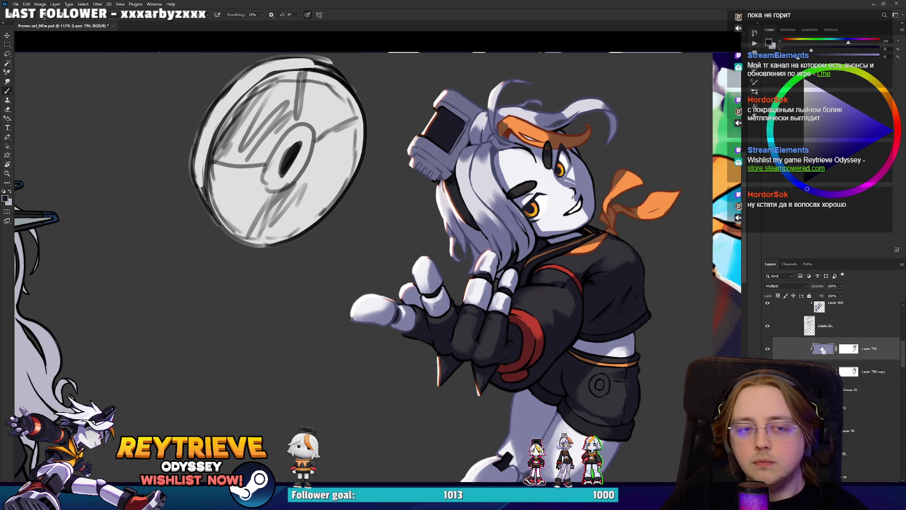
Step: Boost Layer 796's saturation to +52 with a slight hue shift in Hue/Saturation
key("ctrl+u")
left_click_drag(782, 196, 801, 196)
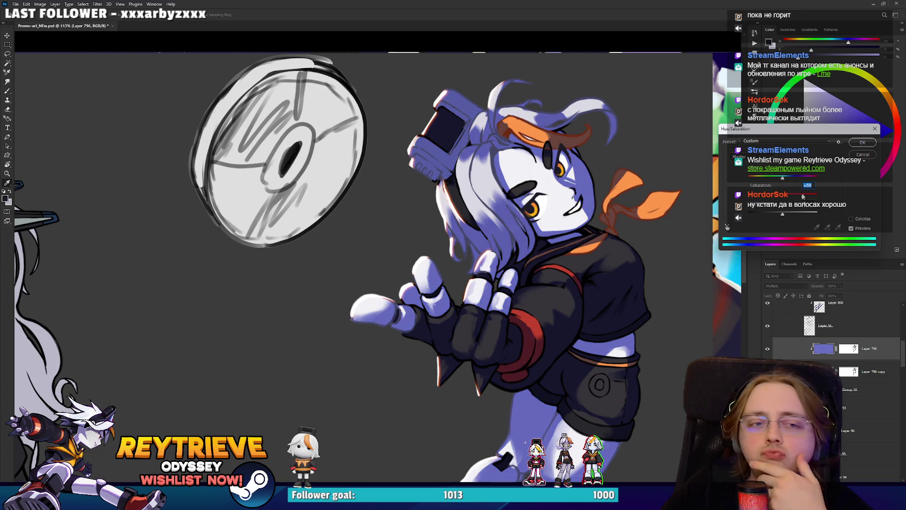
left_click_drag(777, 179, 786, 178)
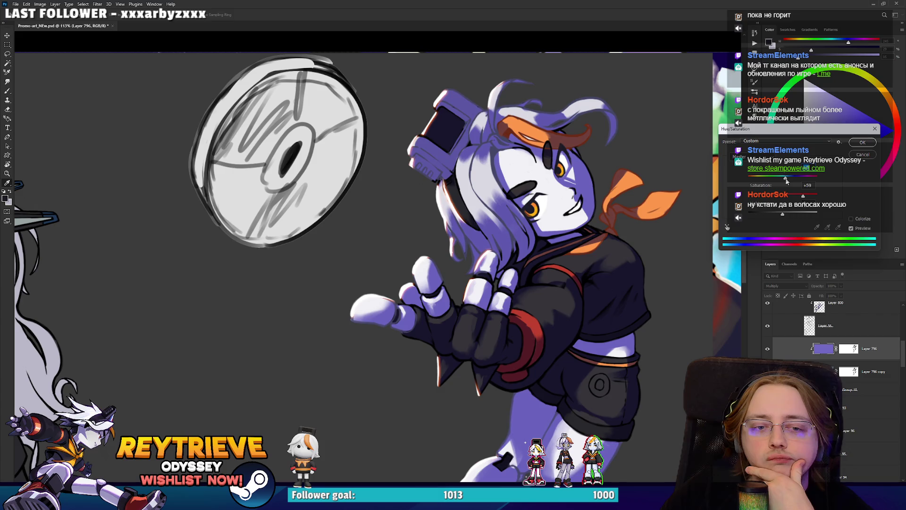
left_click(861, 143)
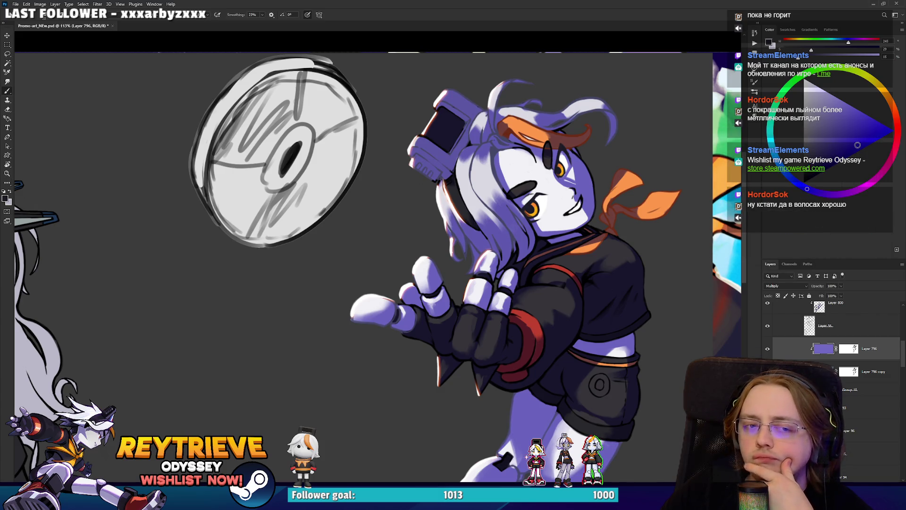
Step: Add a new empty Layer 804 above Layer 796
key("ctrl+shift+alt+n")
left_click_drag(580, 371, 550, 173)
scroll(614, 221, "down", 5)
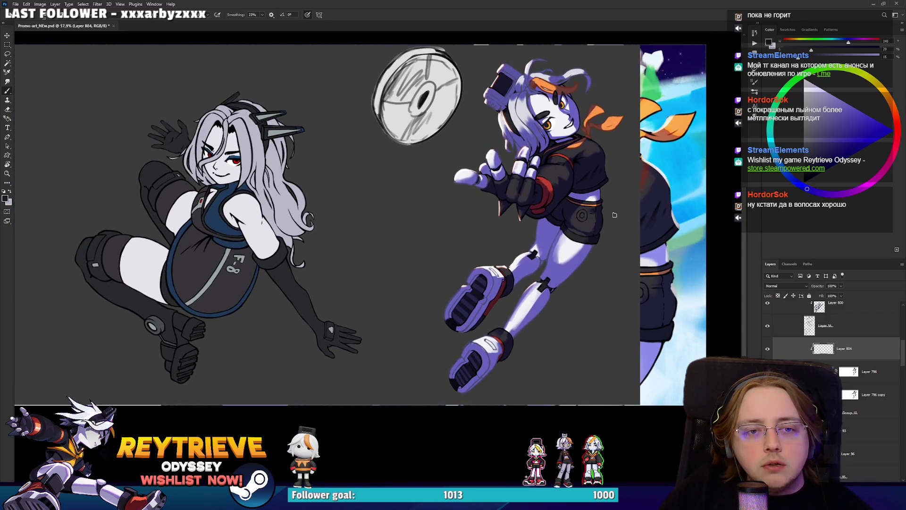
Step: Make Layer 804 the active layer and pick a light cyan-blue painting colour
scroll(832, 351, "up", 2)
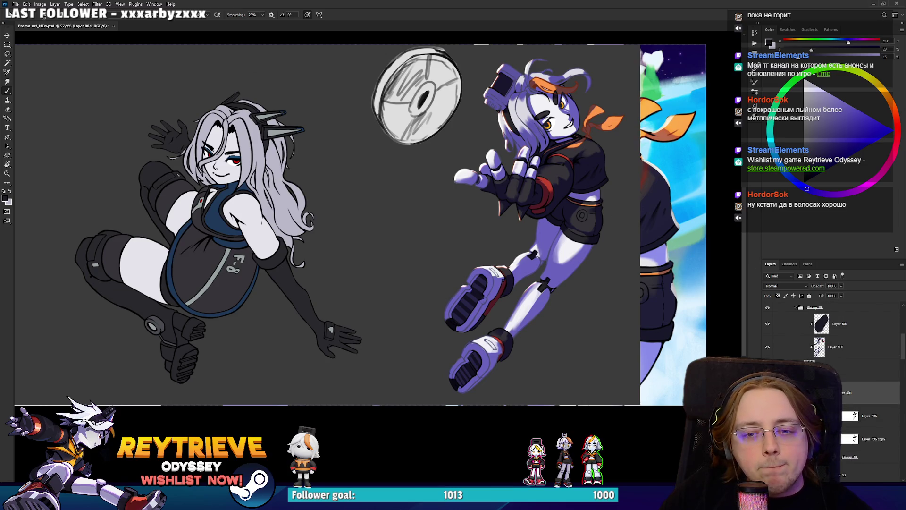
left_click(767, 346)
left_click(767, 347)
left_click(844, 347)
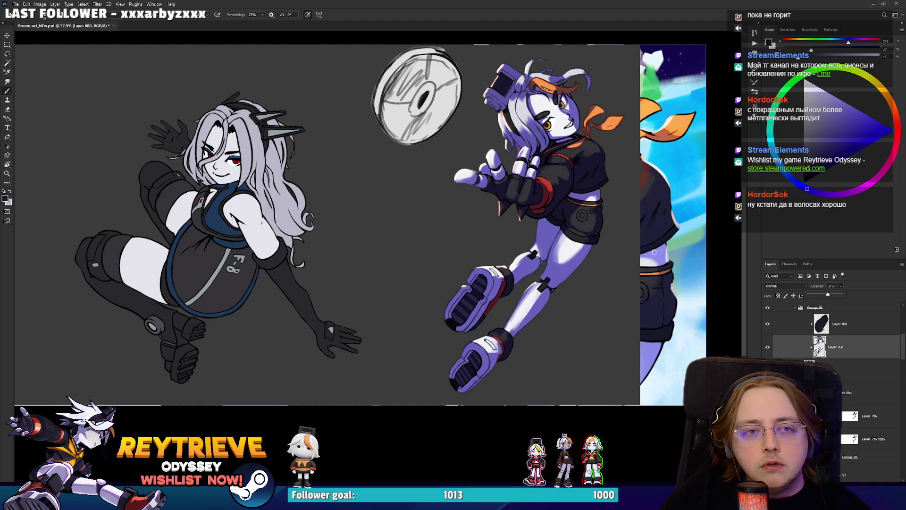
scroll(654, 252, "up", 1)
left_click_drag(549, 226, 555, 259)
left_click(860, 401)
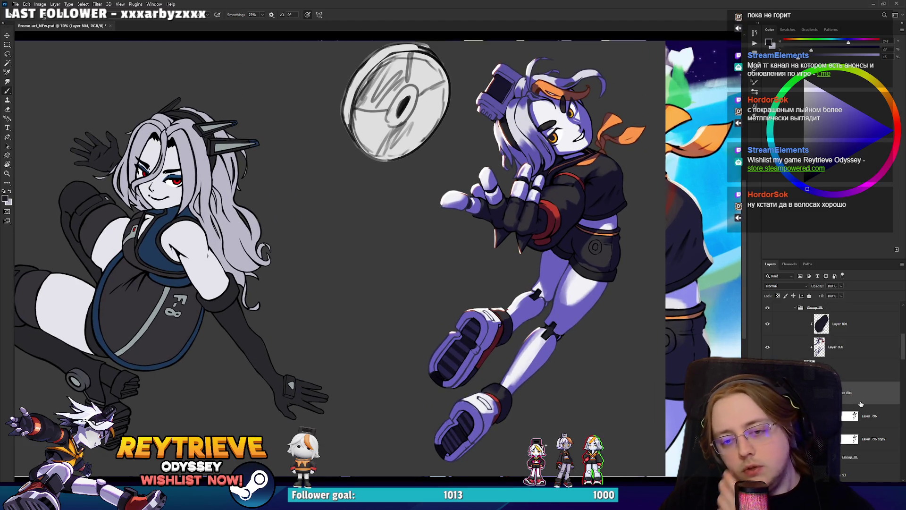
left_click(817, 102)
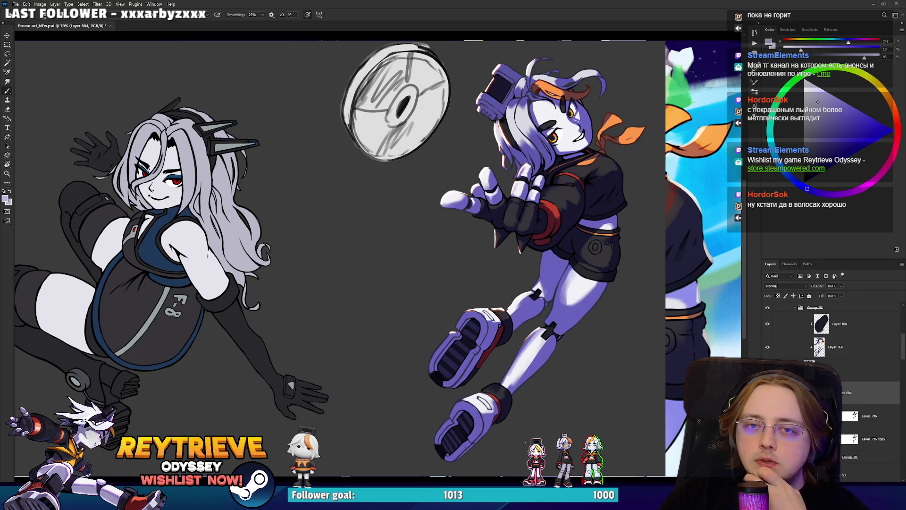
left_click(774, 162)
left_click(832, 99)
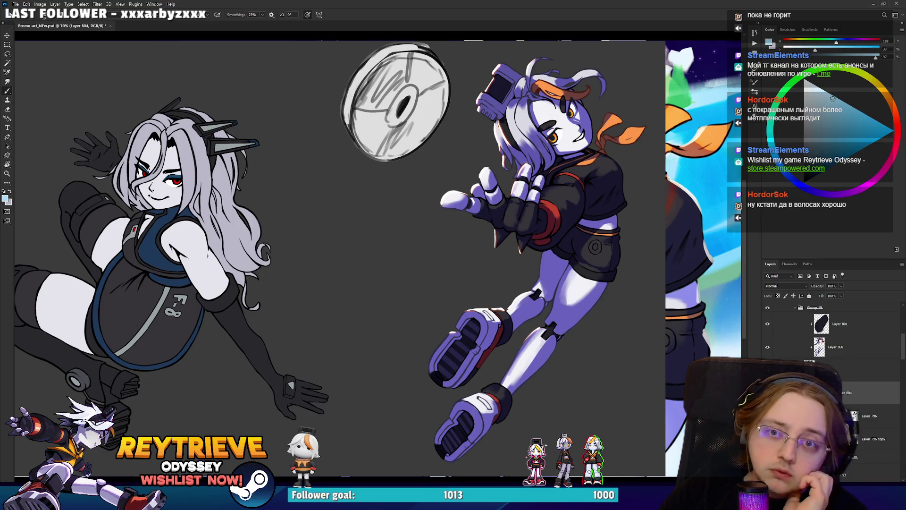
Step: Paint a light cyan rim highlight along the edge of the leg
scroll(575, 336, "up", 3)
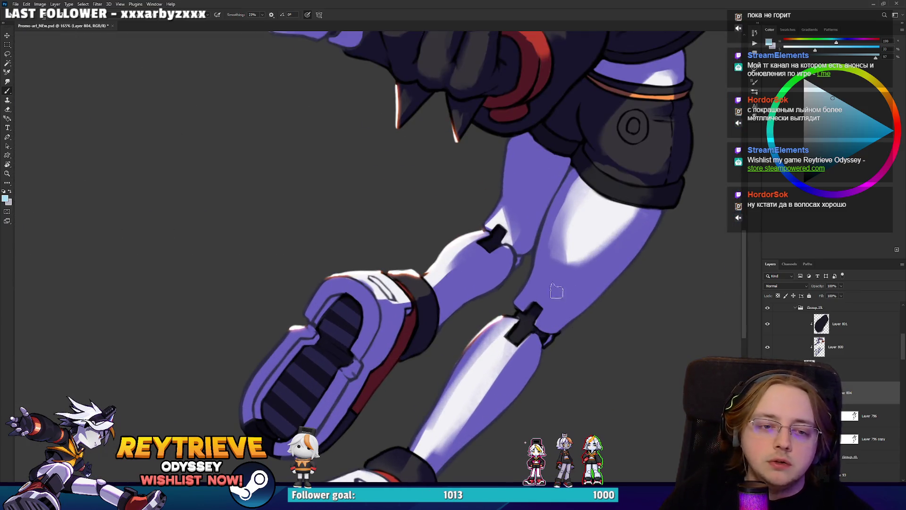
mouse_move(561, 332)
left_mouse_down()
mouse_move(623, 280)
mouse_move(601, 295)
mouse_move(659, 222)
left_mouse_up()
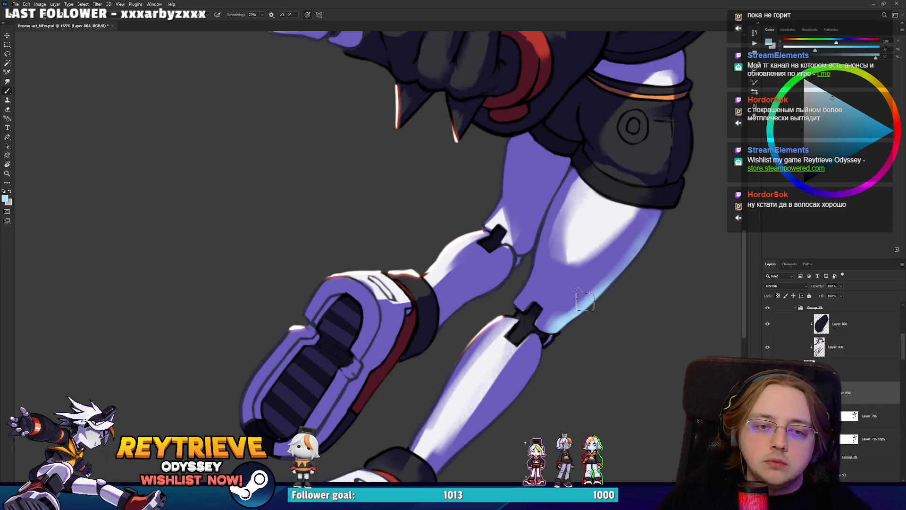
key("e")
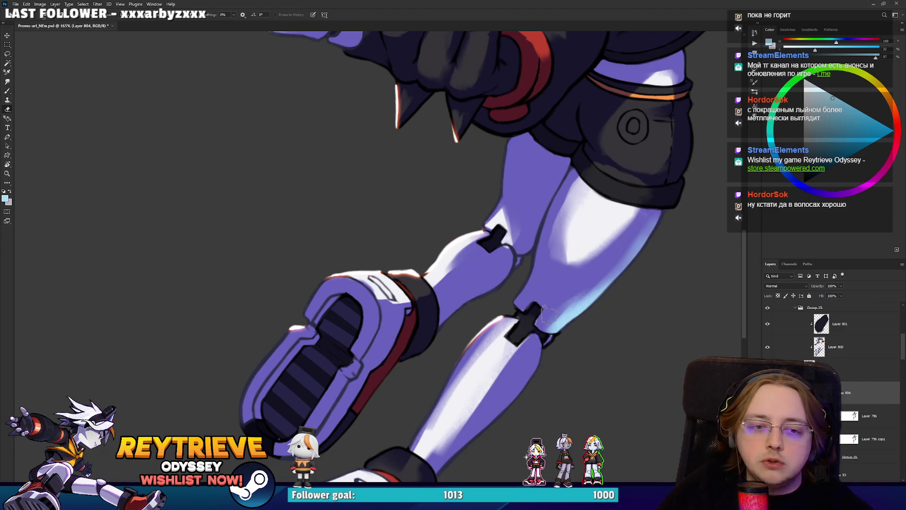
key("b")
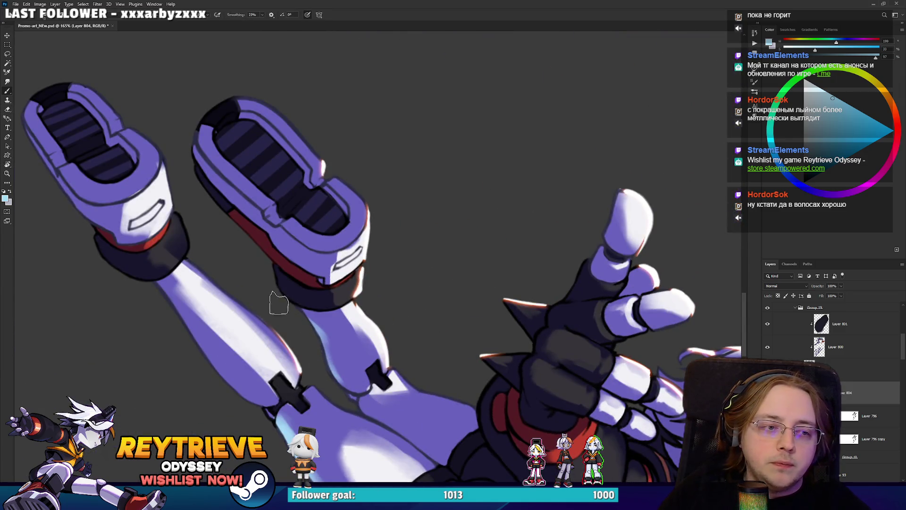
Step: Rotate and pan to a close-up of the legs, boots, shorts and hand
mouse_move(274, 278)
left_mouse_down()
mouse_move(376, 251)
mouse_move(479, 385)
mouse_move(451, 338)
left_mouse_up()
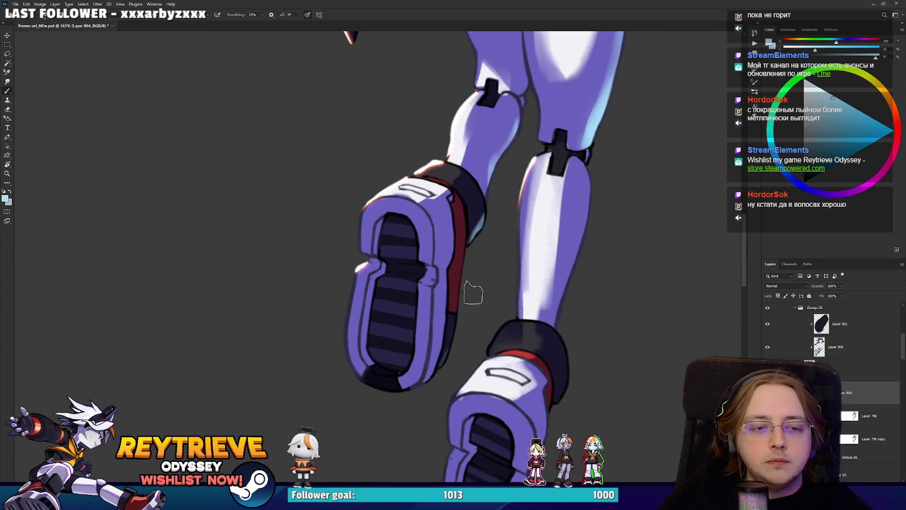
left_click_drag(442, 379, 466, 319)
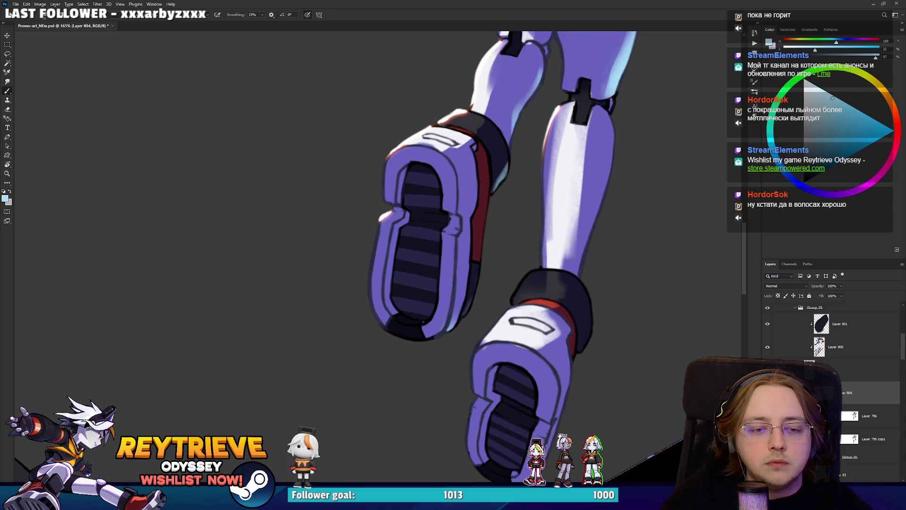
scroll(505, 363, "down", 3)
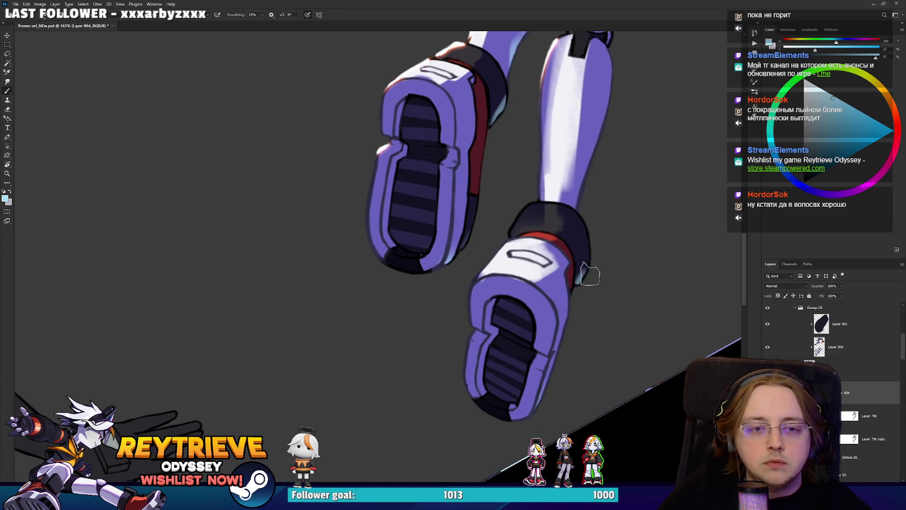
left_click_drag(603, 214, 584, 271)
key("e")
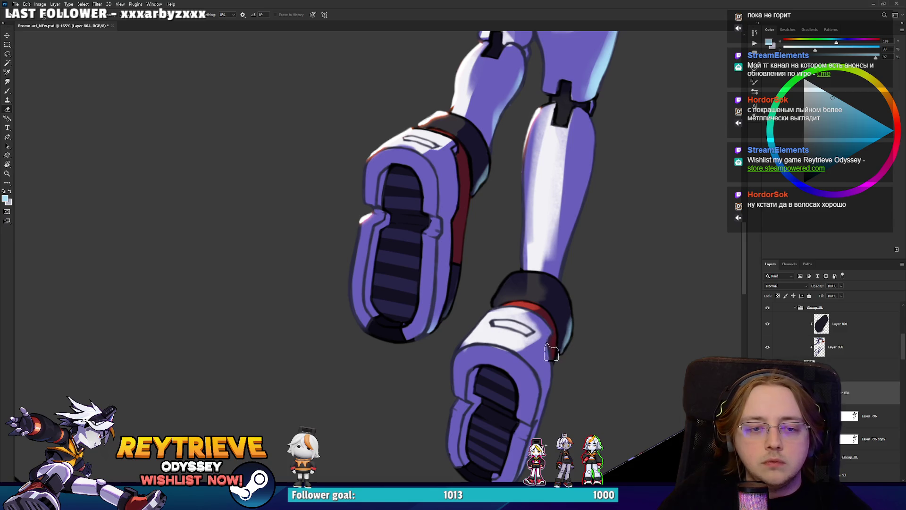
key("b")
mouse_move(621, 115)
left_mouse_down()
mouse_move(578, 307)
mouse_move(551, 374)
mouse_move(516, 318)
mouse_move(539, 370)
mouse_move(534, 317)
left_mouse_up()
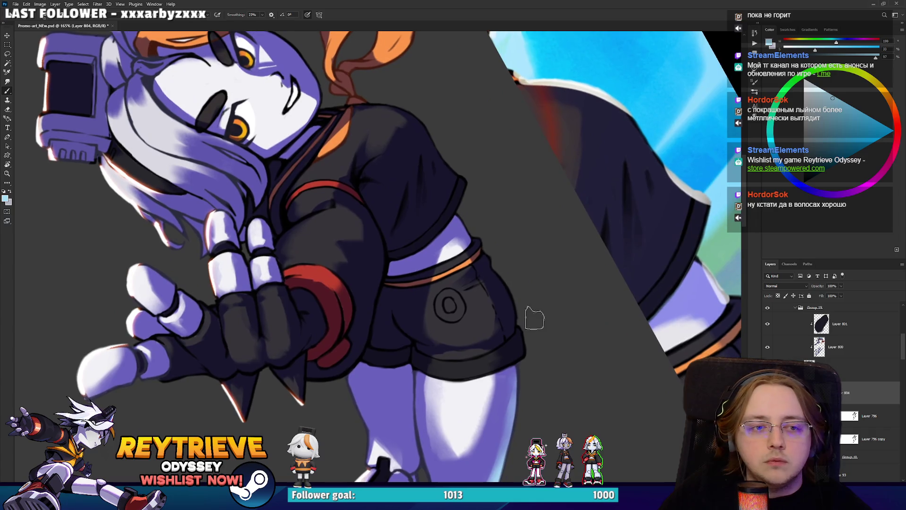
Step: Sample the dark navy of the shorts and bring the sleeve and shorts into view
key("e")
key("b")
left_click(509, 312, "alt")
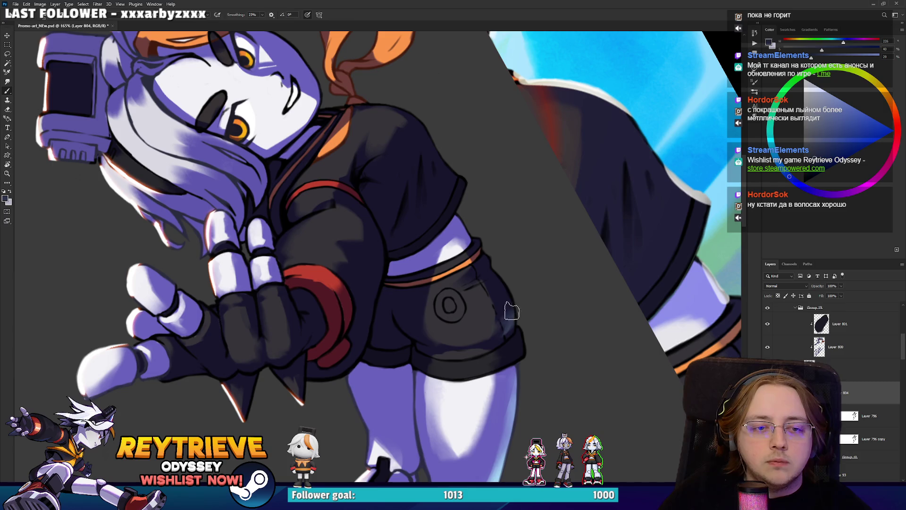
key("e")
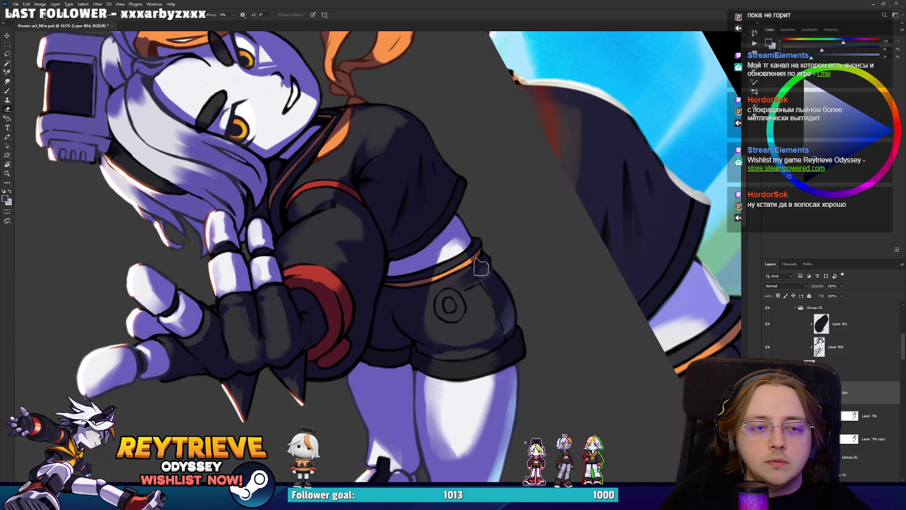
key("b")
left_click_drag(560, 292, 636, 229)
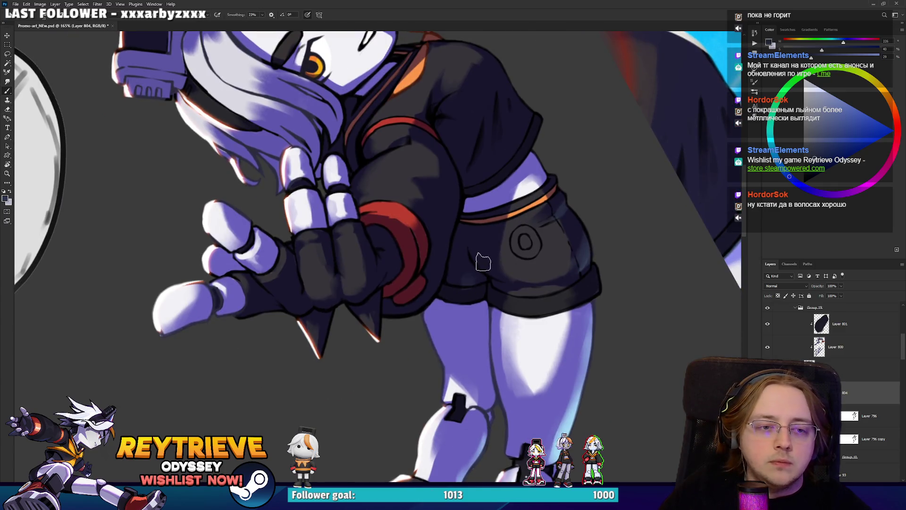
Step: Paint a faint lighter stroke on the sleeve
key("e")
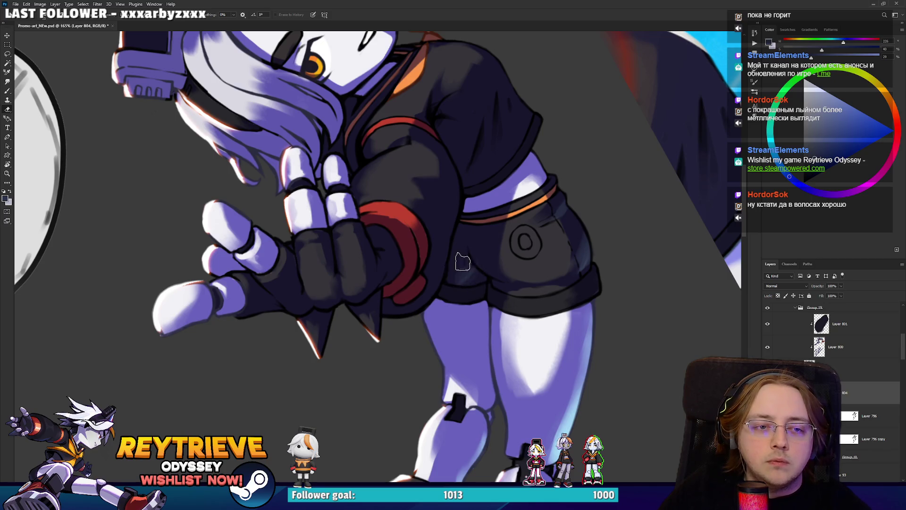
key("b")
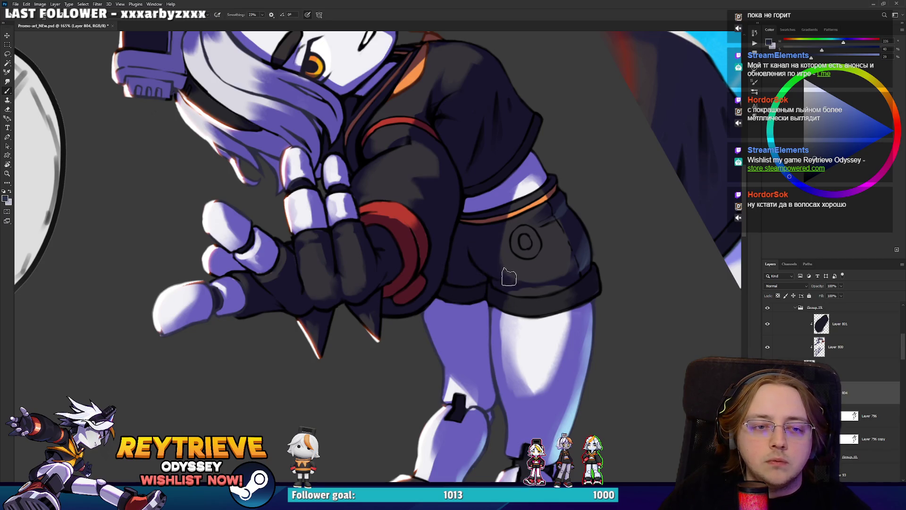
key("e")
key("b")
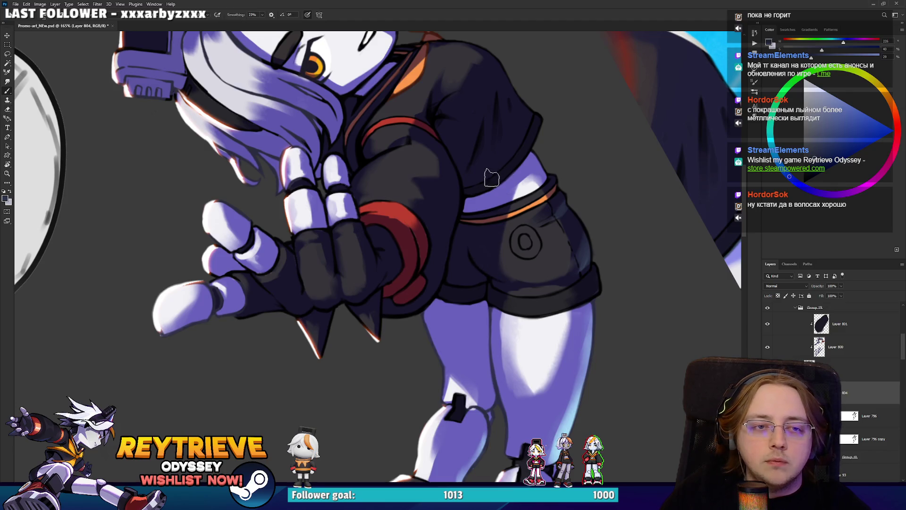
scroll(485, 189, "up", 3)
left_click_drag(485, 202, 500, 183)
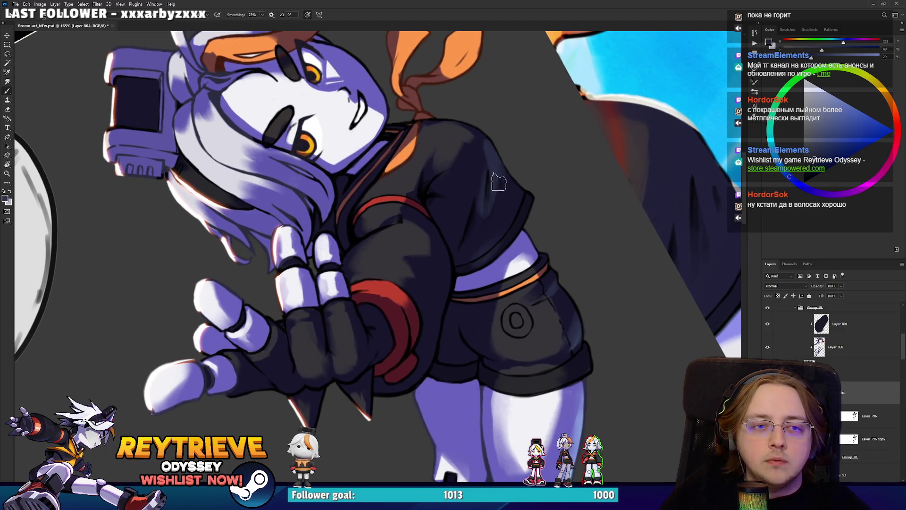
Step: Rotate the canvas view, tilting it about 30° around the torso
key("e")
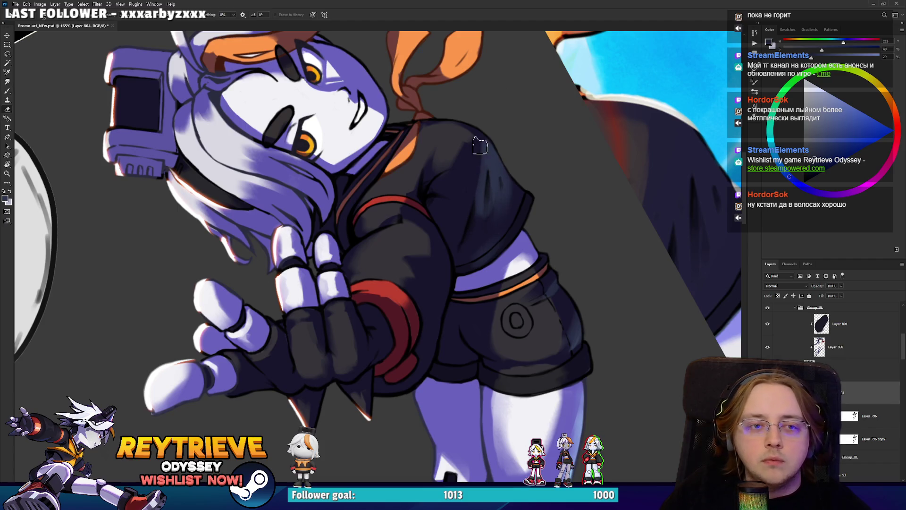
left_click_drag(483, 218, 488, 163)
key("r")
mouse_move(507, 198)
left_mouse_down()
mouse_move(530, 178)
mouse_move(535, 286)
left_mouse_up()
key("b")
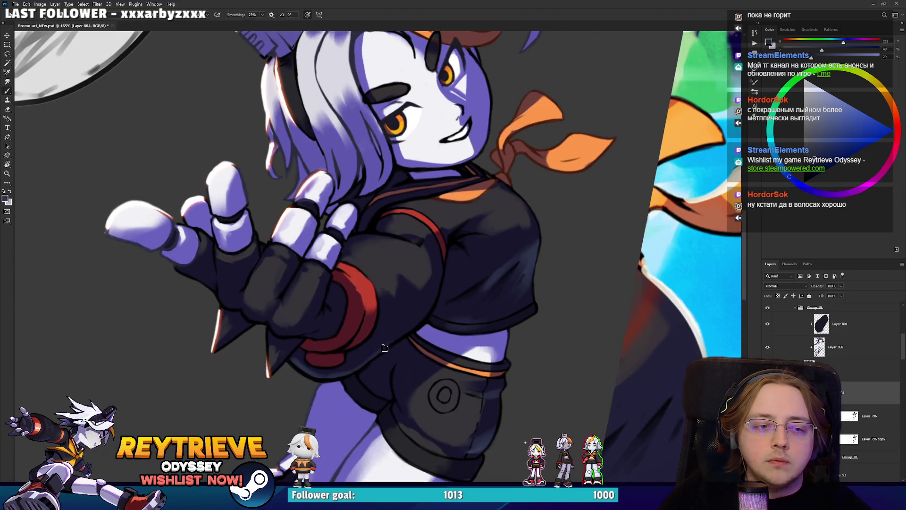
left_click_drag(466, 241, 476, 276)
Step: Try a darker purple shading stroke along the right cheek
key("e")
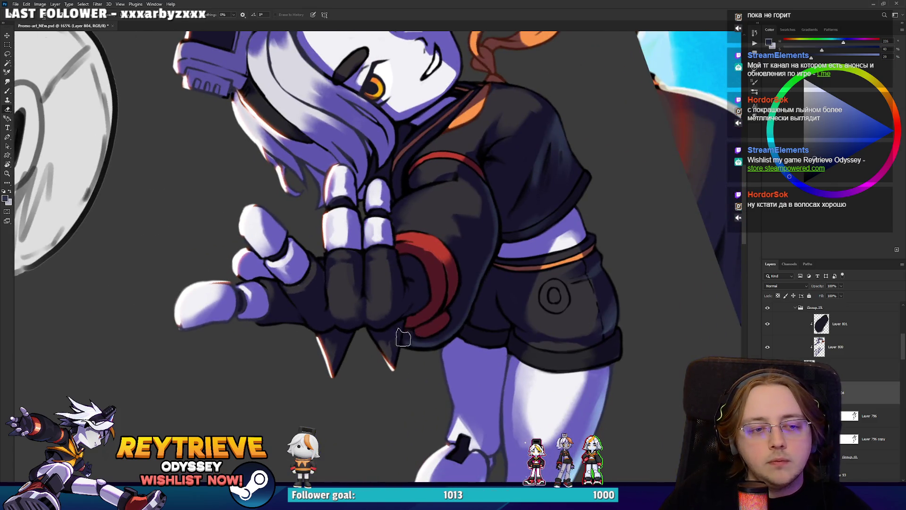
key("b")
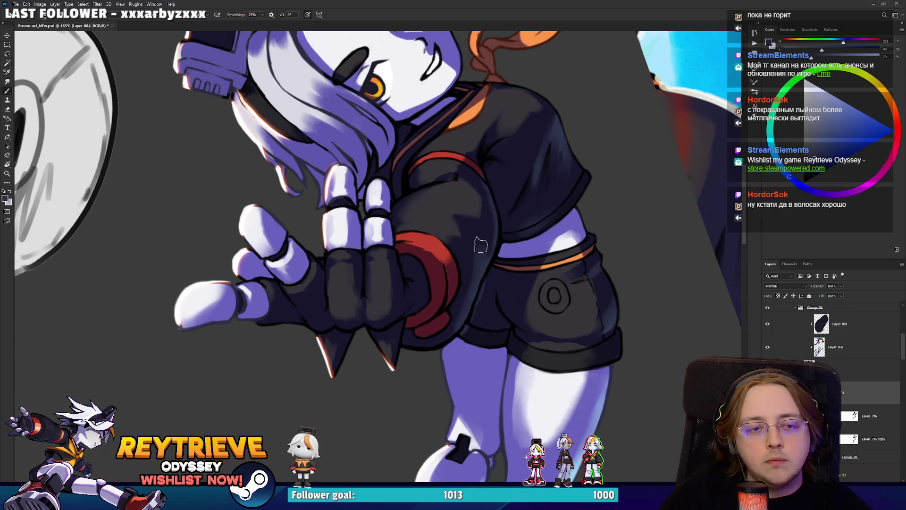
key("e")
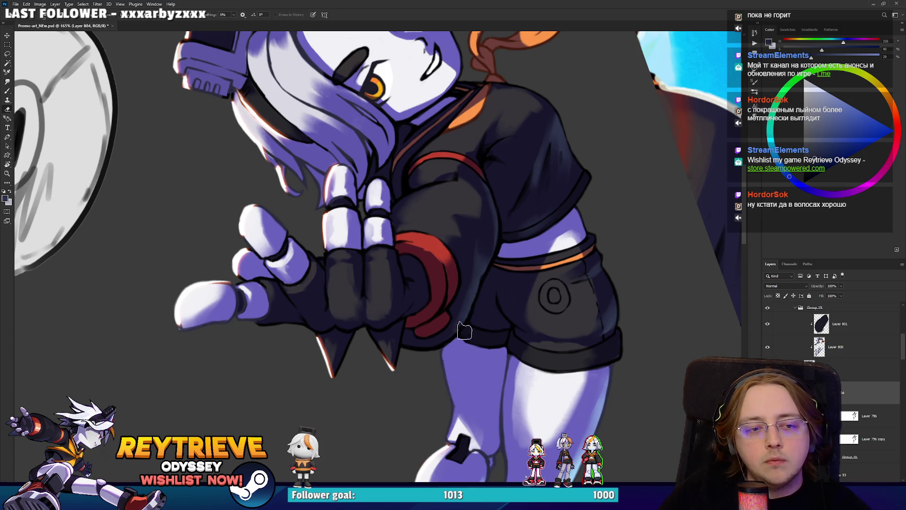
scroll(499, 279, "up", 5)
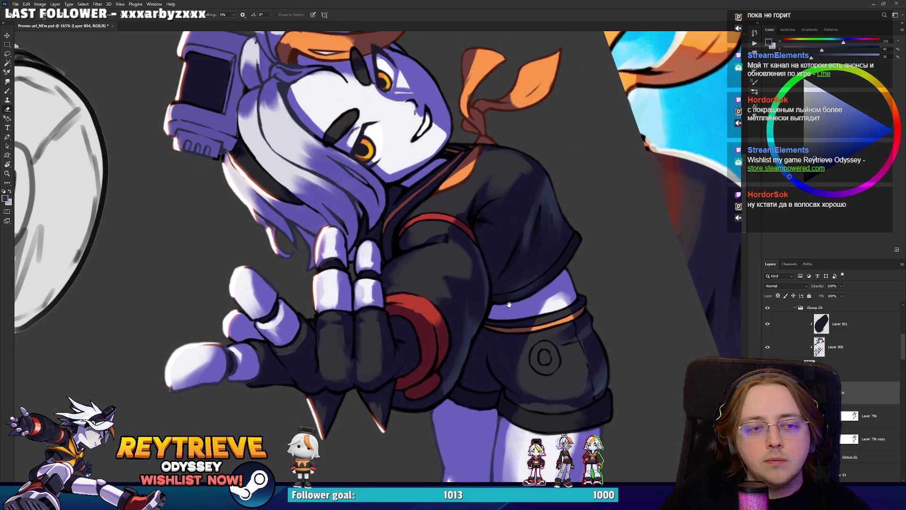
key("b")
mouse_move(547, 218)
left_mouse_down()
mouse_move(527, 236)
mouse_move(550, 169)
left_mouse_up()
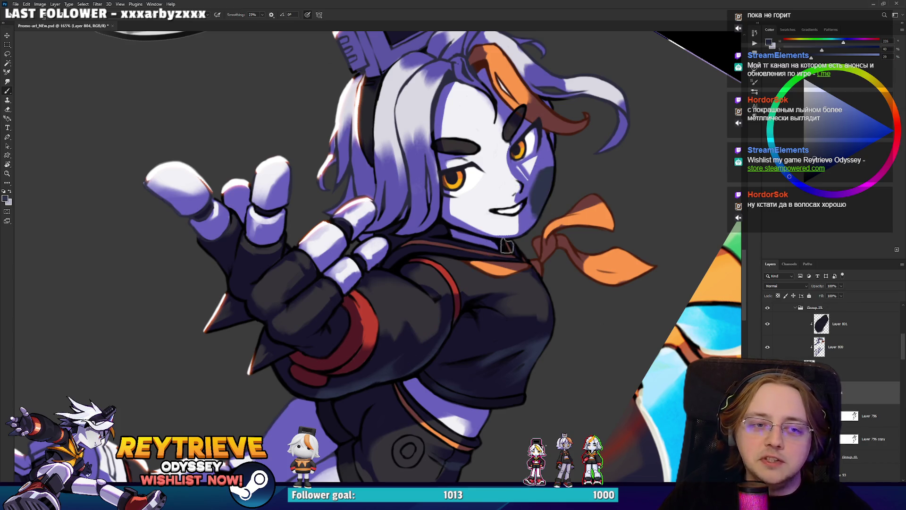
Step: Undo the cheek shading and pick a light purple shifted slightly toward blue
key("ctrl+z")
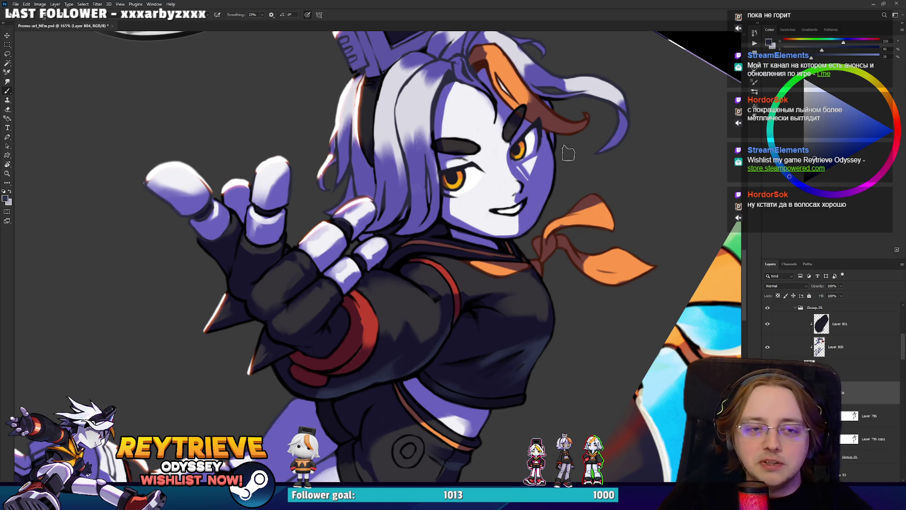
left_click(824, 99)
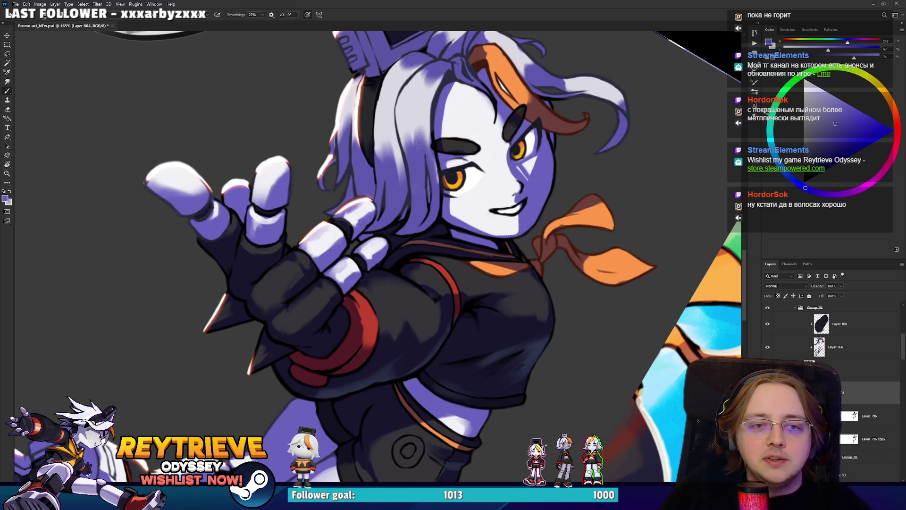
left_click(789, 181)
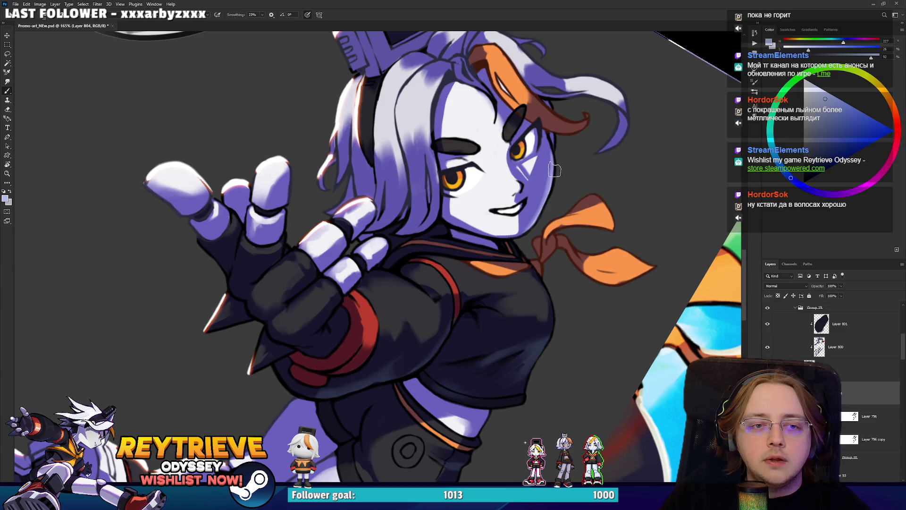
Step: Erase the headset's right-side highlight and repaint pale highlights on its top, then enlarge the eraser
mouse_move(550, 147)
left_mouse_down()
mouse_move(542, 279)
mouse_move(560, 195)
left_mouse_up()
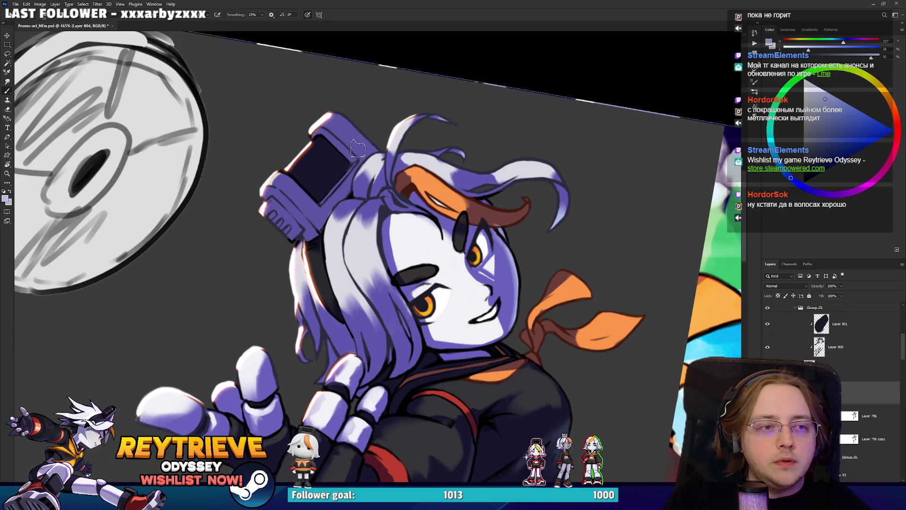
mouse_move(474, 181)
left_mouse_down()
mouse_move(506, 242)
mouse_move(472, 194)
left_mouse_up()
key("e")
mouse_move(451, 198)
left_mouse_down()
mouse_move(462, 234)
mouse_move(377, 233)
left_mouse_up()
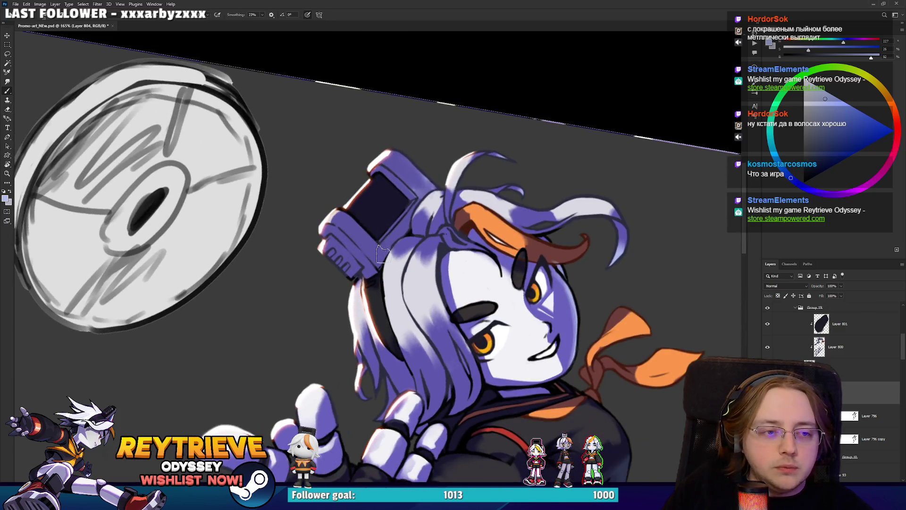
key("b")
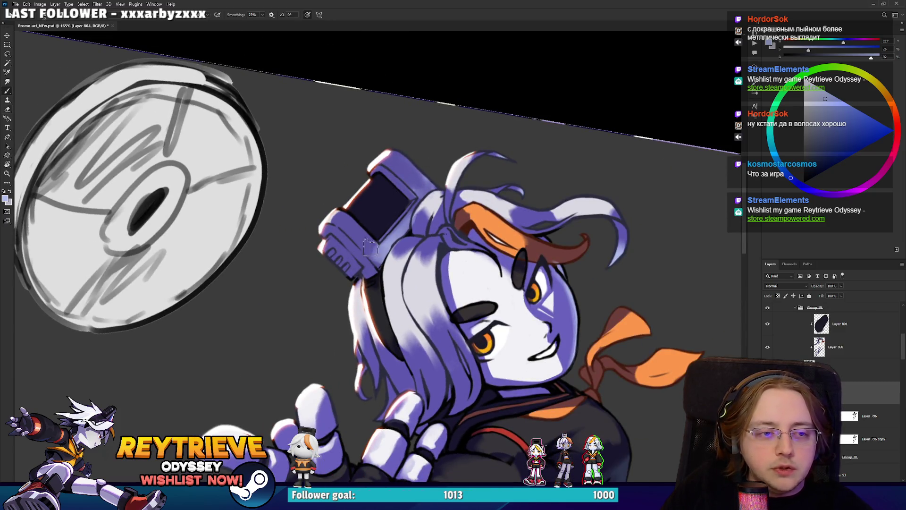
left_click_drag(422, 191, 398, 166)
key("e")
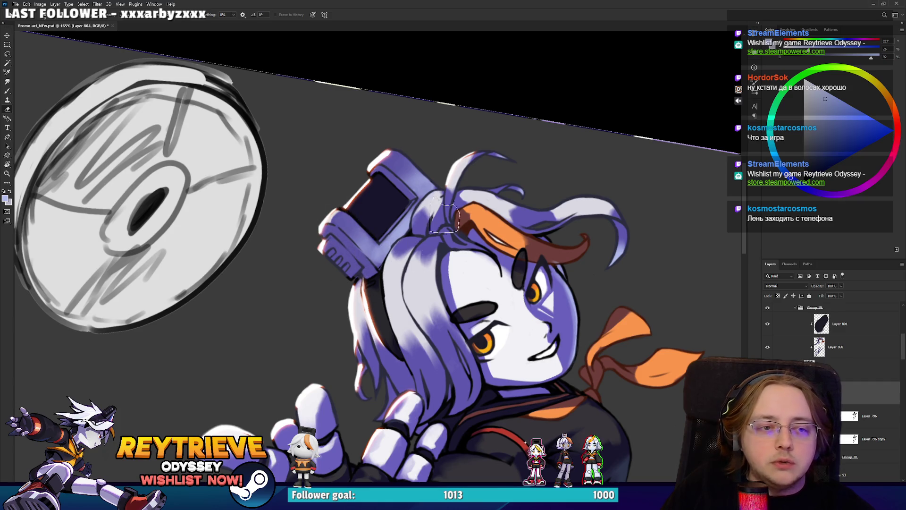
key("bracketright")
key("bracketright")
key("bracketright")
scroll(404, 236, "down", 3)
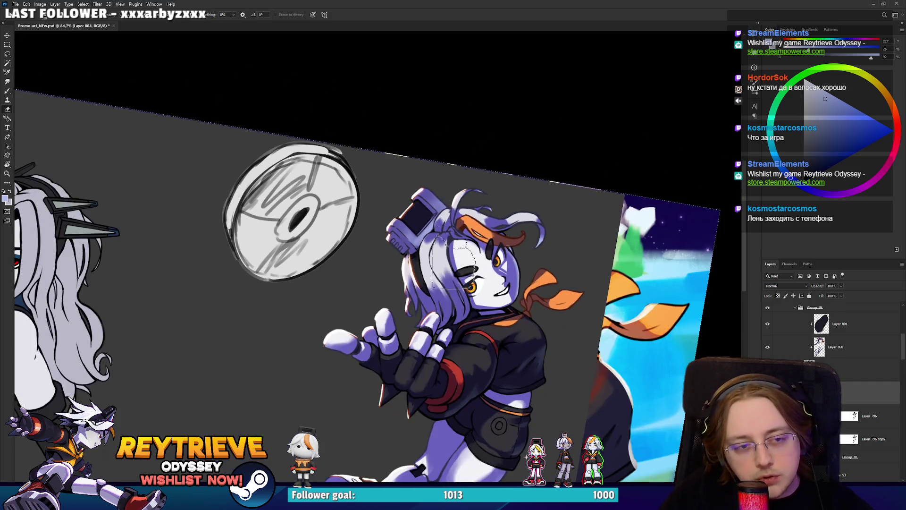
Step: Pan the view up-right and tilt it about 35°, then rotate back toward upright
scroll(453, 273, "up", 2)
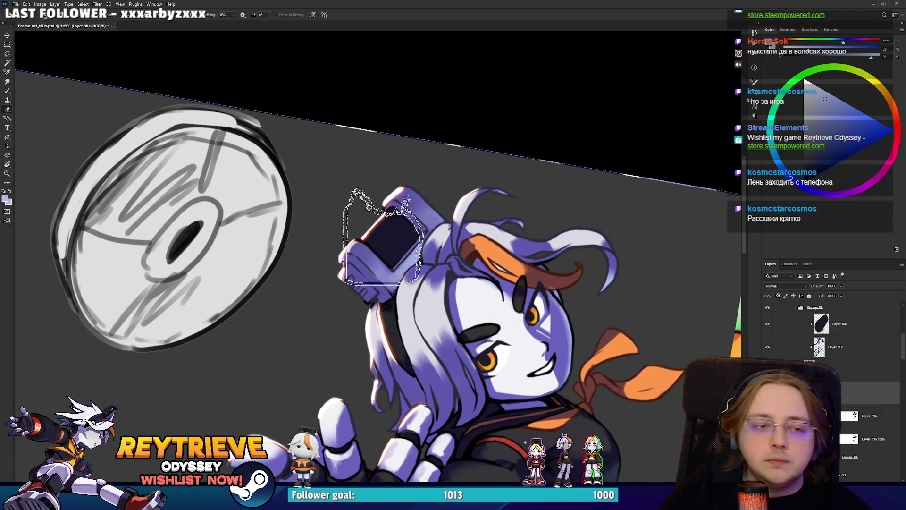
left_click_drag(478, 223, 527, 150)
key("b")
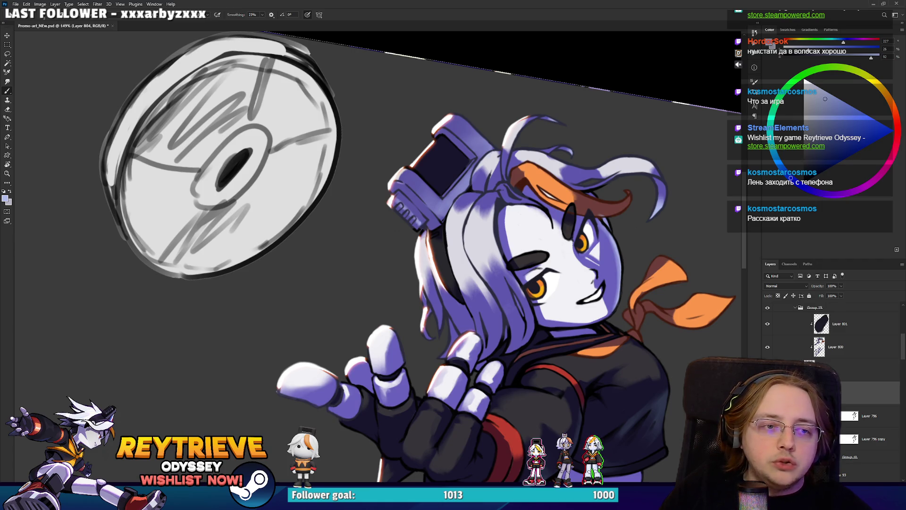
key("r")
left_click_drag(457, 153, 478, 224)
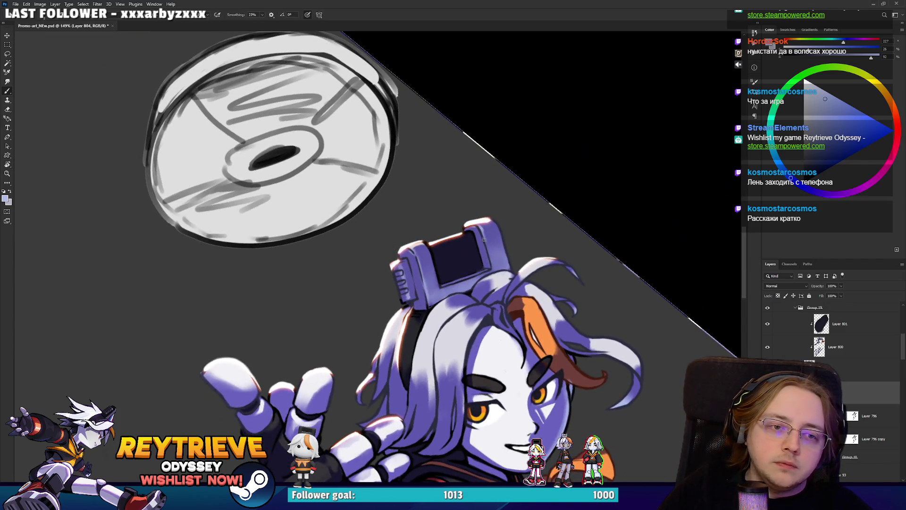
mouse_move(496, 270)
left_mouse_down()
mouse_move(537, 253)
mouse_move(590, 250)
mouse_move(558, 250)
left_mouse_up()
key("b")
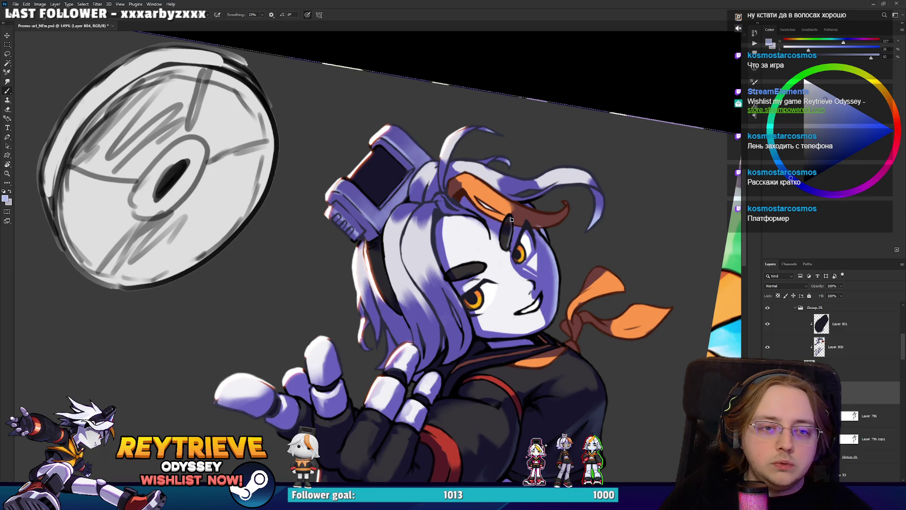
Step: Undo the faint scarf stroke, sample the scarf orange and shift it toward yellow-orange
mouse_move(534, 296)
left_mouse_down()
mouse_move(567, 229)
mouse_move(598, 218)
left_mouse_up()
key("ctrl+z")
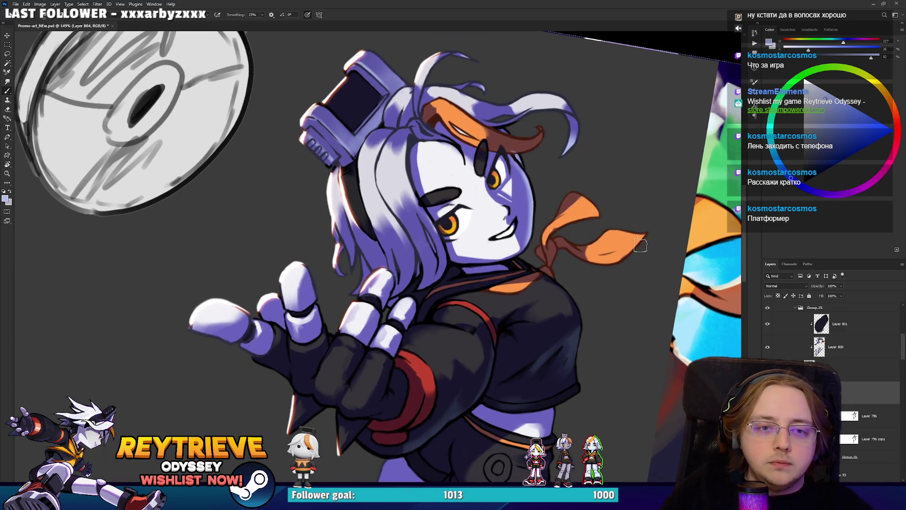
left_click(619, 241, "alt")
left_click(883, 88)
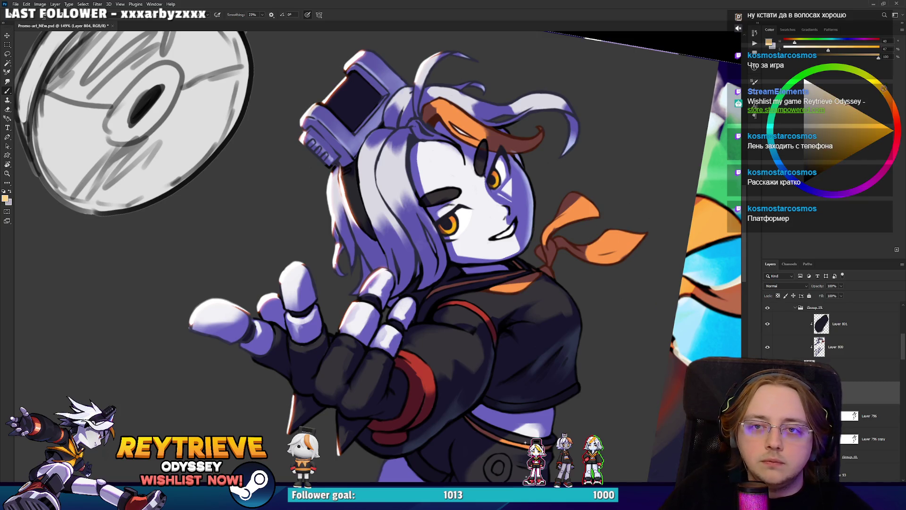
Step: Try a light orange highlight along the scarf tip, then undo it
left_click_drag(647, 254, 623, 281)
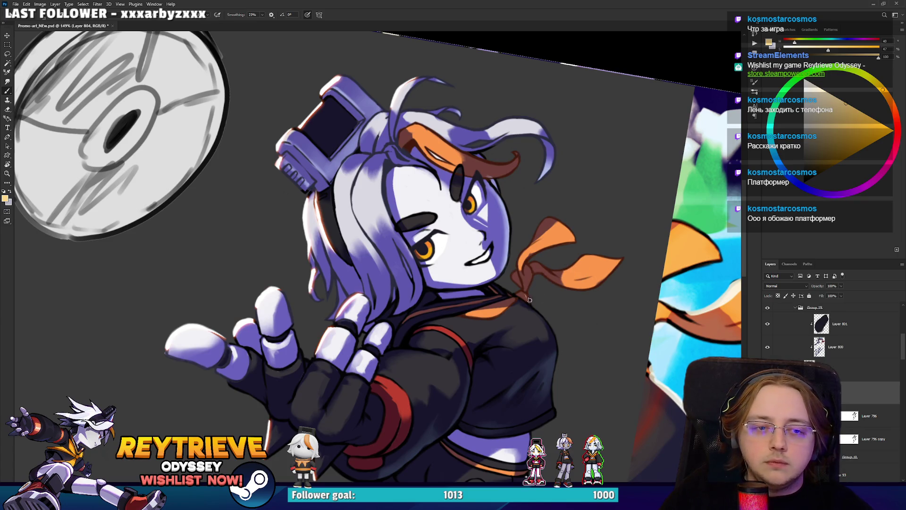
left_click_drag(606, 285, 622, 264)
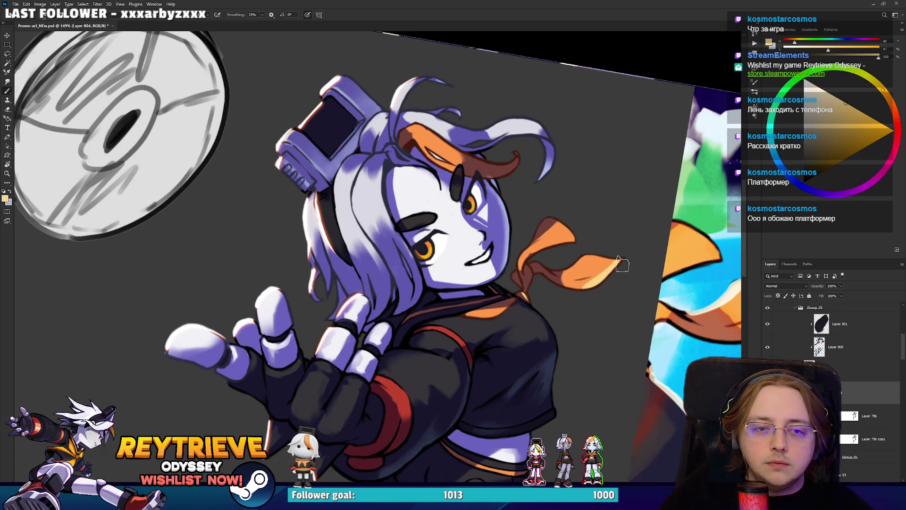
key("ctrl+z")
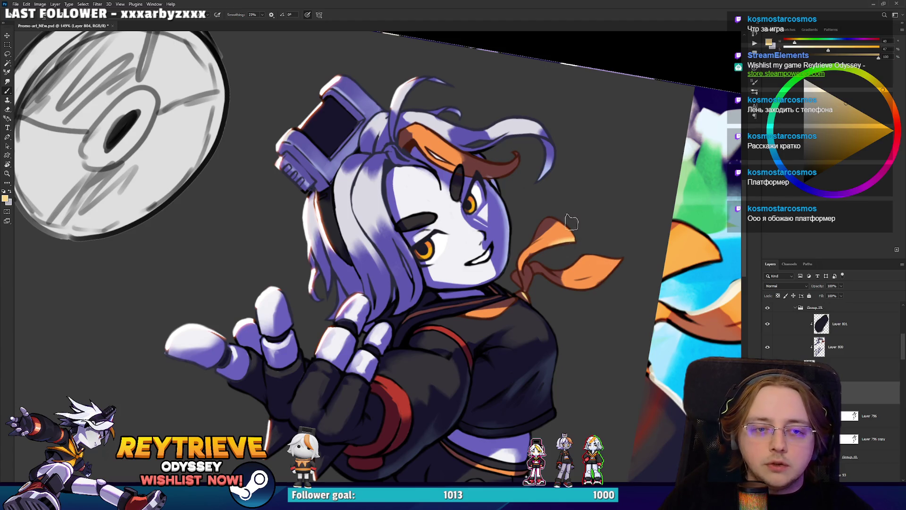
Step: Rotate the canvas view about 70 degrees clockwise
mouse_move(612, 221)
left_mouse_down()
mouse_move(596, 261)
mouse_move(530, 259)
left_mouse_up()
key("r")
key("b")
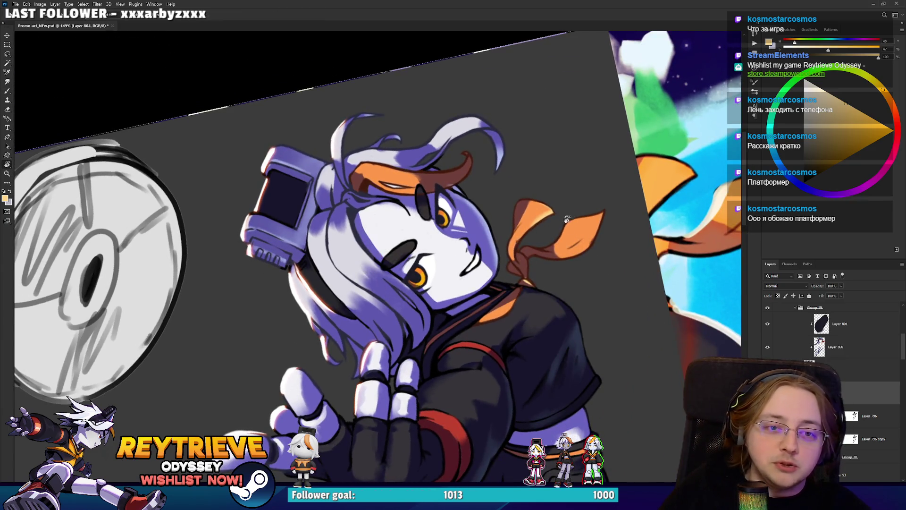
left_click_drag(566, 222, 547, 226)
key("e")
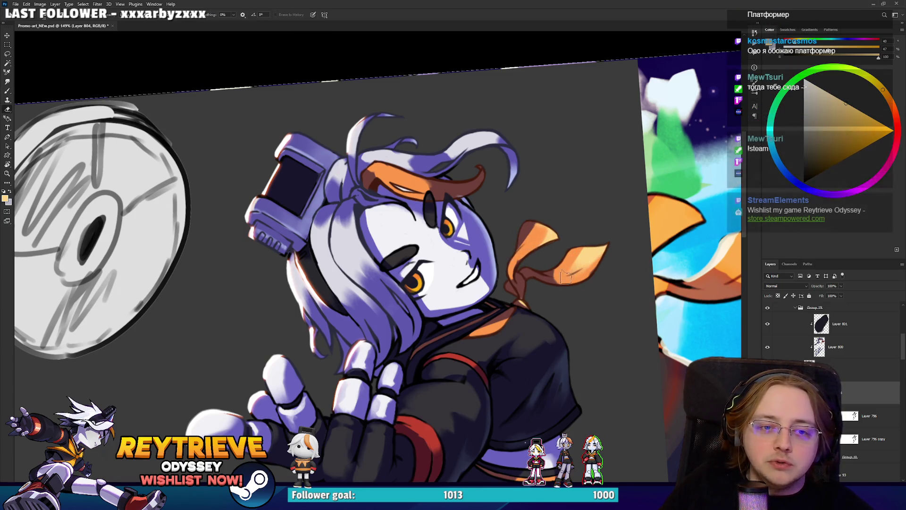
mouse_move(572, 269)
left_mouse_down()
mouse_move(408, 452)
mouse_move(456, 360)
mouse_move(502, 338)
mouse_move(387, 394)
mouse_move(551, 289)
mouse_move(534, 173)
mouse_move(592, 181)
mouse_move(594, 164)
left_mouse_up()
key("b")
Step: Bring the fist and legs into view and sample the light blue from the leg
key("r")
left_click_drag(491, 233, 550, 259)
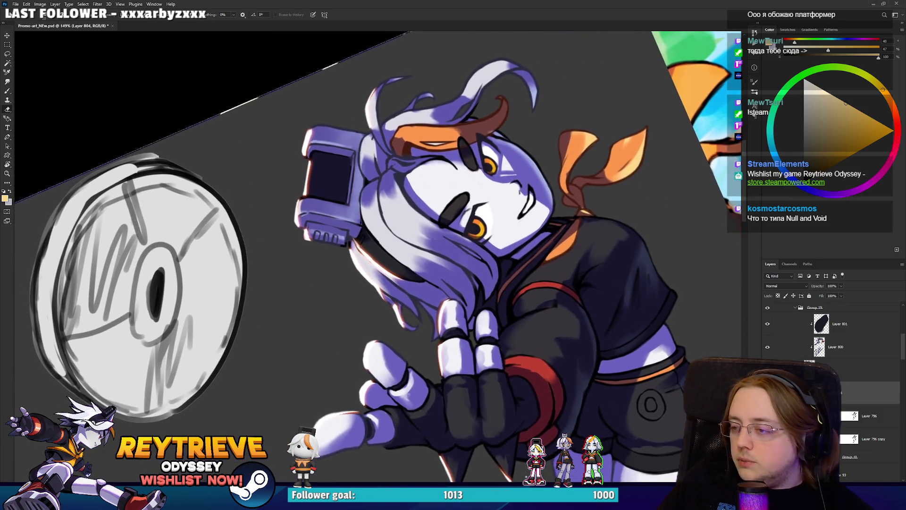
mouse_move(517, 294)
left_mouse_down()
mouse_move(623, 229)
mouse_move(604, 234)
mouse_move(550, 178)
left_mouse_up()
mouse_move(567, 302)
left_mouse_down()
mouse_move(570, 150)
mouse_move(556, 137)
left_mouse_up()
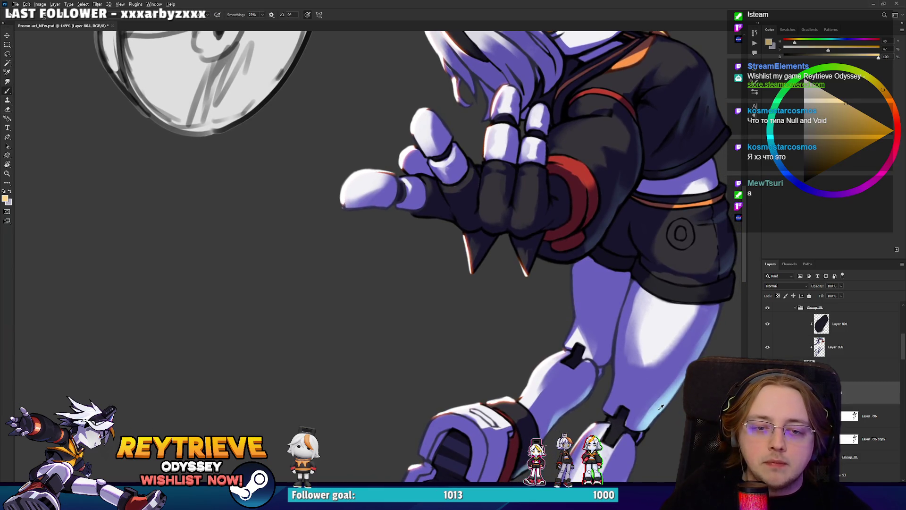
left_click(600, 312, "alt")
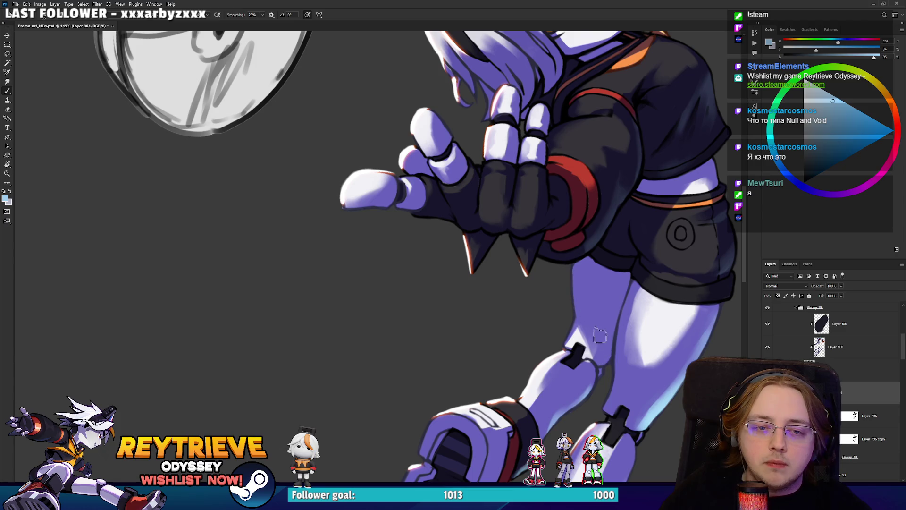
key("e")
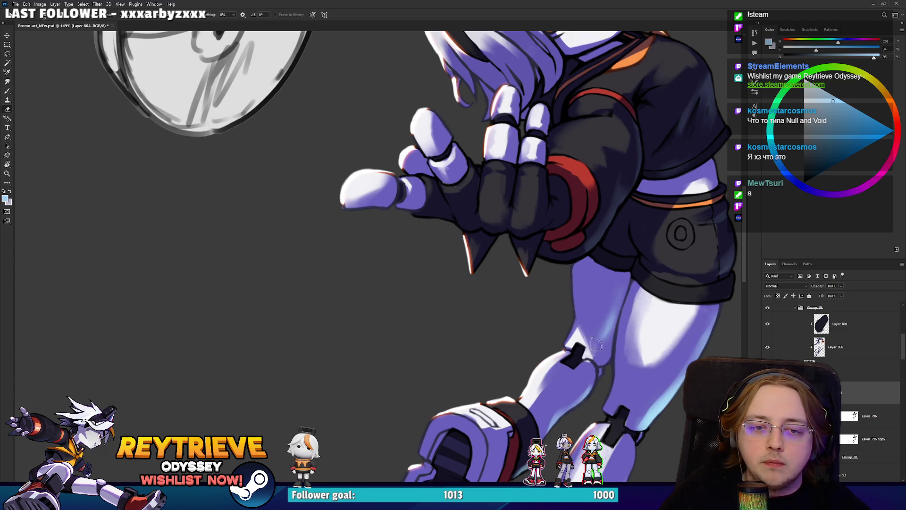